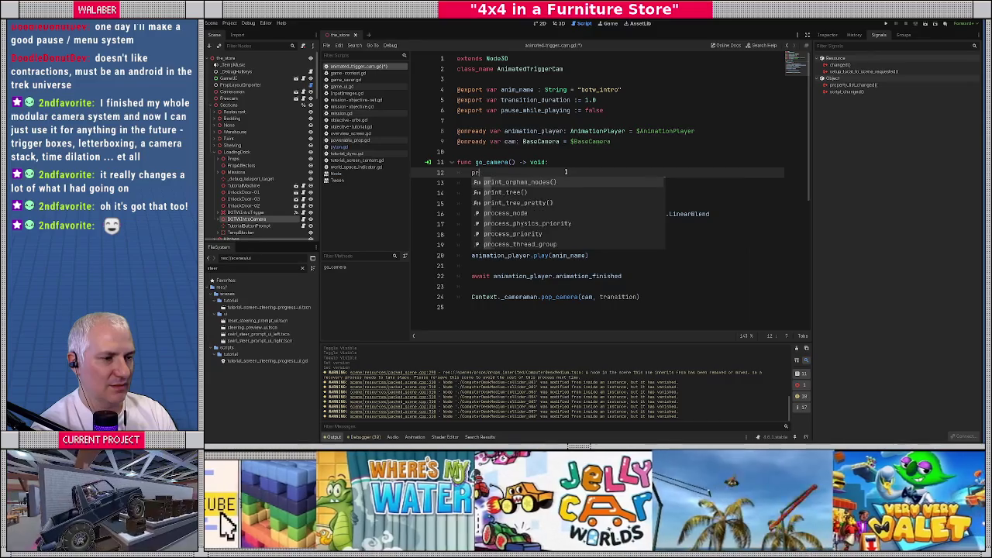
Step: Set animation_player.process_mode to Node.PROCESS_MODE_ALWAYS in go_camera
text(o)
key(Return)
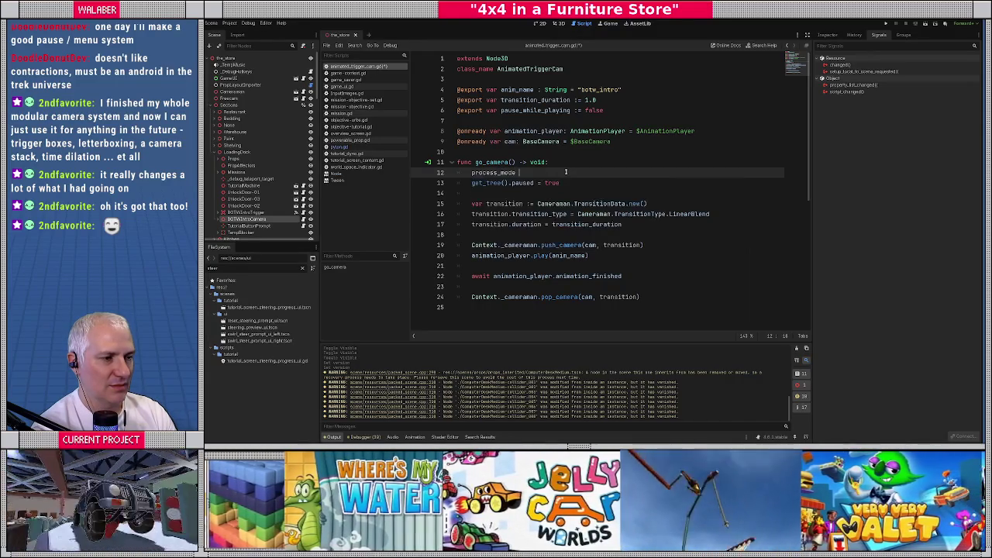
text(=)
key(ctrl+BackSpace)
key(ctrl+BackSpace)
key(ctrl+BackSpace)
text(animation)
key(BackSpace)
key(BackSpace)
key(BackSpace)
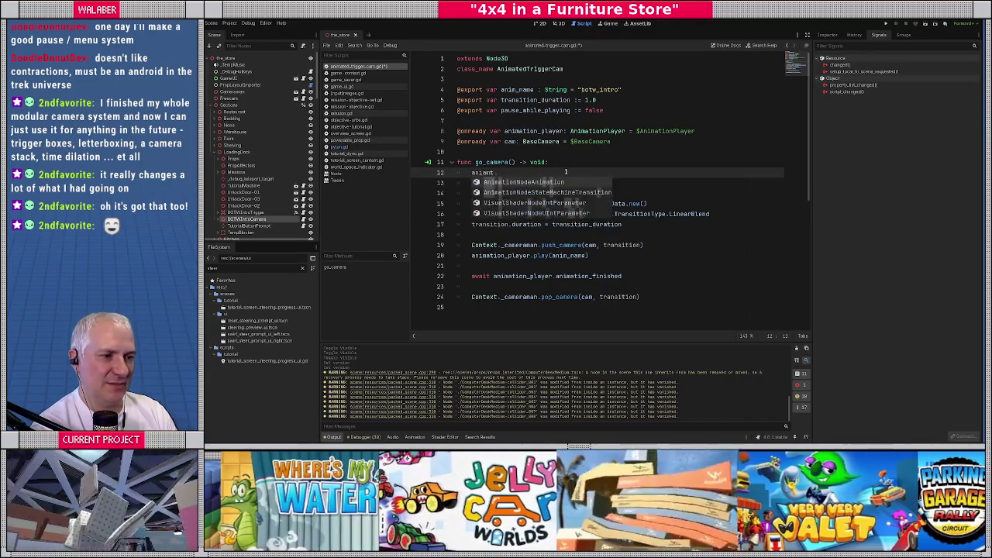
text(mation_player.pro)
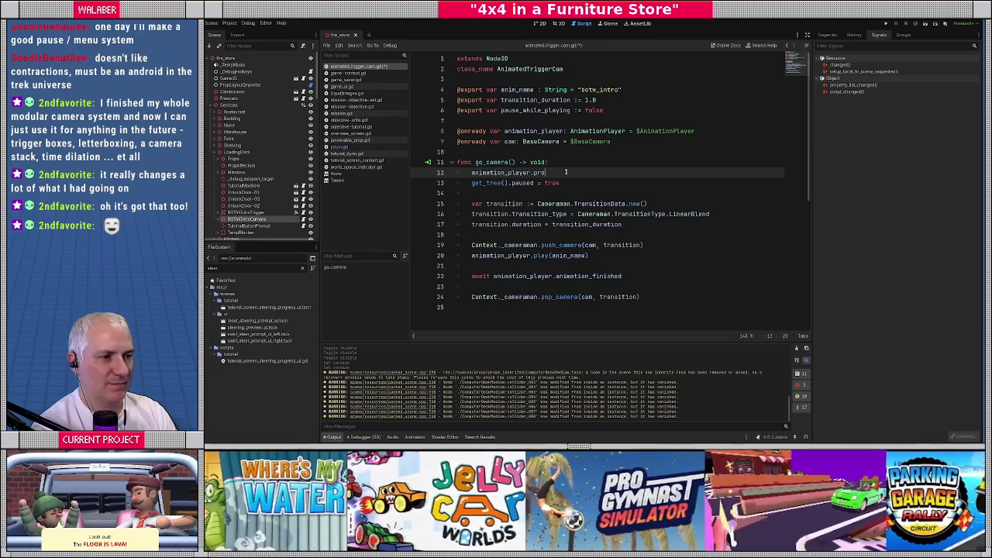
key(Return)
text(=)
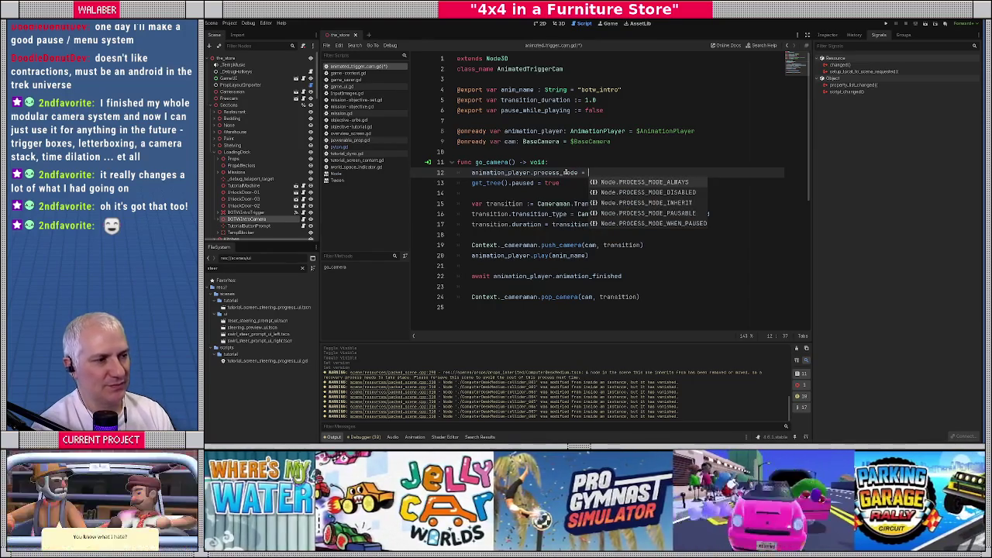
key(Down)
key(Up)
key(Return)
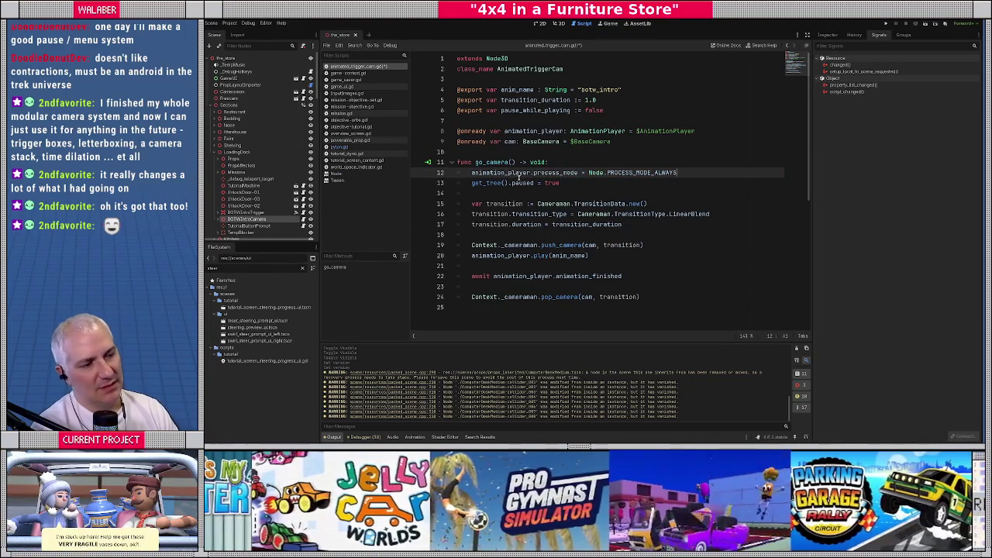
Step: After the await, reset process_mode to PROCESS_MODE_INHERIT and add get_tree().paused = false
scroll(498, 248, down, 2)
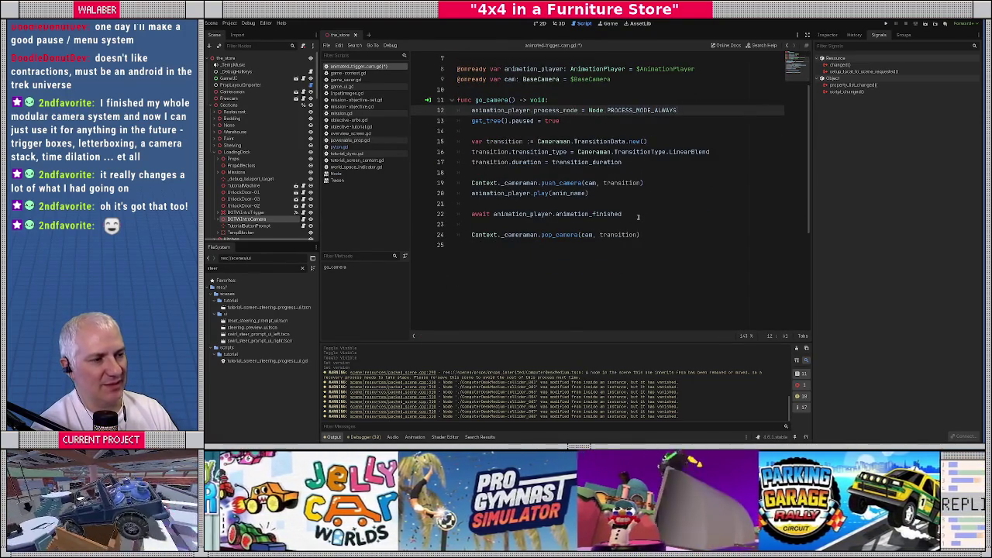
click(638, 217)
key(Return)
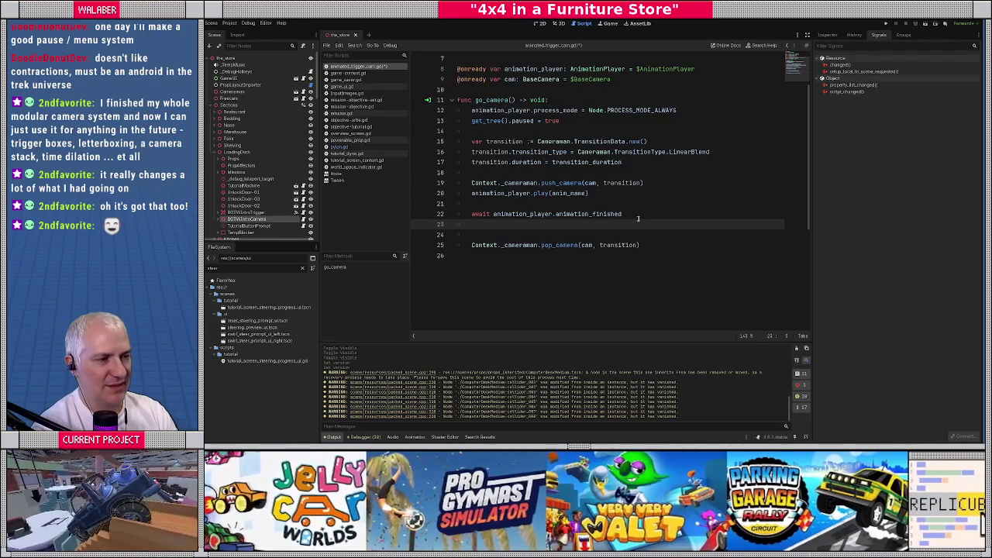
key(Return)
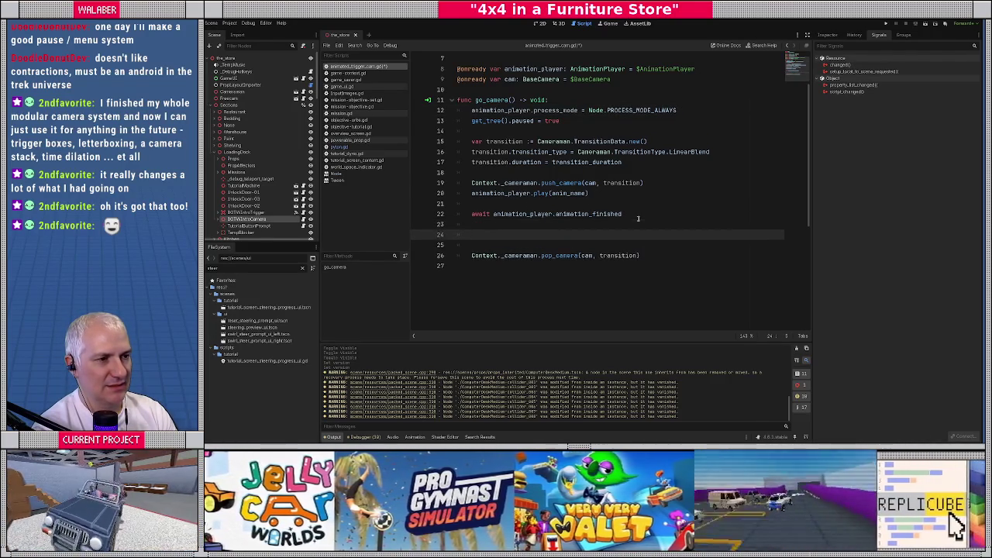
text(animation_pl)
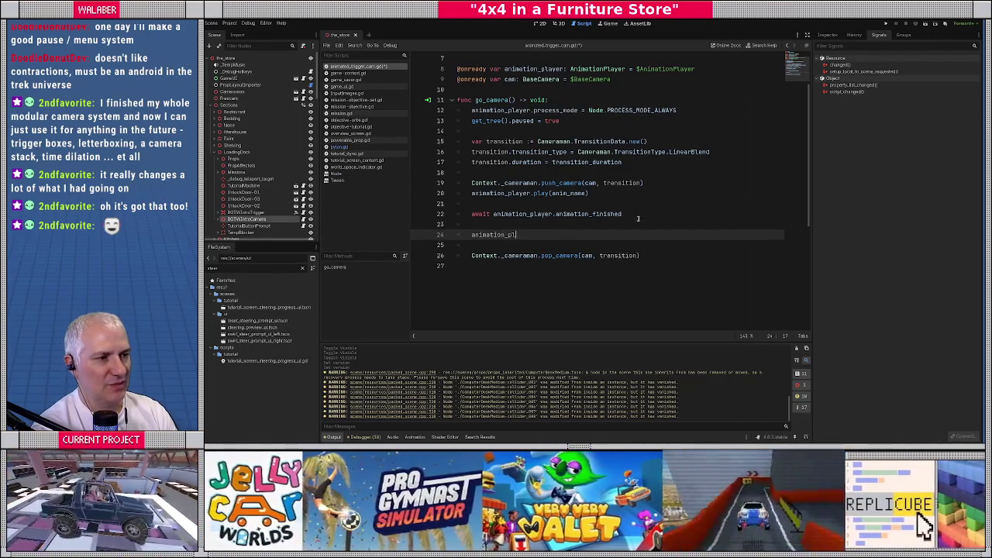
key(Return)
text(.pr)
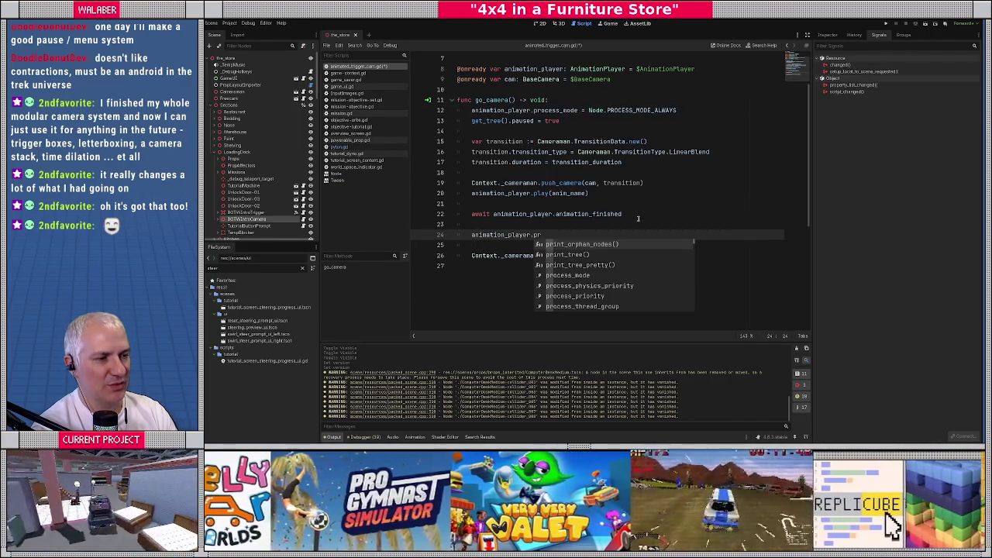
text(oce)
key(Return)
text(=)
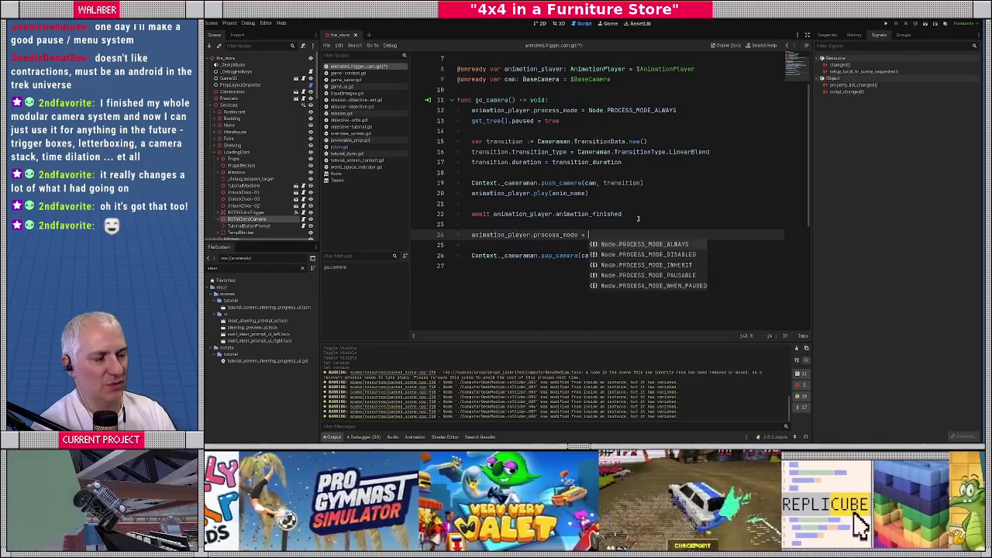
key(Down)
key(Down)
key(Return)
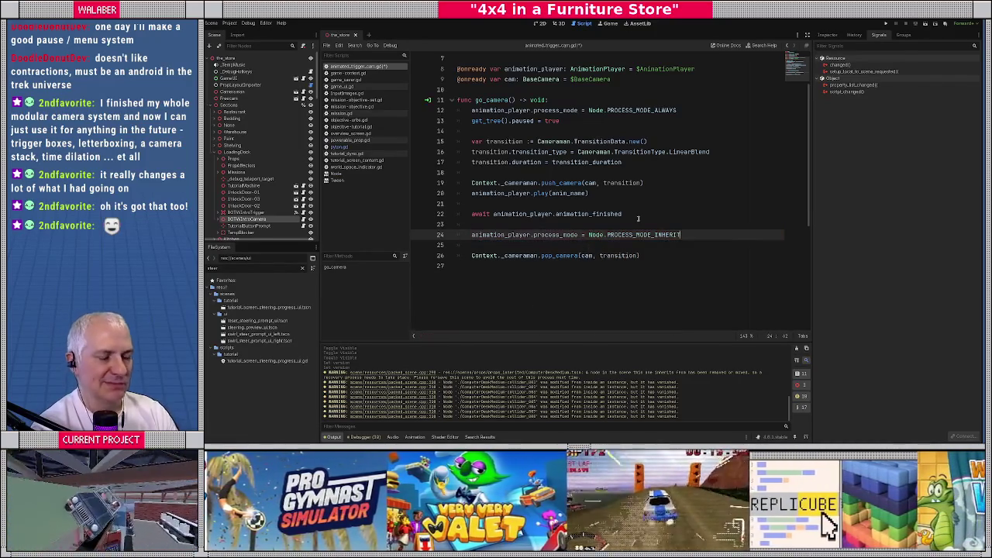
key(Return)
text(get_tree())
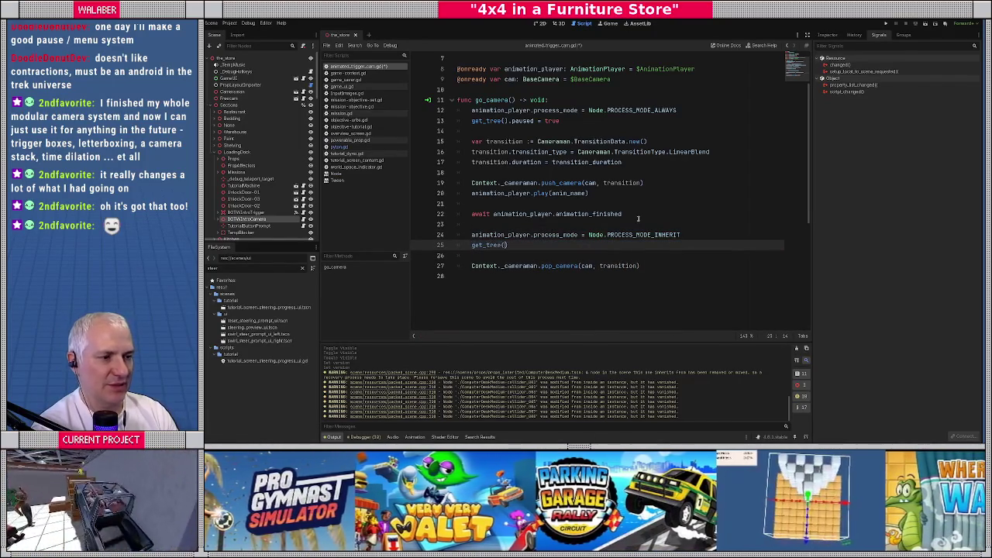
text(.paused = false)
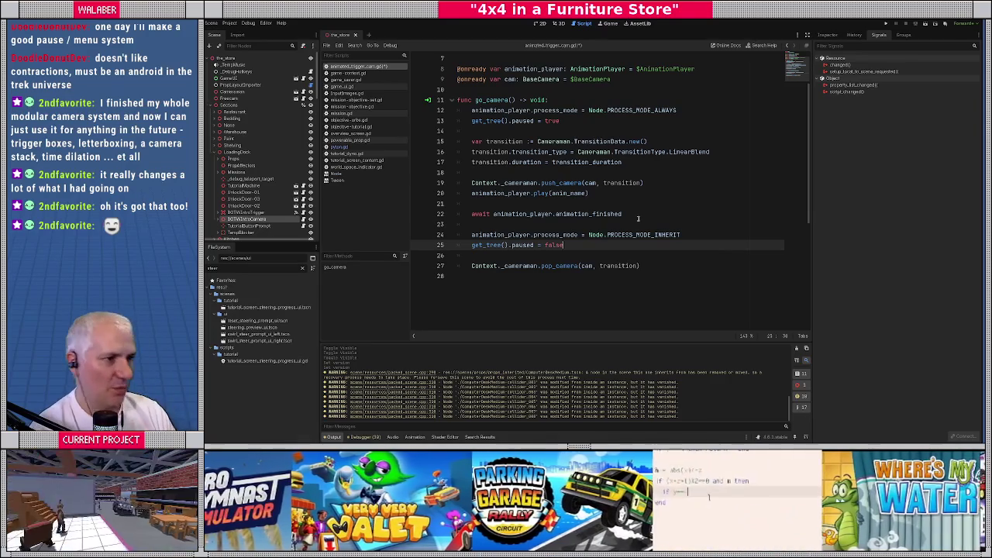
click(574, 101)
Step: Wrap the process_mode and paused = true lines in an 'if pause_while_playing:' block
key(Return)
text(if pa)
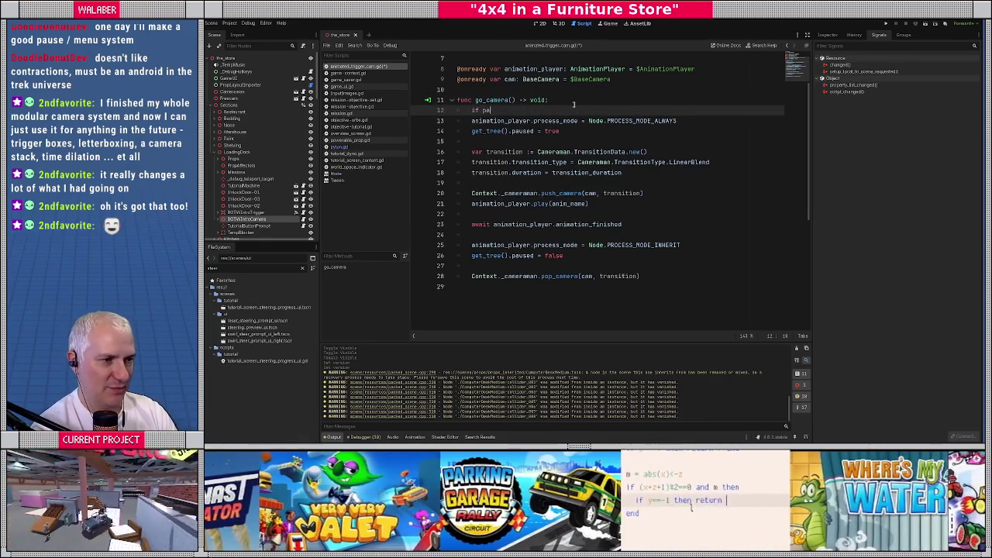
key(Return)
text(:)
key(Down)
key(shift+Down)
key(Tab)
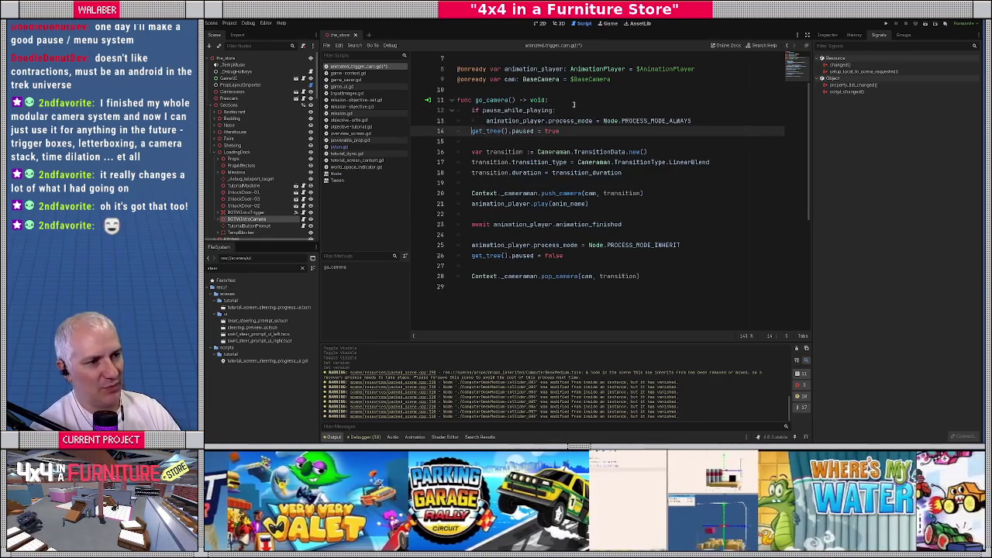
Step: Wrap the post-await restore and unpause lines in another 'if pause_while_playing:' block
click(552, 233)
key(Return)
text(if pau)
key(Return)
key(Down)
key(Down)
key(Tab)
key(Down)
key(Up)
key(Up)
key(Tab)
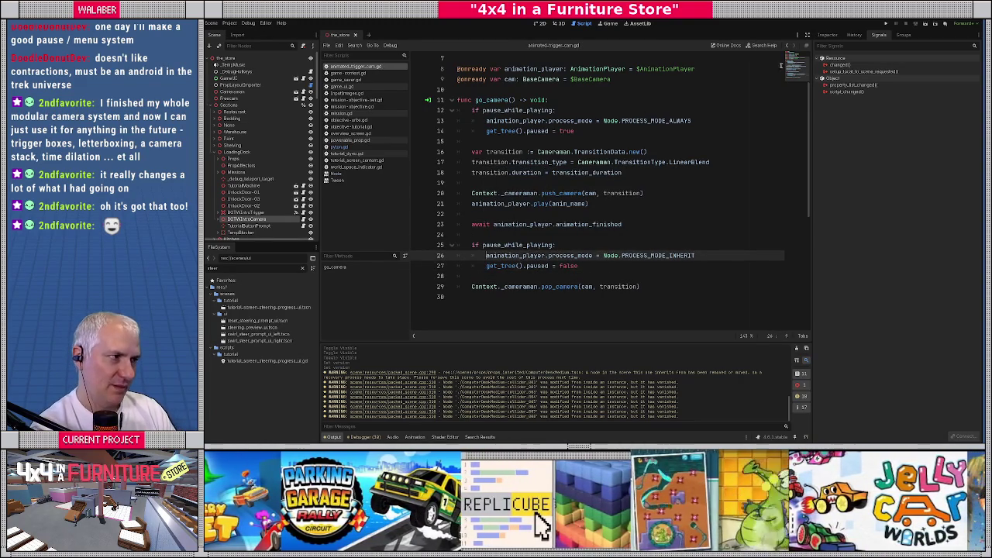
Step: Toggle distraction-free mode on and off, then return to the 3D view
click(807, 35)
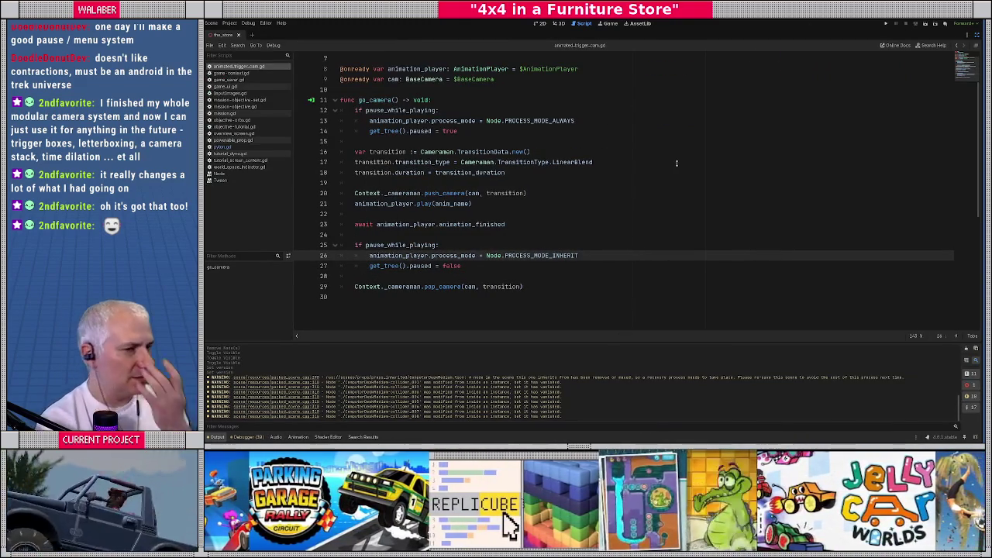
click(976, 36)
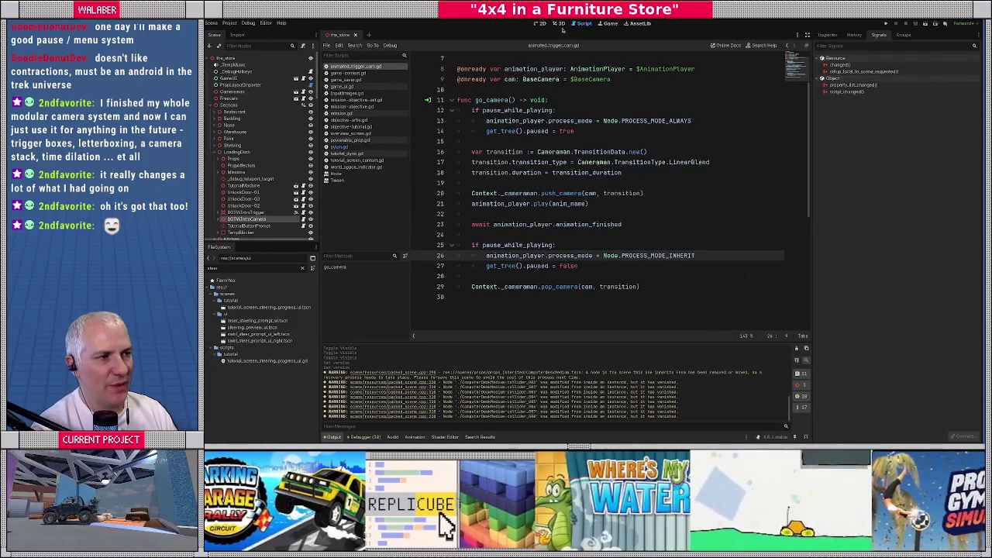
click(560, 24)
Step: Fly over the store, select the purple unlock plate, and expand its Transform in the Inspector
click(246, 226)
double_click(247, 219)
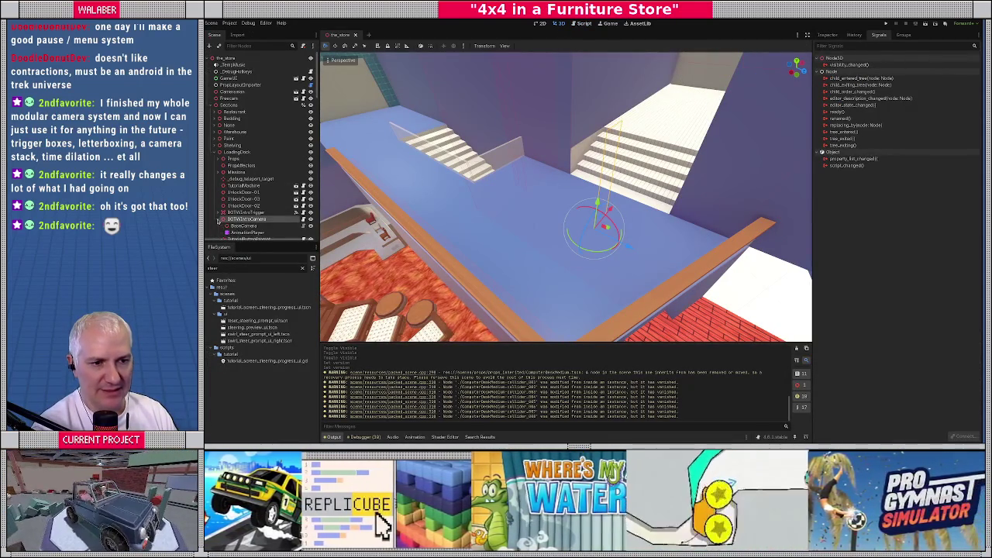
mouse_move(509, 221)
mouse_down()
mouse_move(519, 219)
mouse_move(518, 232)
mouse_move(556, 229)
mouse_up()
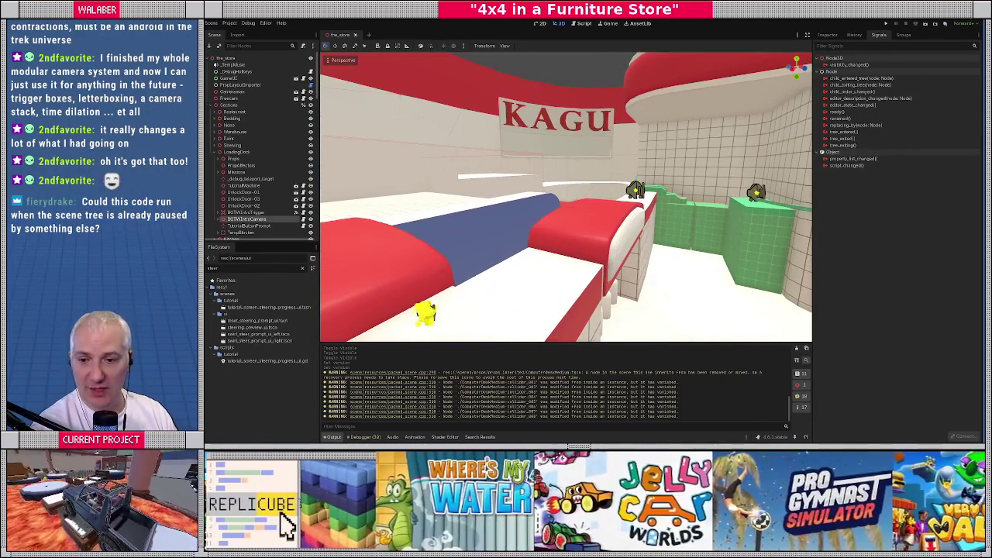
mouse_move(555, 230)
mouse_down()
mouse_move(566, 264)
mouse_move(565, 217)
mouse_move(552, 211)
mouse_move(529, 238)
mouse_up()
click(539, 213)
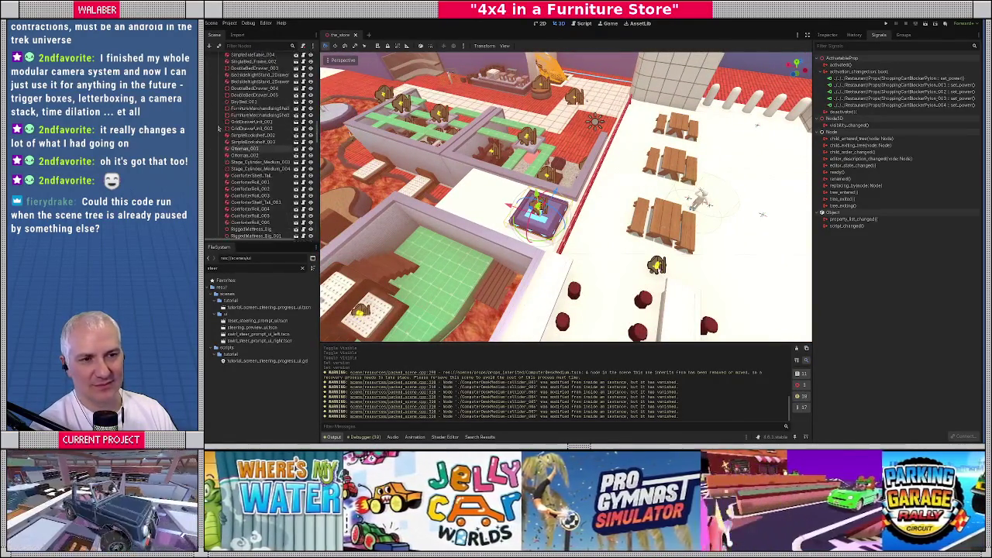
click(828, 35)
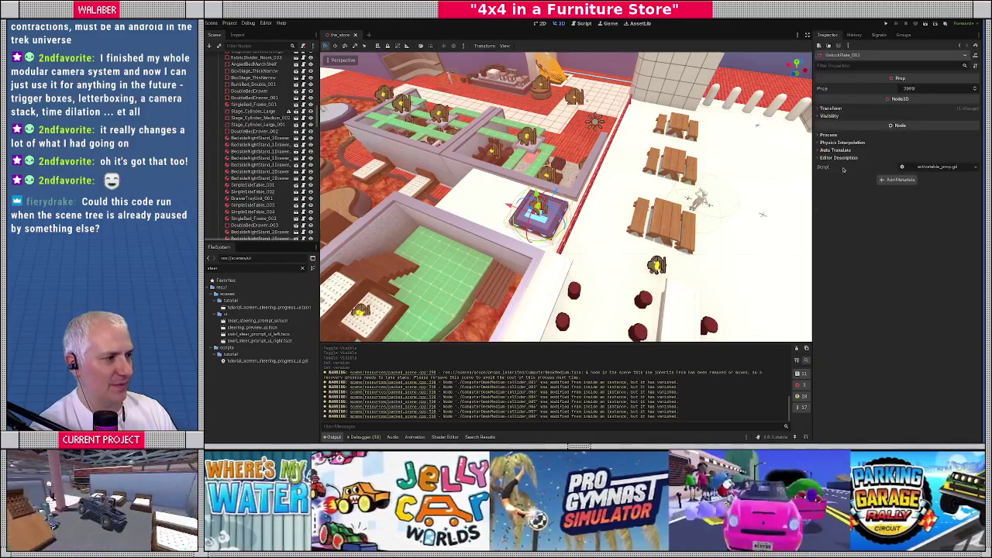
click(828, 108)
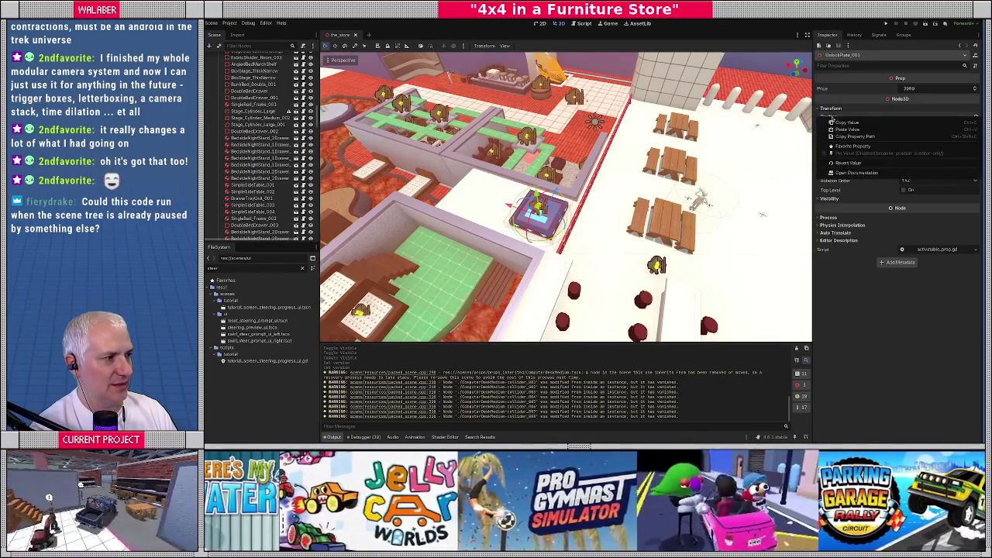
scroll(264, 143, up, 10)
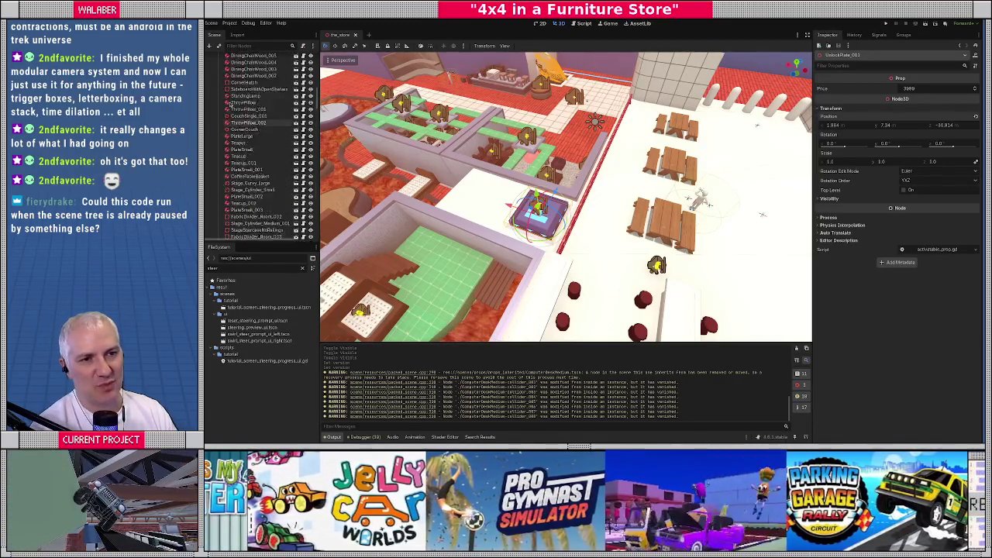
scroll(227, 111, up, 10)
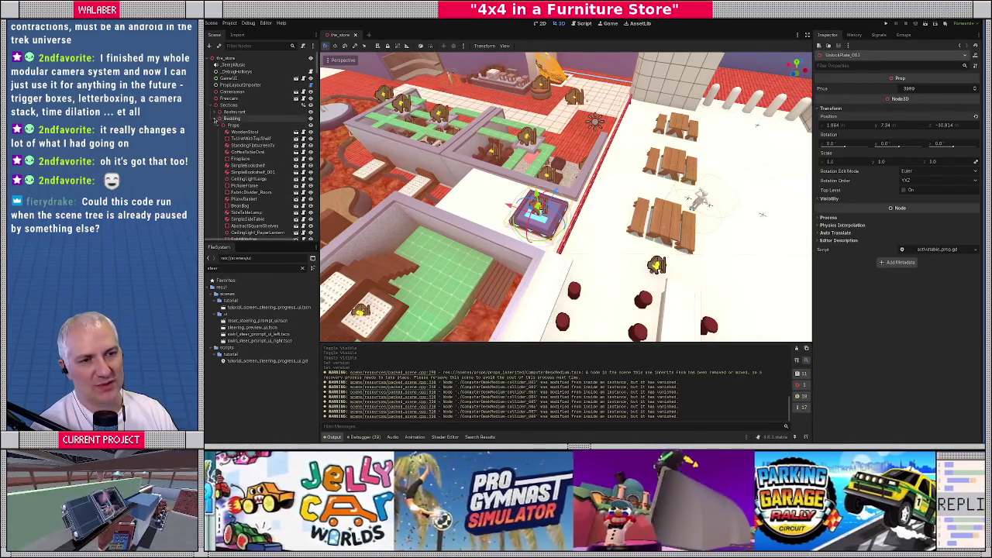
click(585, 23)
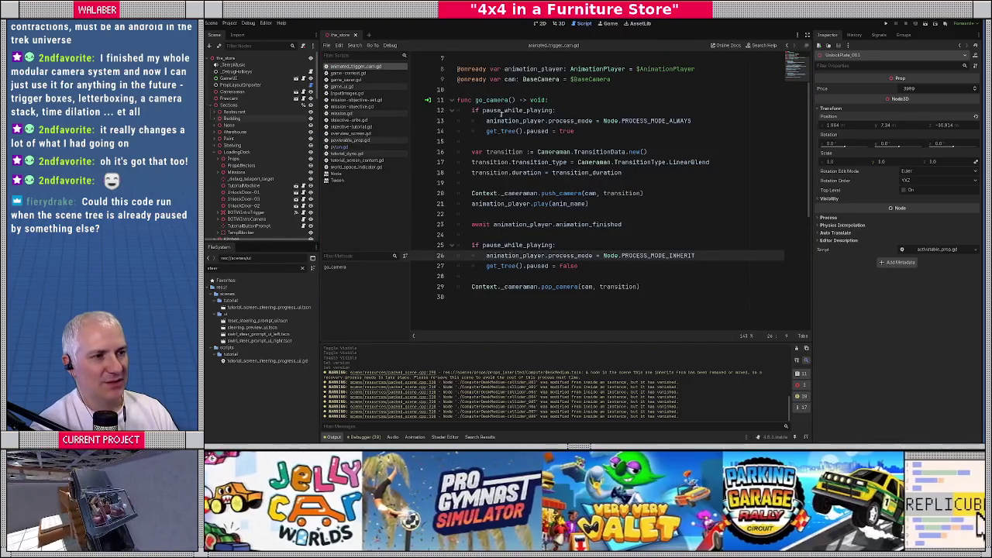
Step: Select the func go_camera header line, then return to the 3D store view
drag(459, 100, 594, 99)
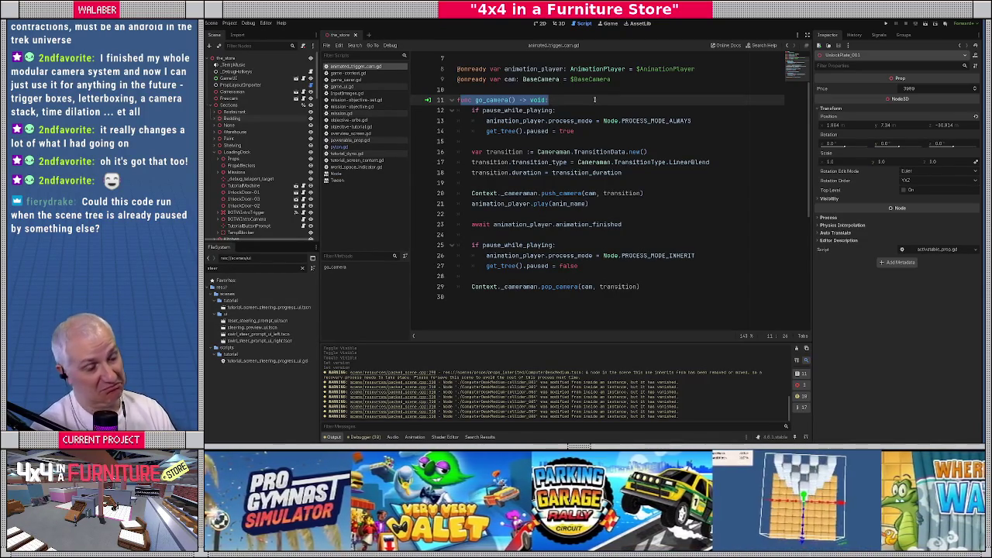
click(559, 26)
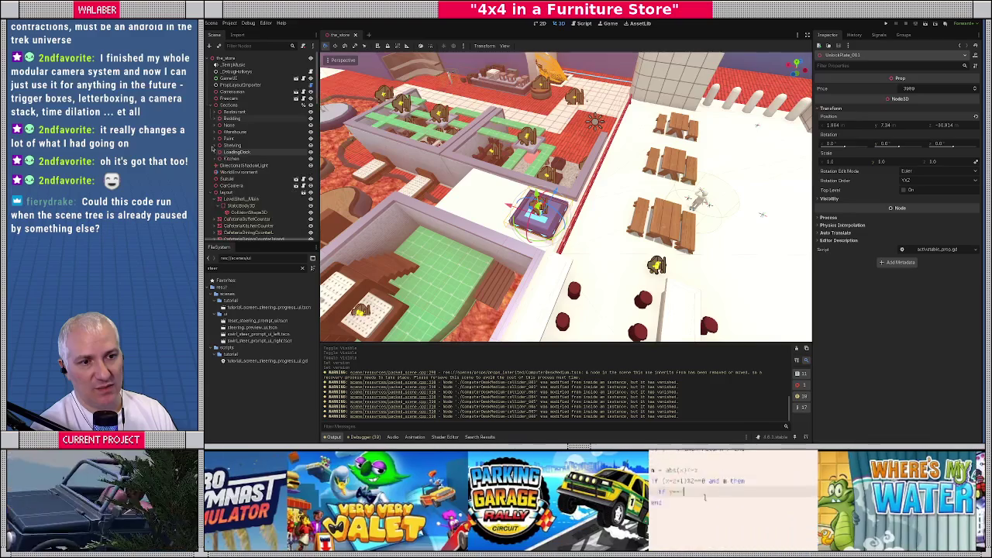
Step: Add a Node3D child under Building and name it RestaurantUnlockCamera
click(218, 118)
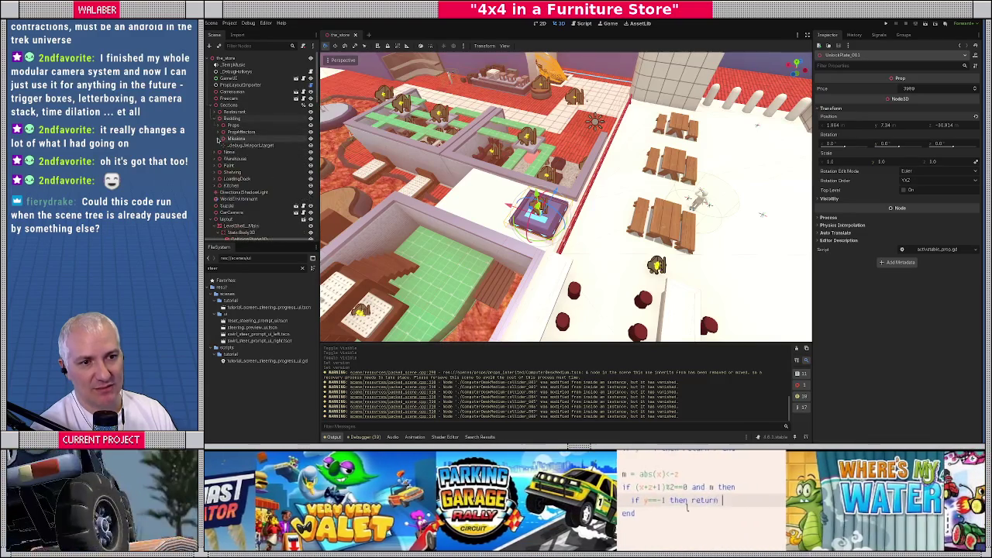
right_click(230, 118)
click(260, 124)
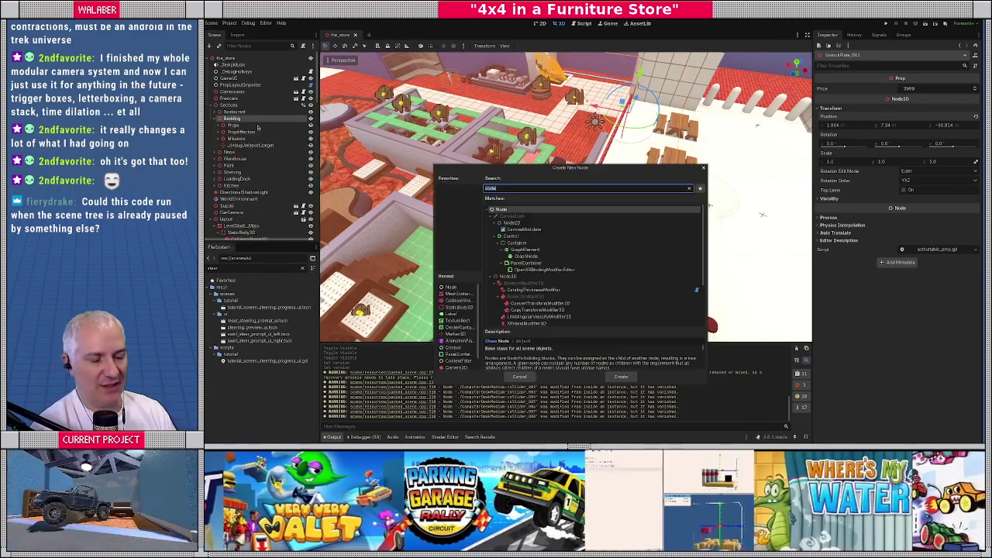
text(node3d)
key(Return)
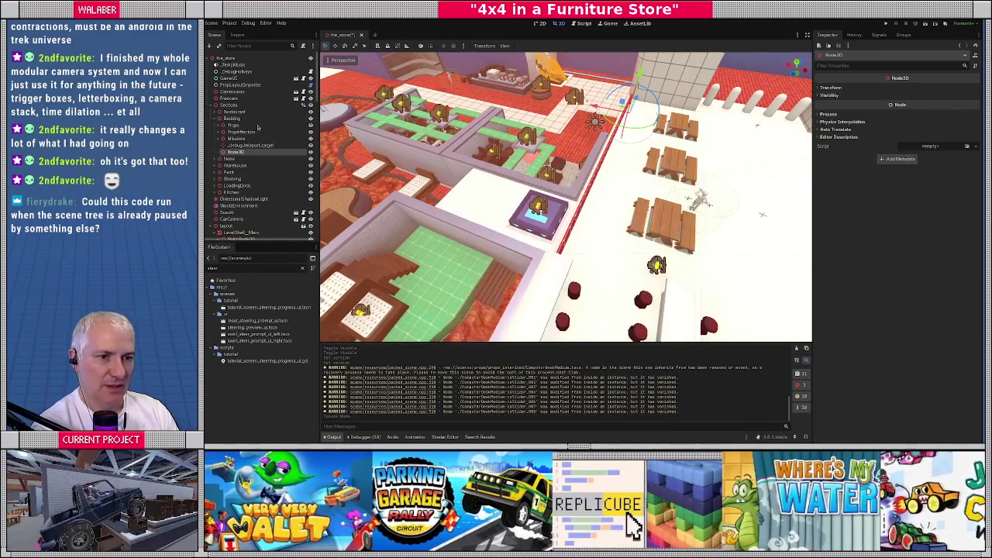
key(F2)
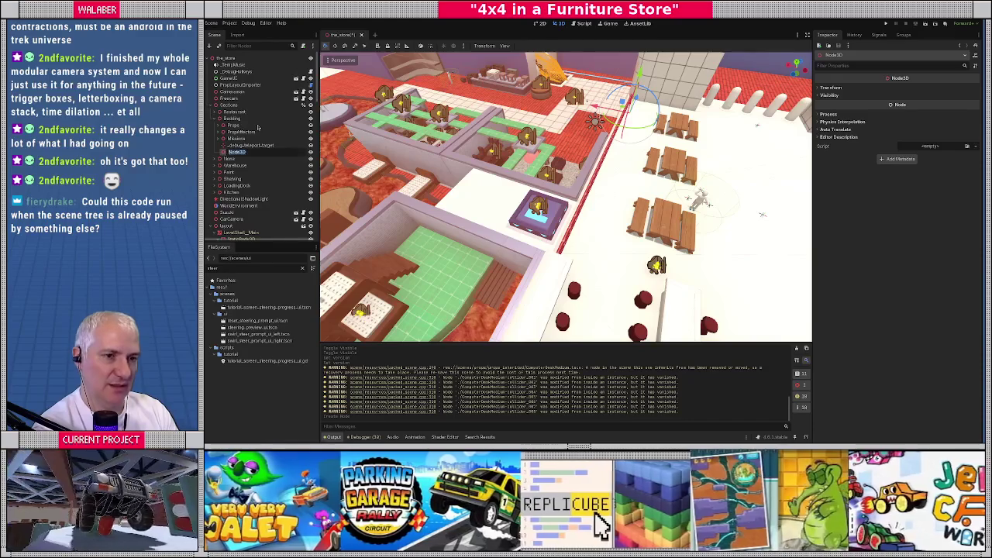
text(Resta)
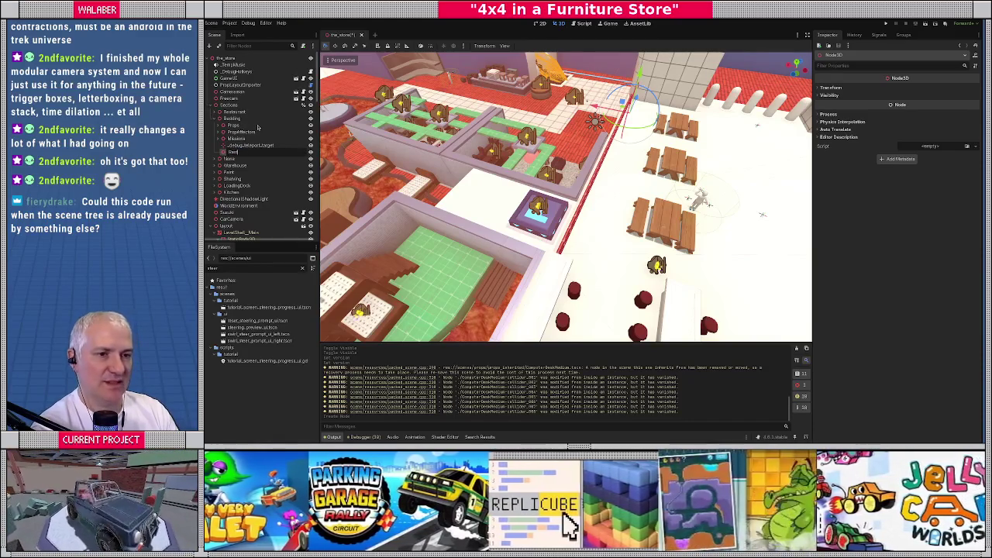
text(urant)
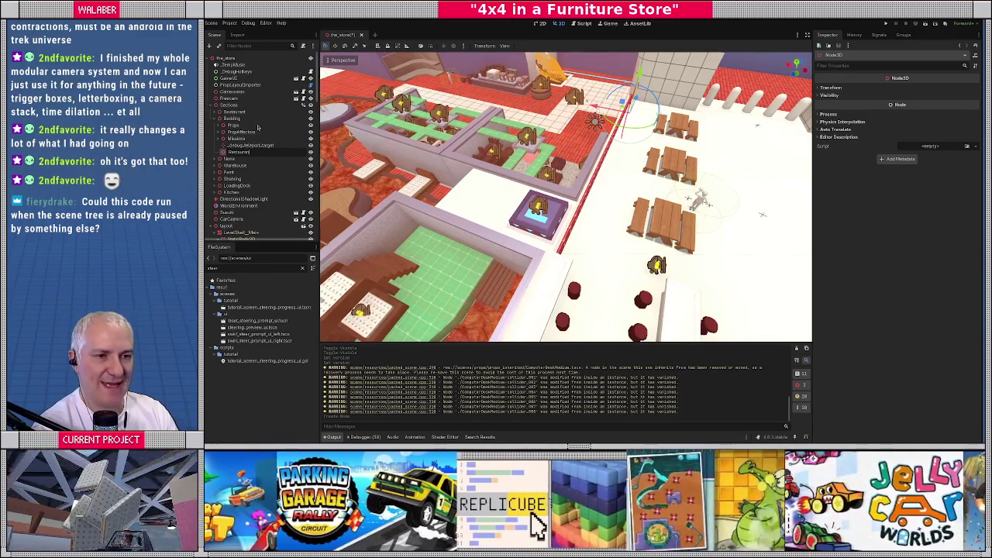
text(LockCamera)
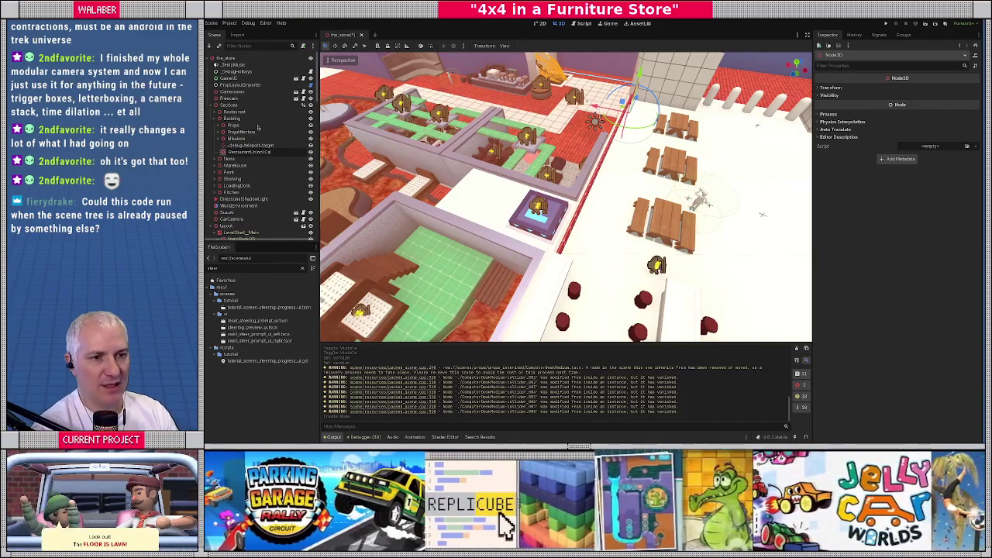
key(Return)
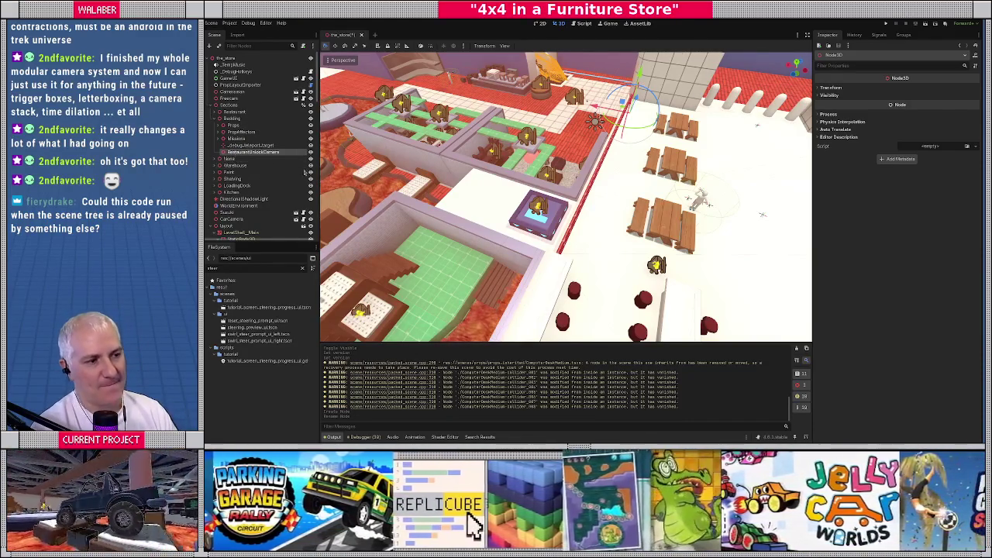
Step: Paste the unlock plate's position (1.664, 7.34, -30.914) into its Transform Position
click(825, 88)
right_click(833, 100)
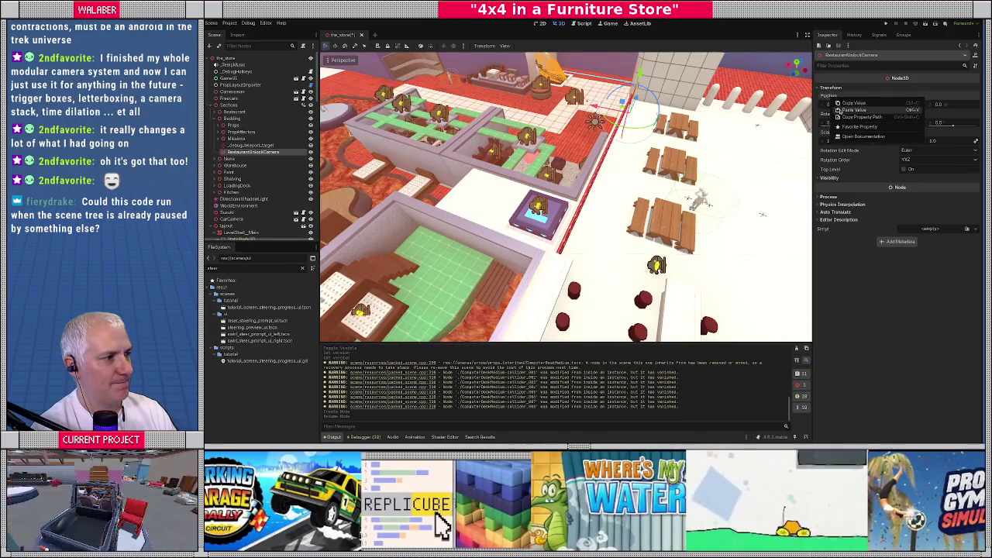
click(854, 102)
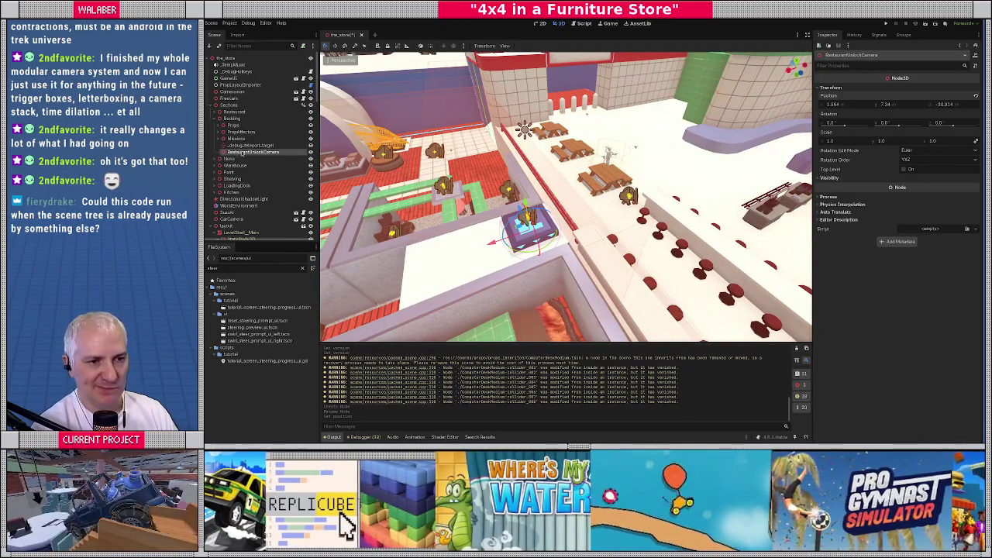
Step: Attach the animated_trigger_cam.gd script to RestaurantUnlockCamera
right_click(253, 155)
click(269, 158)
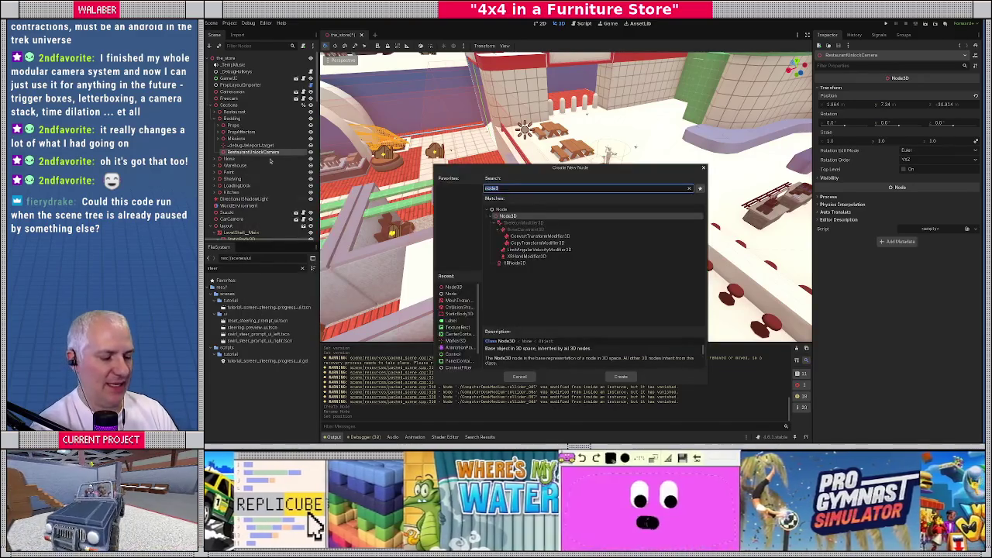
key(Return)
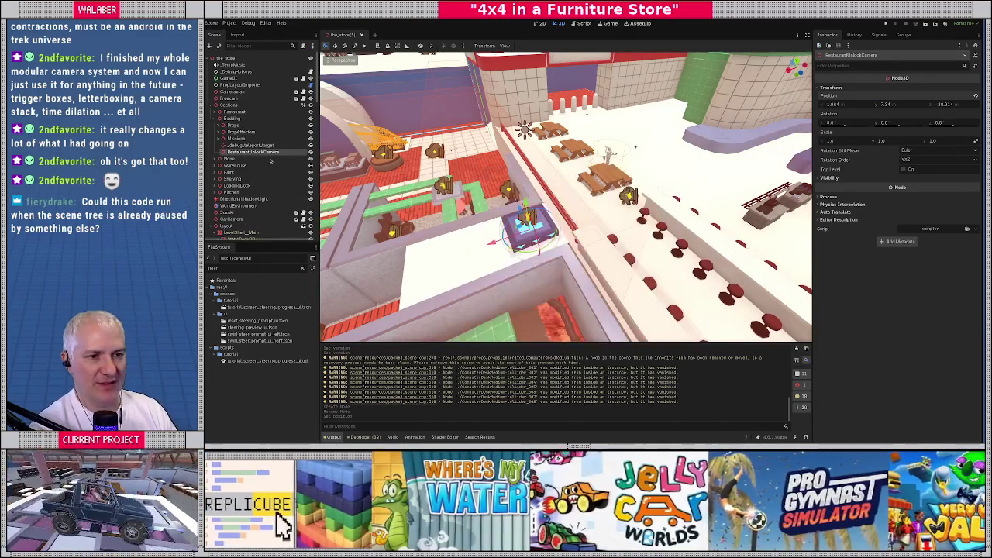
click(967, 230)
text(anima)
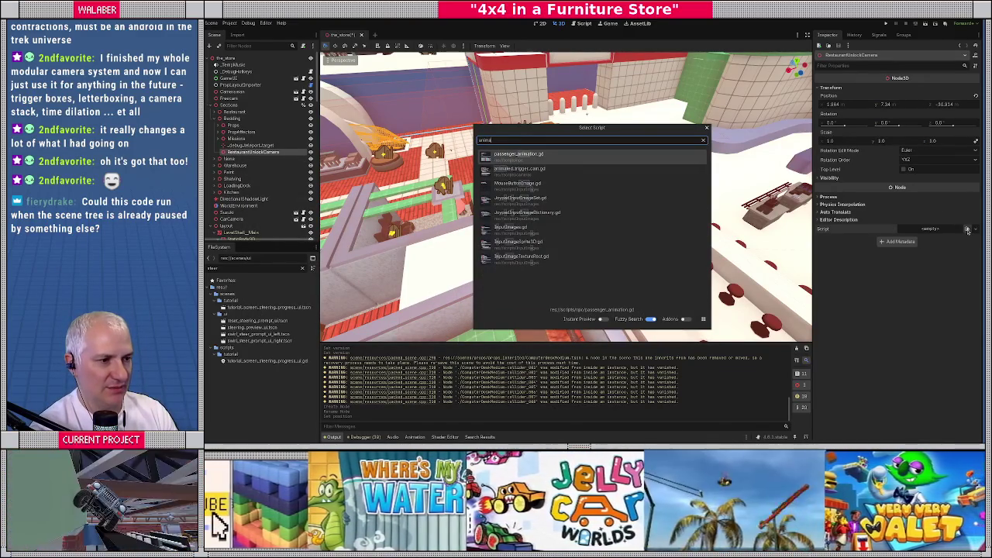
key(BackSpace)
key(BackSpace)
key(BackSpace)
text(trigger)
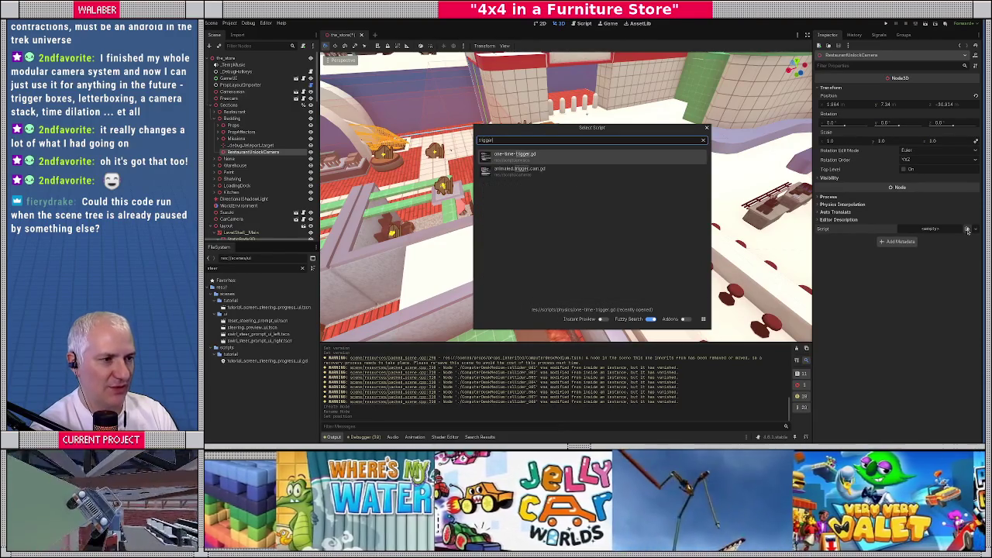
key(Down)
key(Return)
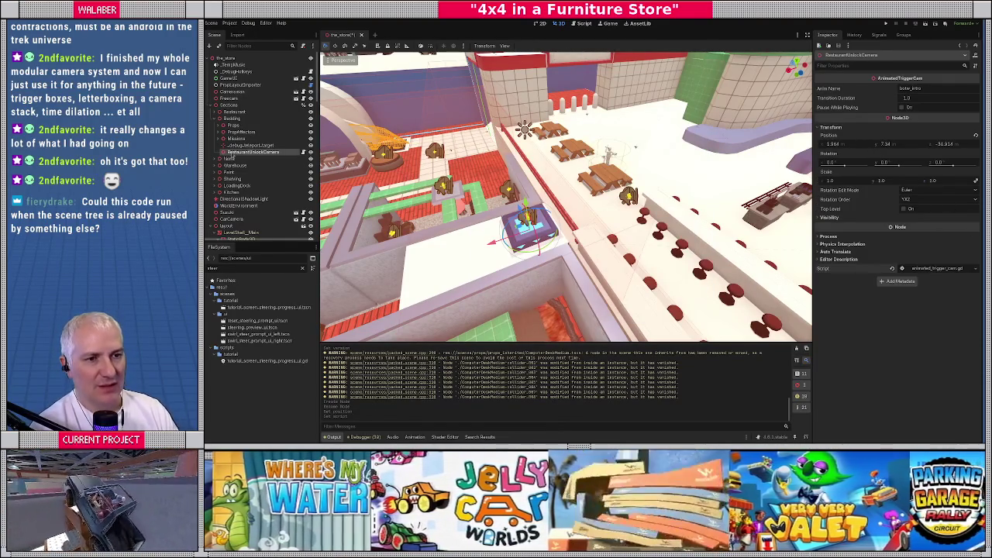
Step: Add a BaseCamera child node and check the script's animation_player declaration
right_click(240, 154)
click(264, 170)
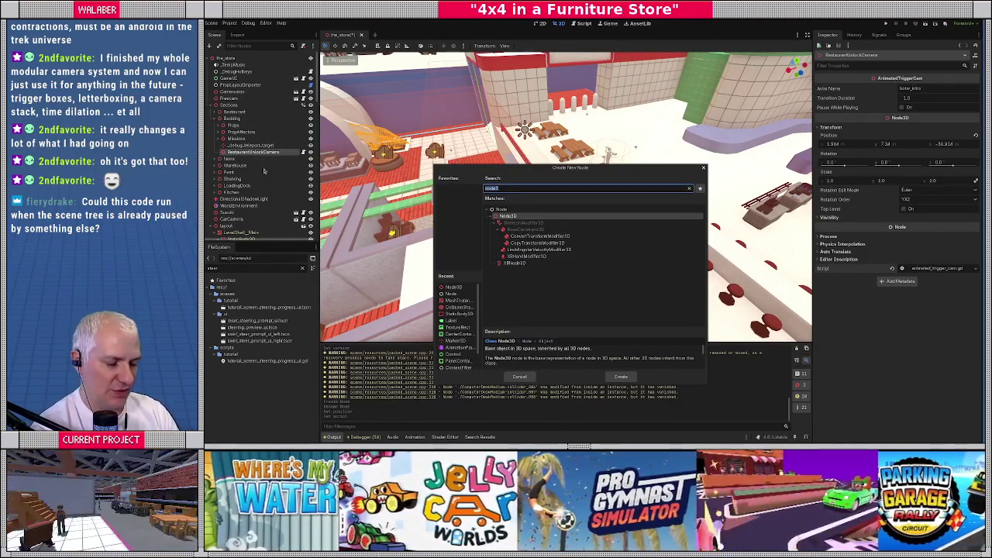
text(basecam)
key(Return)
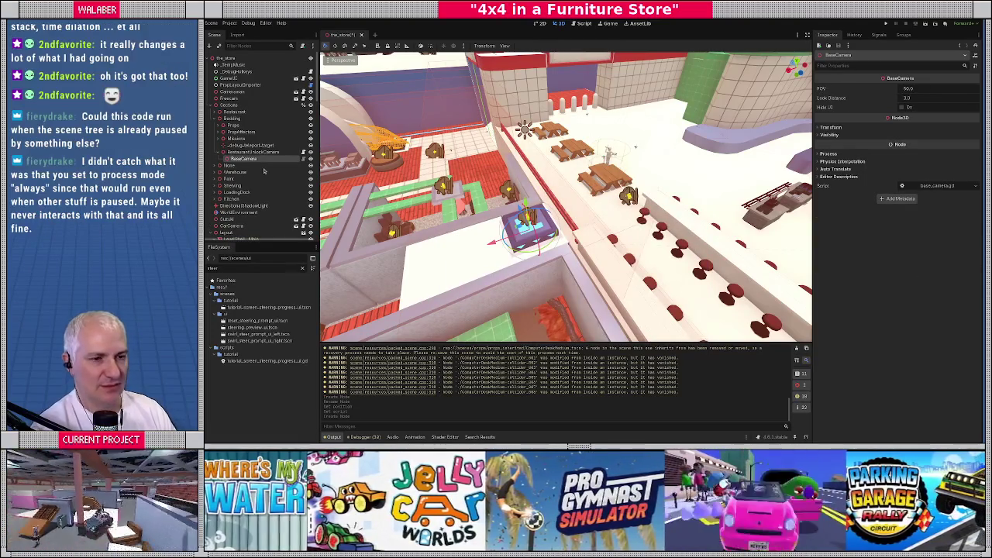
click(304, 154)
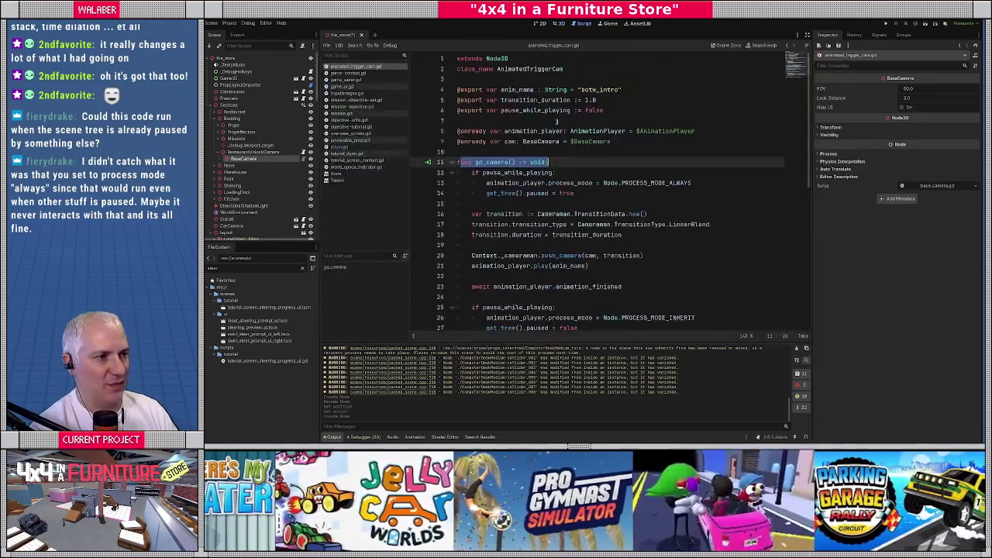
scroll(557, 123, up, 1)
click(535, 141)
click(604, 130)
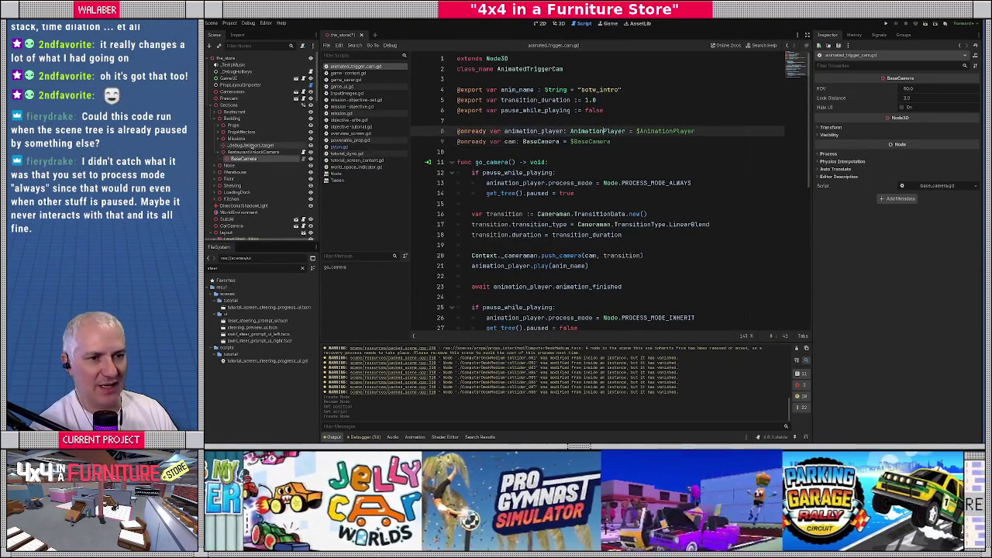
Step: Add an AnimationPlayer child node under RestaurantUnlockCamera
right_click(257, 153)
click(285, 172)
text(animation)
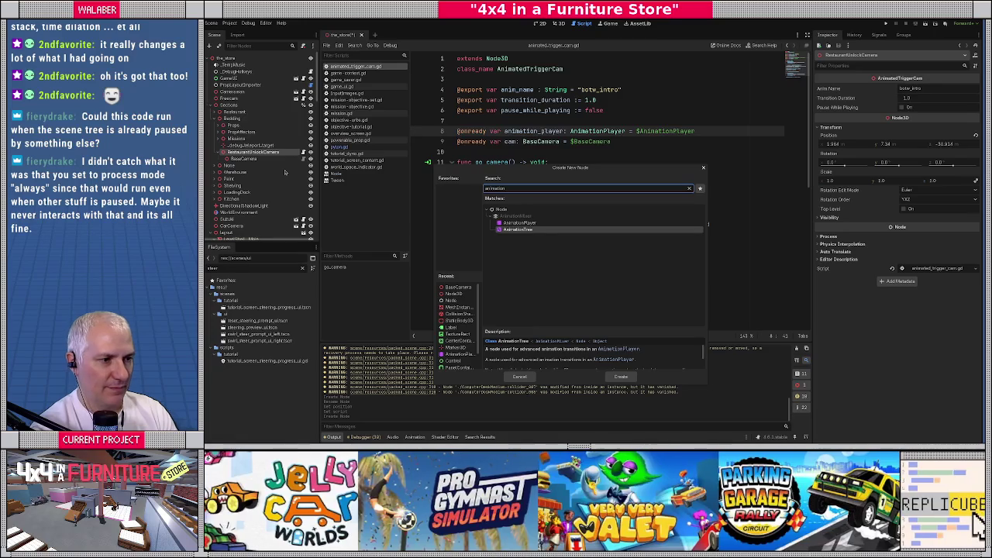
key(Up)
key(Return)
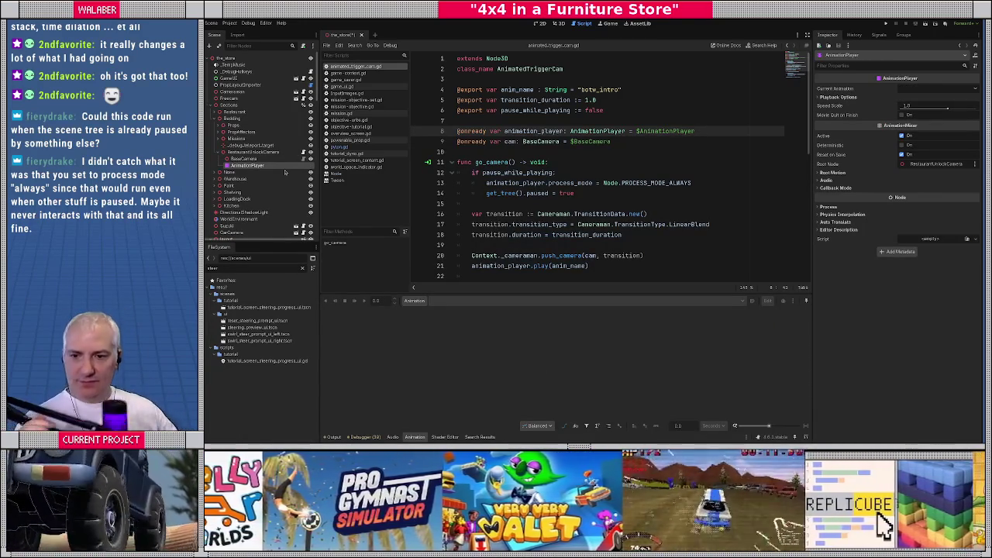
scroll(492, 140, down, 1)
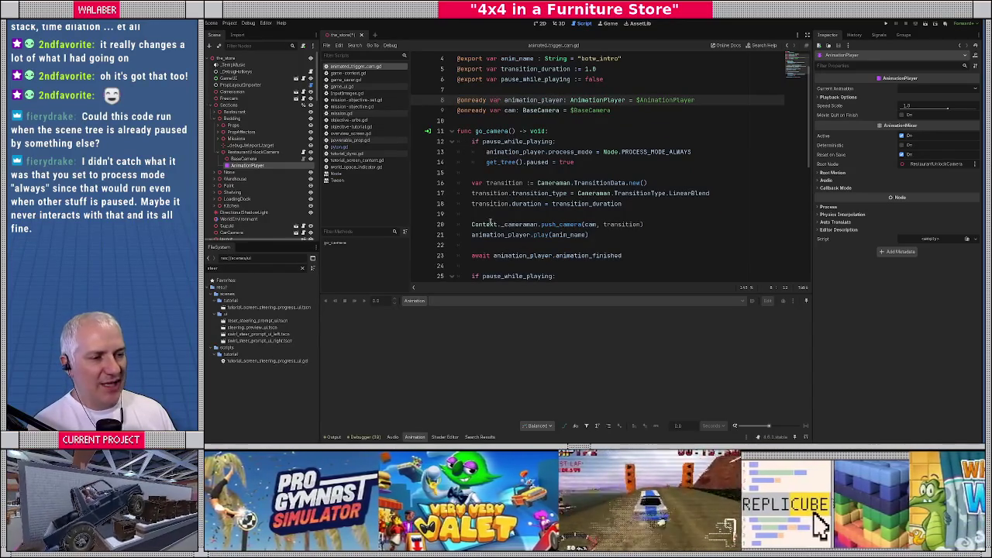
Step: Highlight go_camera's lines from pausing through the await animation_finished line
drag(472, 224, 590, 245)
drag(486, 162, 546, 242)
click(546, 244)
drag(473, 255, 623, 255)
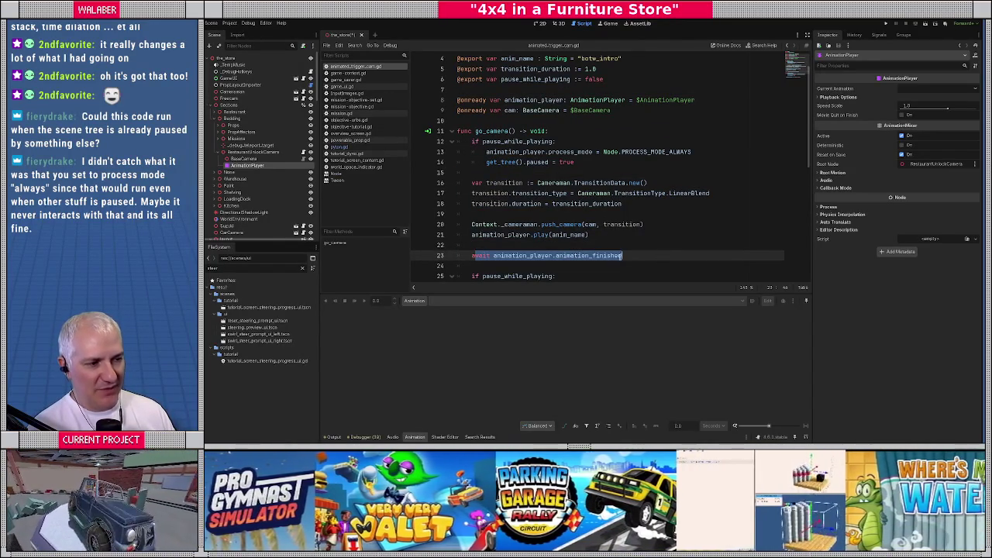
key(End)
drag(525, 252, 623, 255)
click(653, 248)
Step: Highlight in turn the pause_while_playing check, PROCESS_MODE_ALWAYS, pause, play and await lines
drag(481, 142, 579, 144)
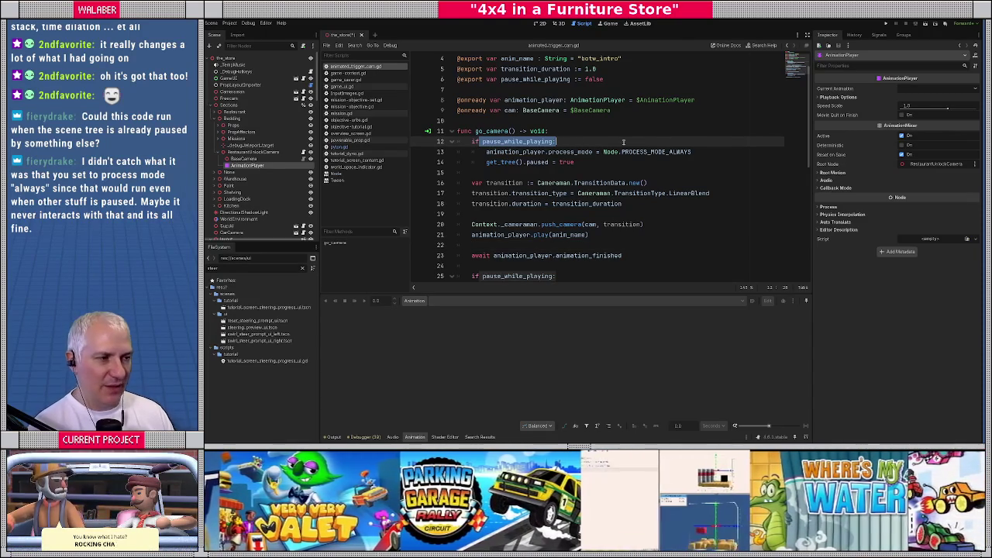
drag(486, 152, 755, 152)
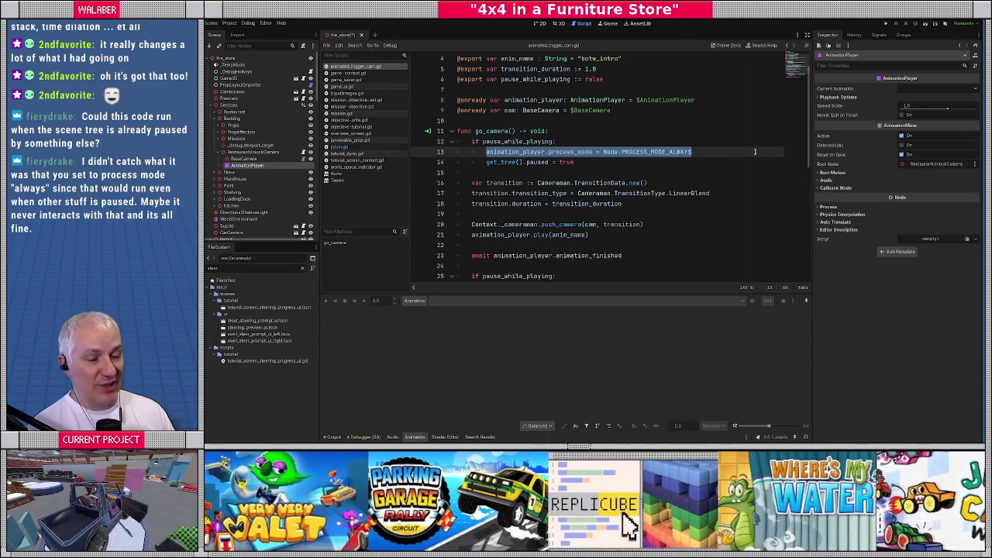
drag(487, 162, 604, 161)
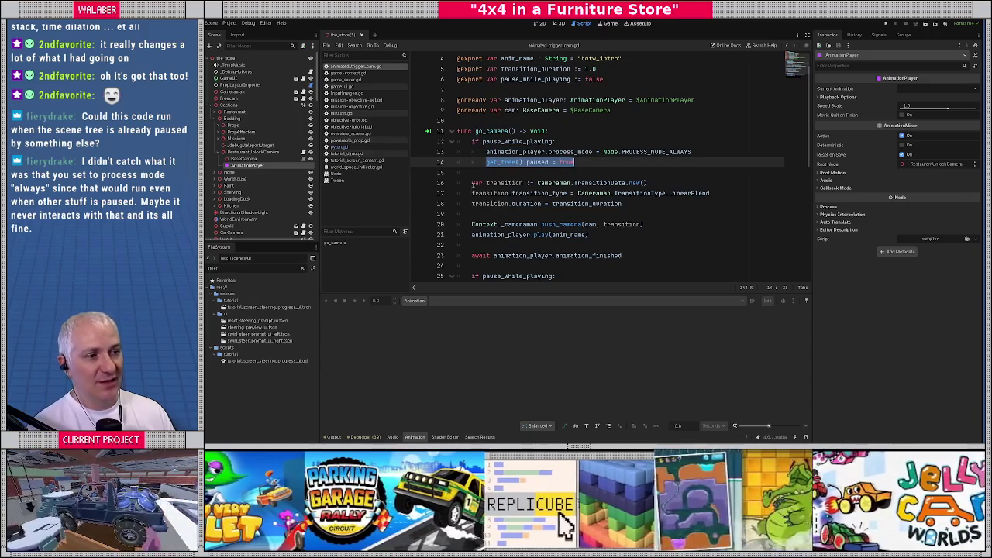
drag(473, 235, 611, 240)
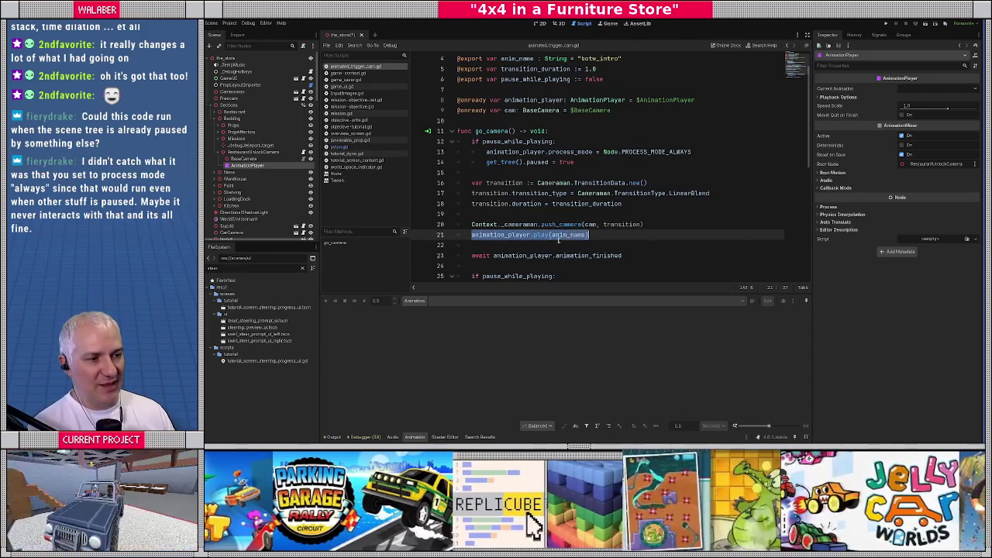
scroll(536, 210, down, 2)
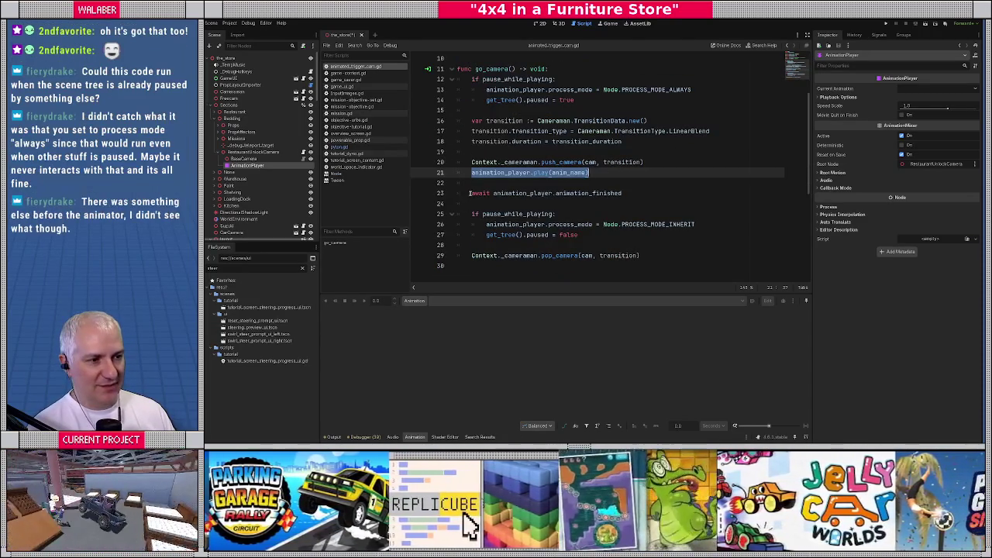
drag(470, 193, 670, 193)
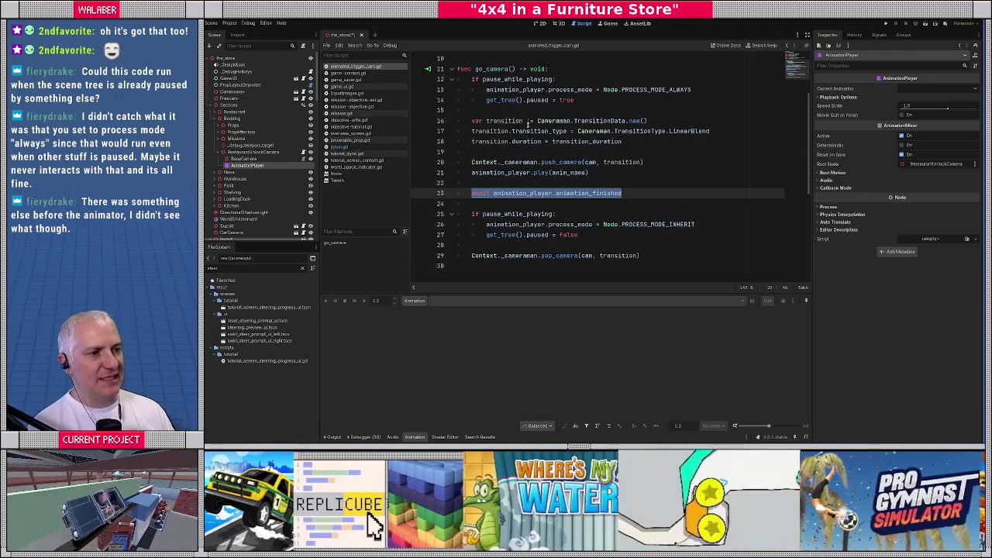
scroll(473, 81, up, 1)
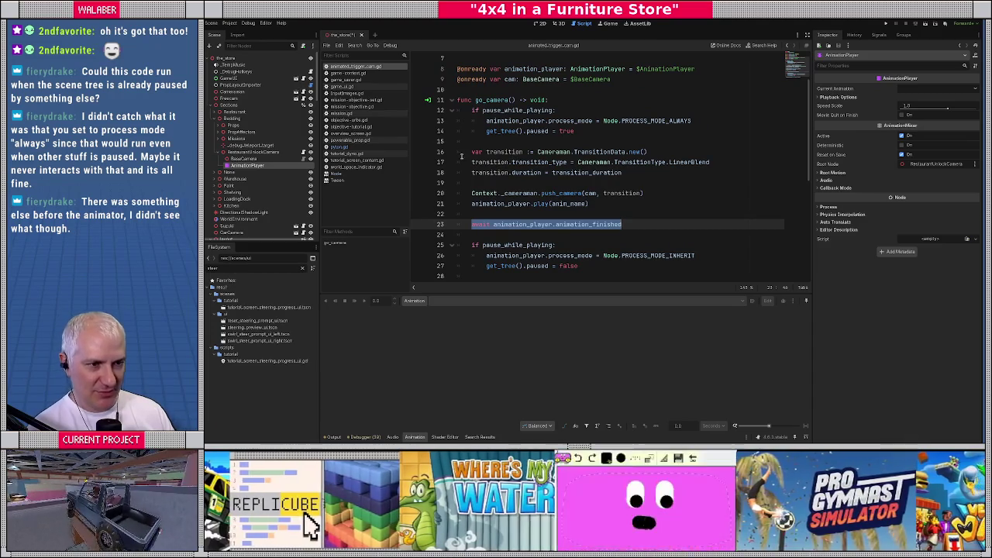
Step: Switch to the pylon.gd script and skim it
key(alt+Left)
scroll(521, 150, down, 2)
scroll(515, 151, up, 2)
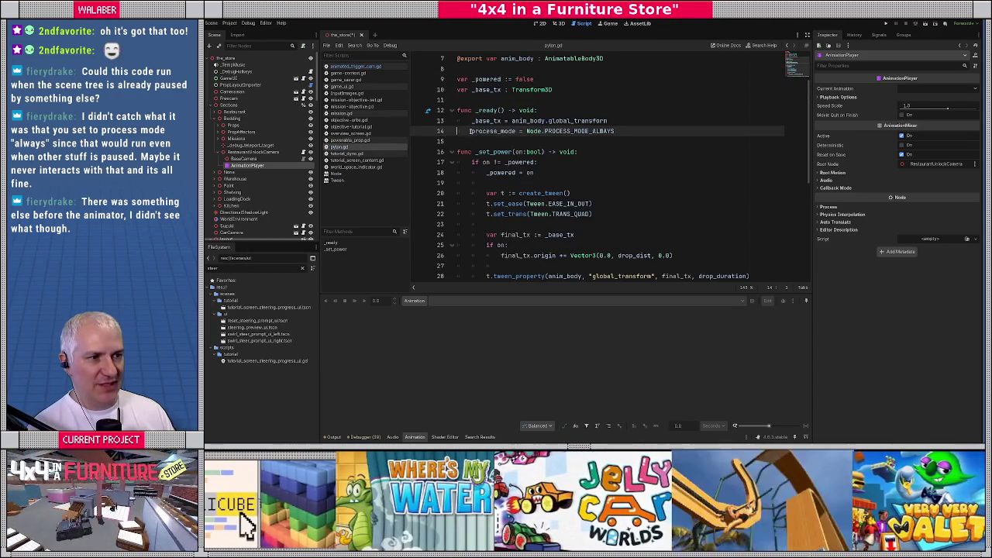
Step: Delete pylon.gd's PROCESS_MODE_ALWAYS line 14, then undo to restore it
drag(471, 131, 676, 132)
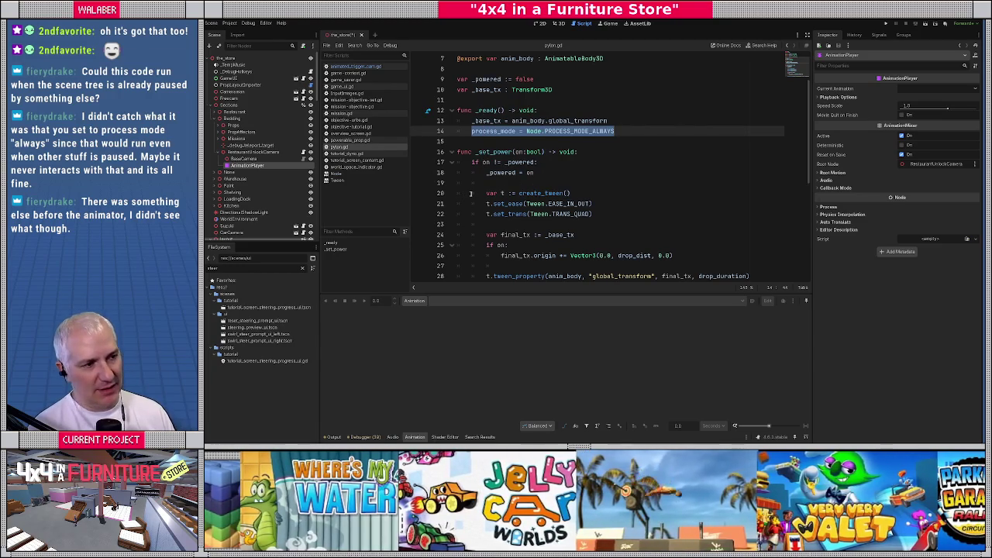
scroll(475, 190, down, 1)
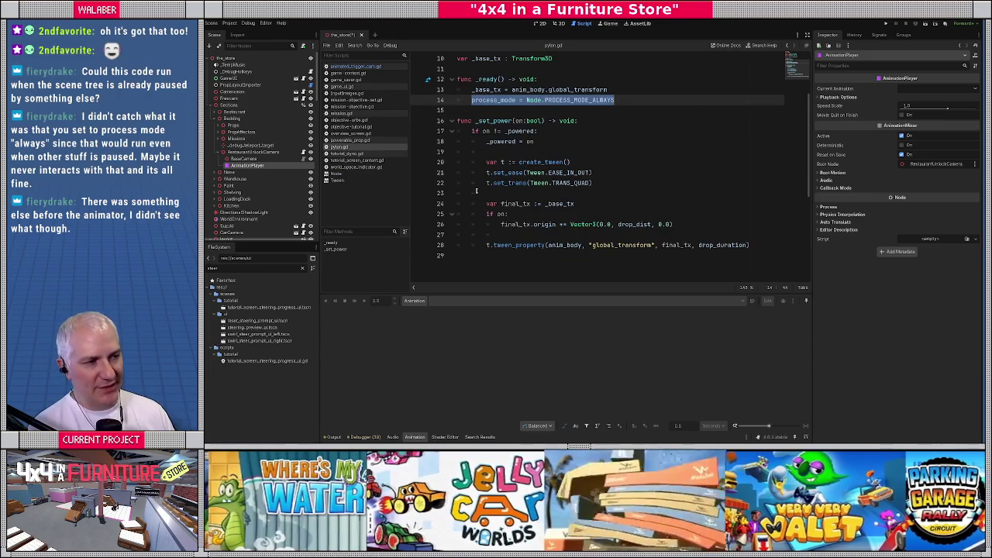
scroll(477, 191, up, 1)
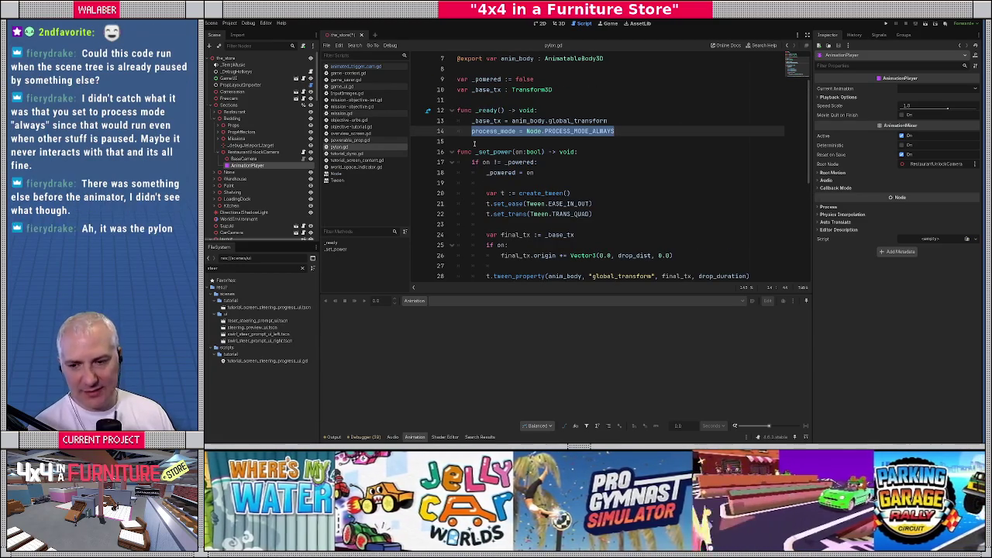
key(Down)
drag(472, 131, 627, 131)
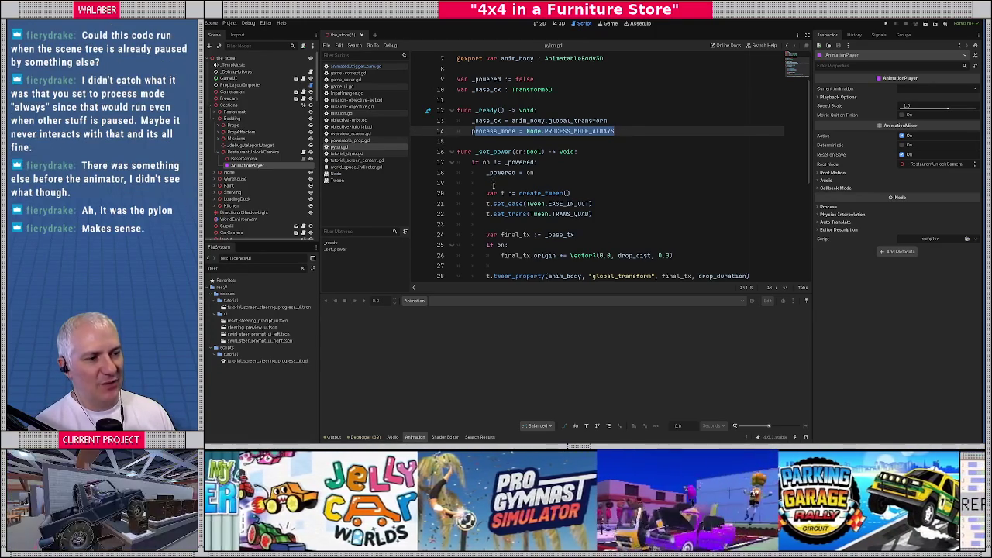
click(490, 162)
drag(472, 131, 640, 131)
key(BackSpace)
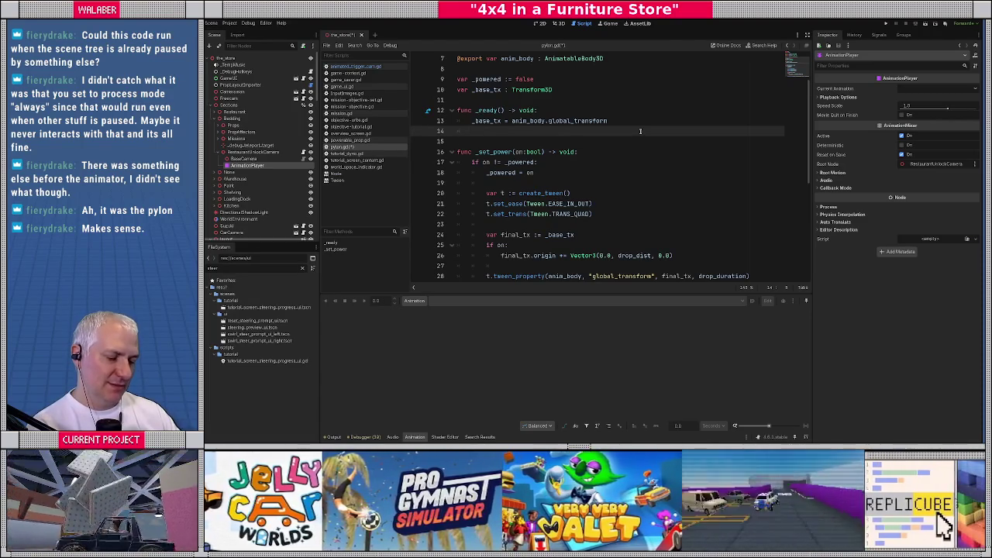
key(ctrl+z)
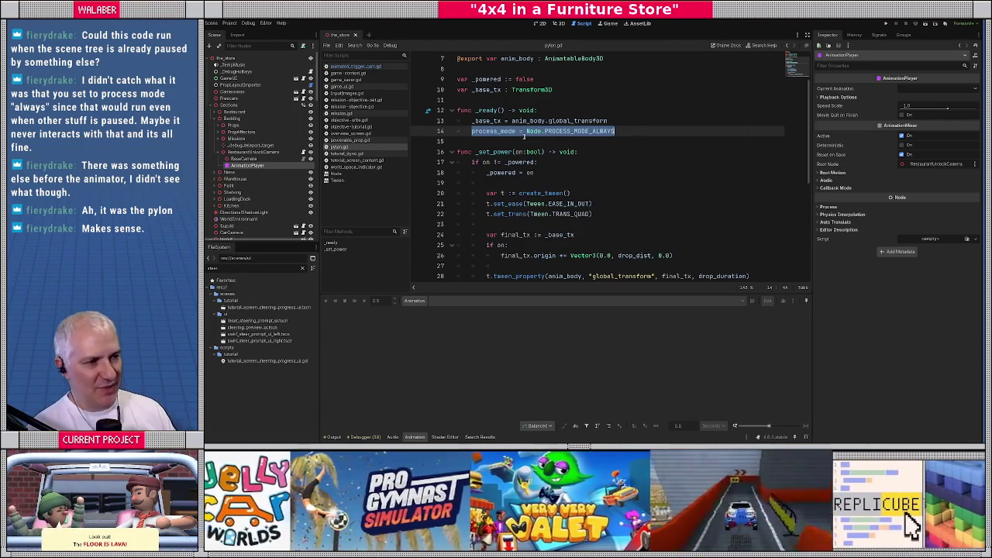
click(589, 141)
Step: Highlight the _set_power code, then open animated_trigger_cam.gd at go_camera
drag(521, 194, 593, 214)
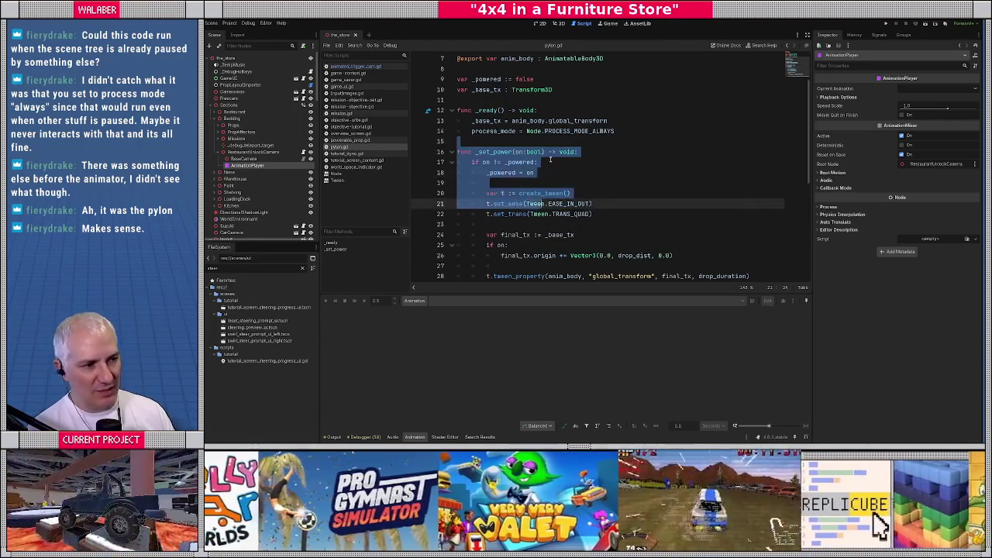
click(538, 162)
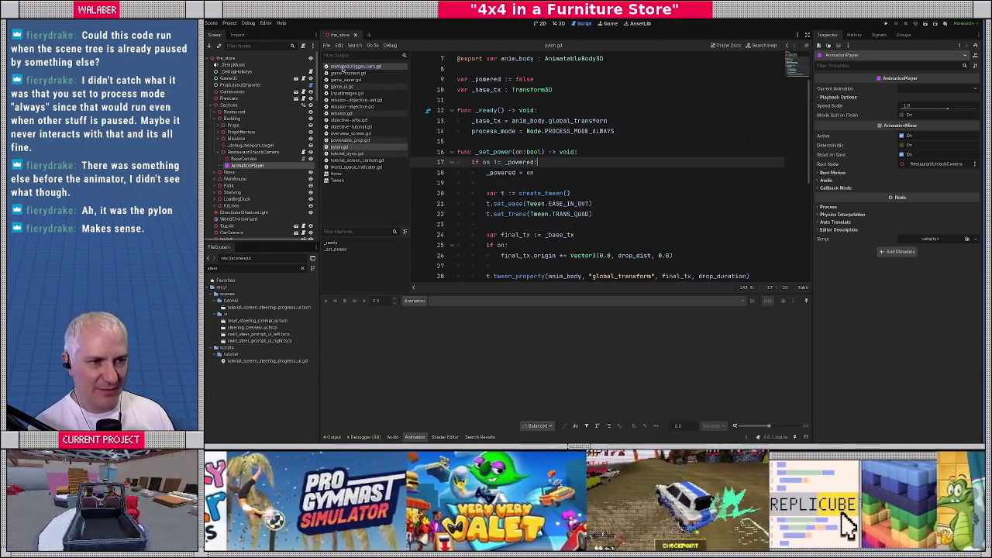
click(343, 66)
click(508, 183)
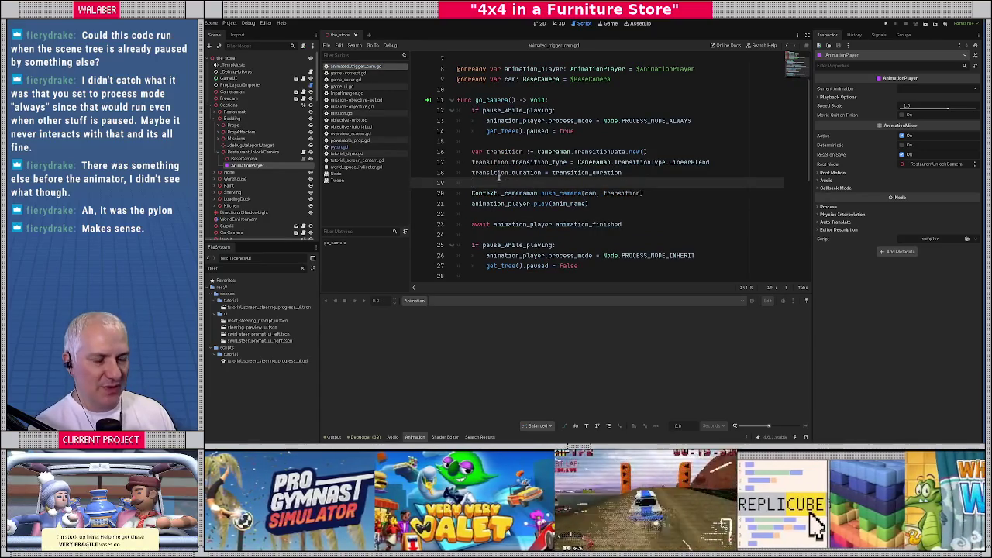
Step: In the 3D scene, add a Camera3D child under BaseCamera and show the Output log
click(506, 214)
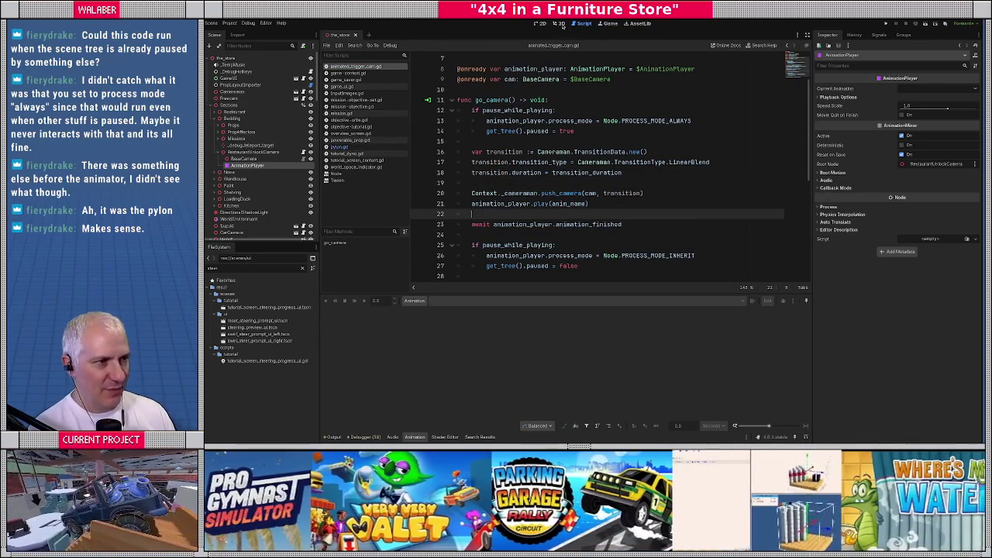
click(563, 26)
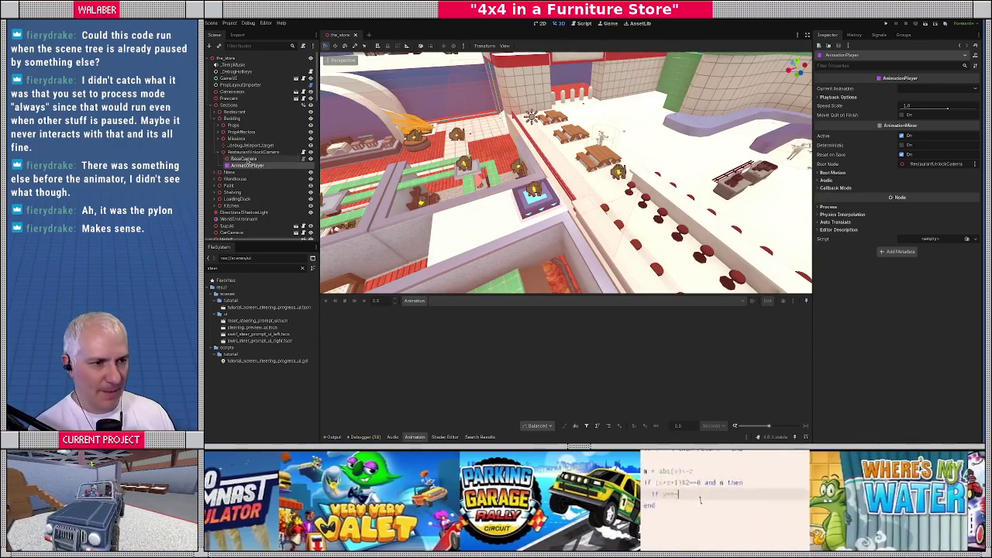
click(260, 159)
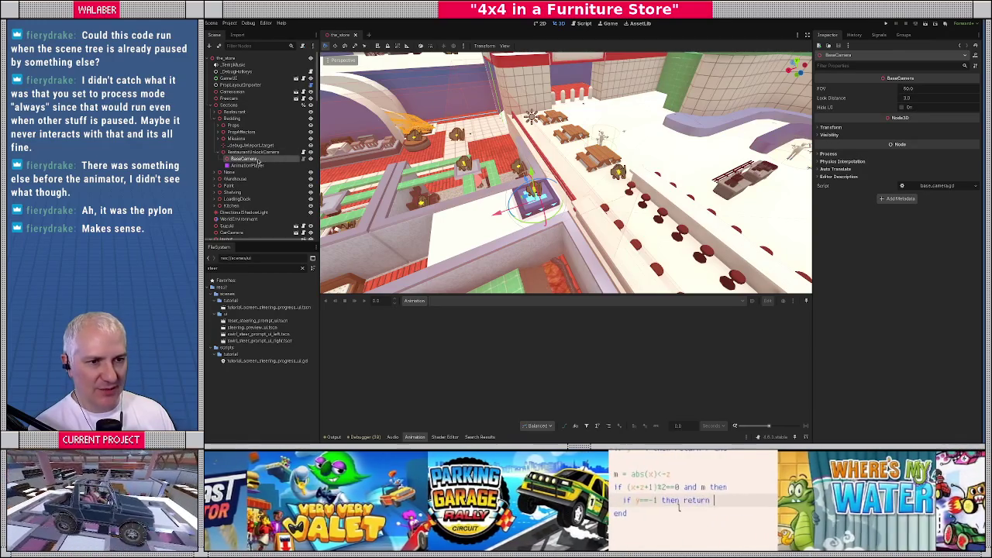
right_click(260, 159)
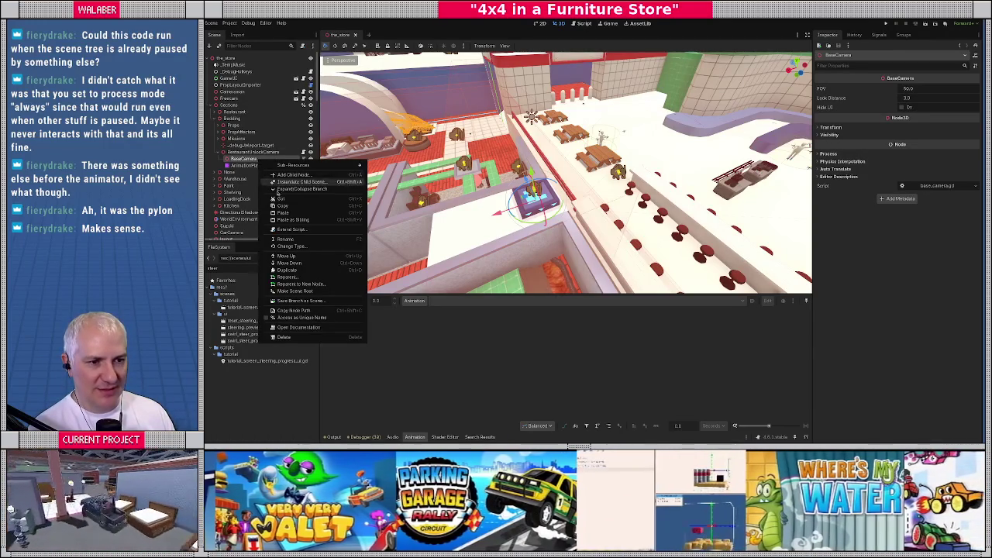
click(297, 174)
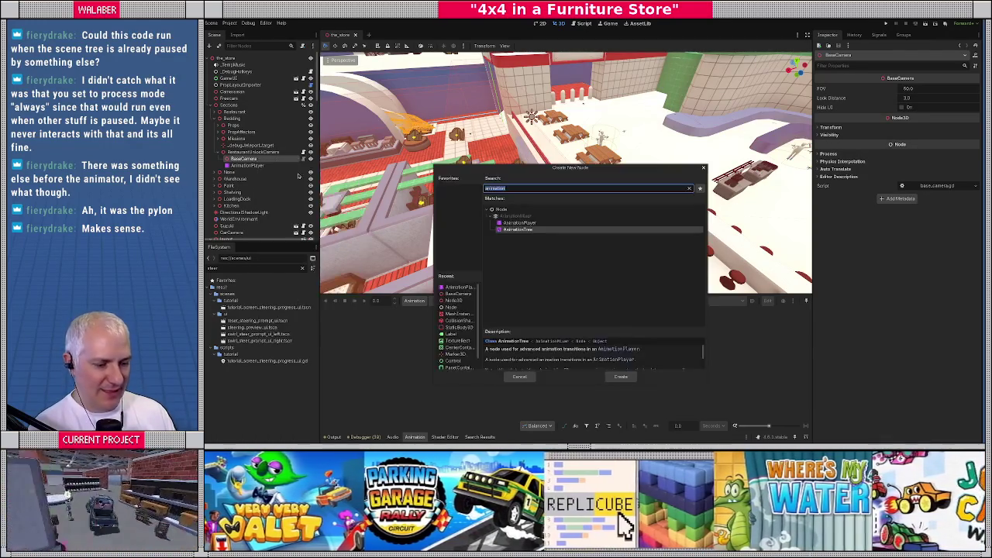
text(camera3d)
key(Return)
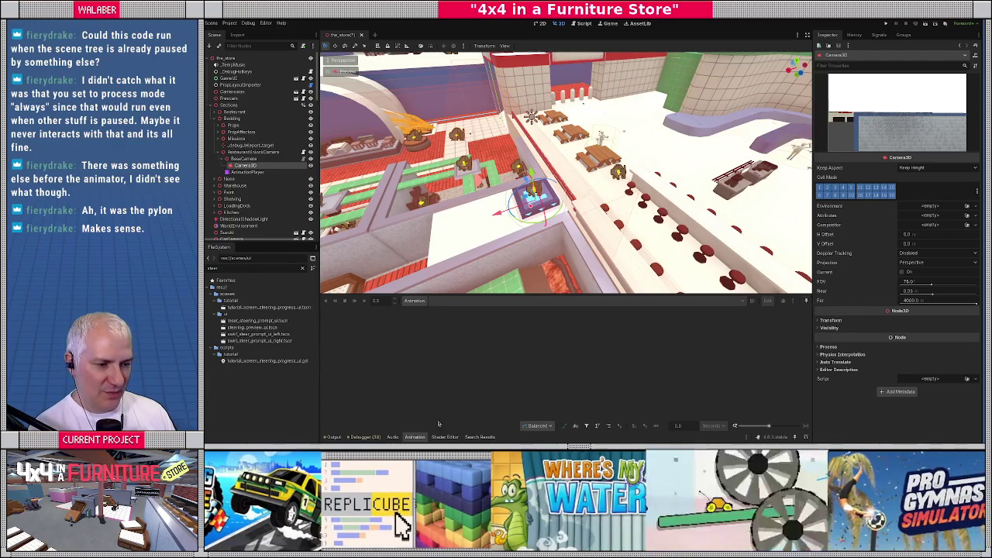
click(332, 437)
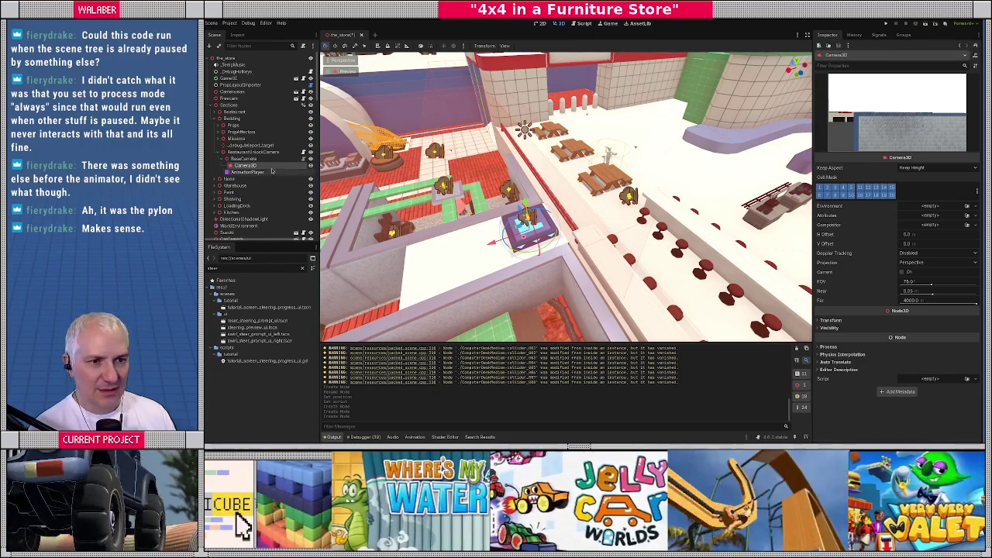
Step: Preview through the camera and create a 'restaurant_unlock' animation on the AnimationPlayer
click(341, 71)
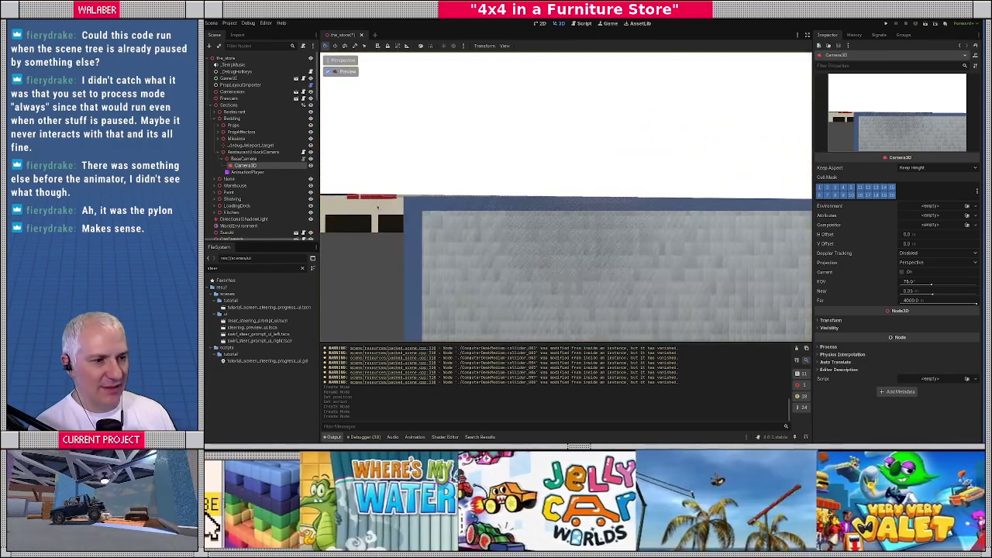
click(244, 159)
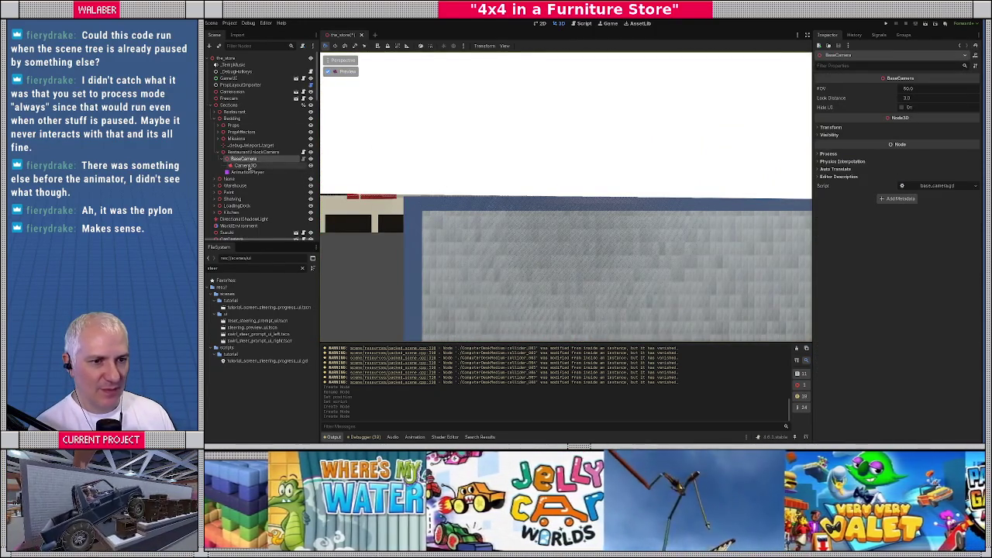
click(247, 171)
click(414, 301)
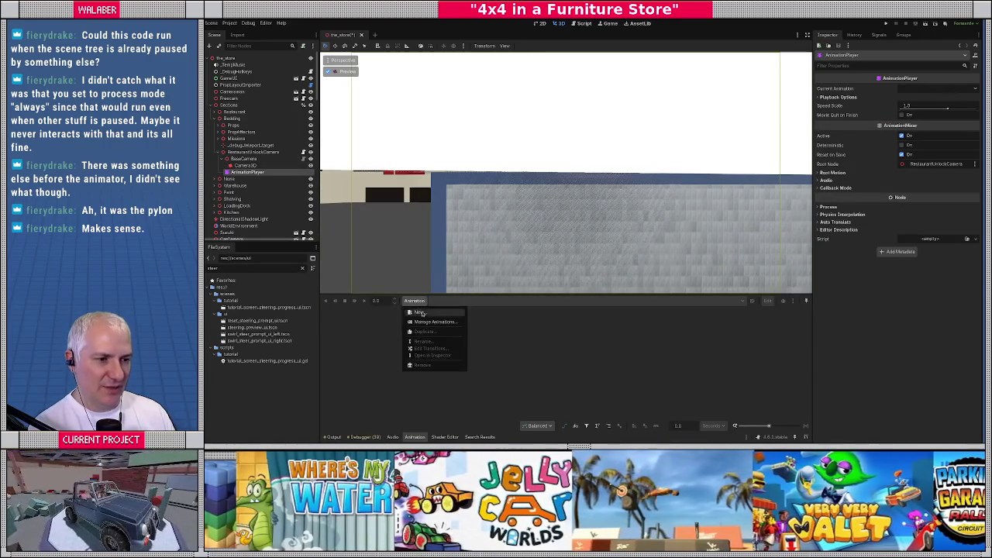
click(424, 314)
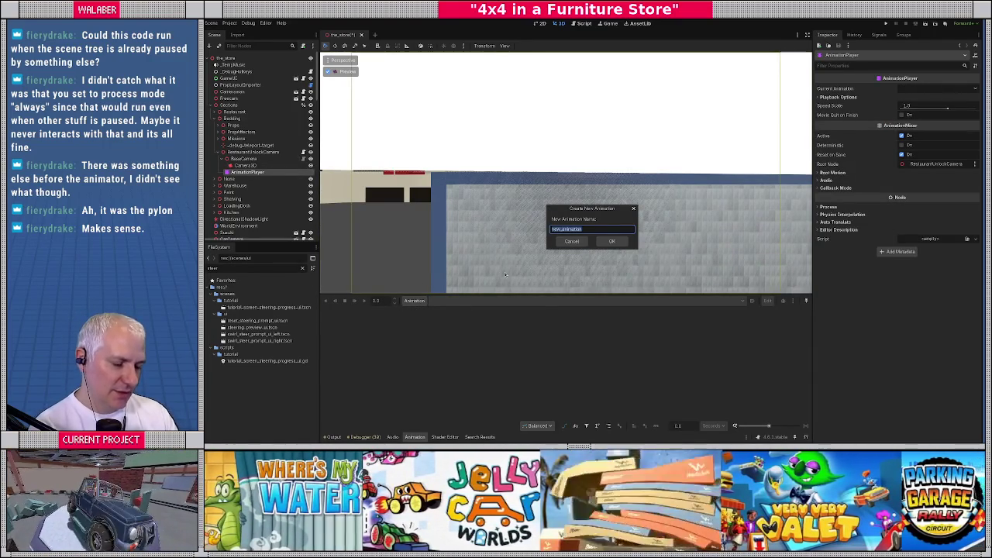
text(res)
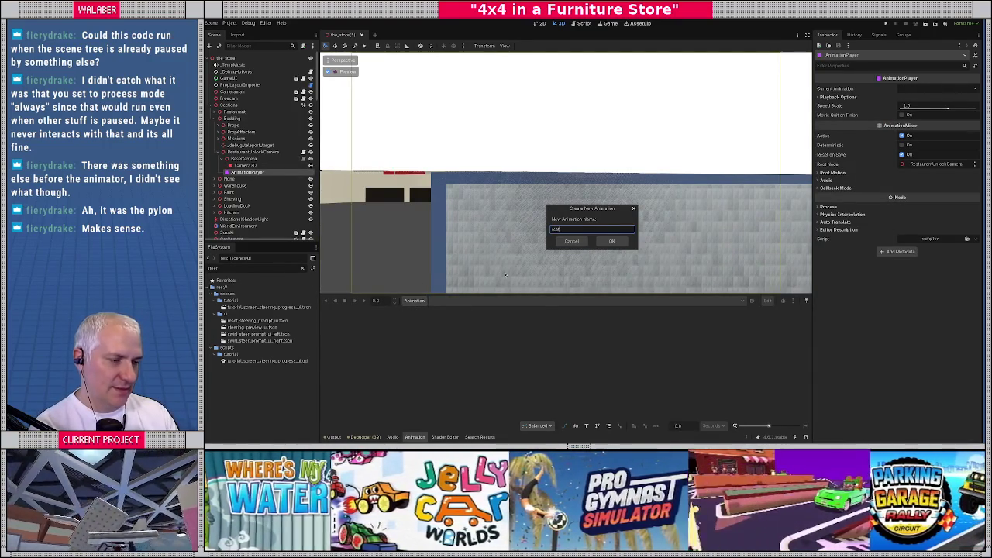
text(taurant_unlock)
key(Return)
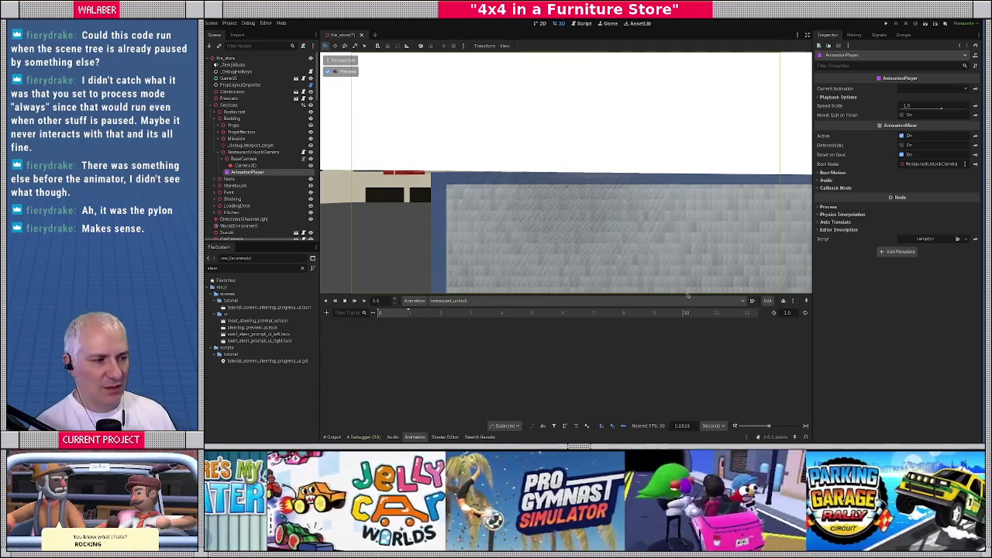
Step: Switch the timeline snap to FPS and set the restaurant_unlock animation length to 90 frames
click(713, 436)
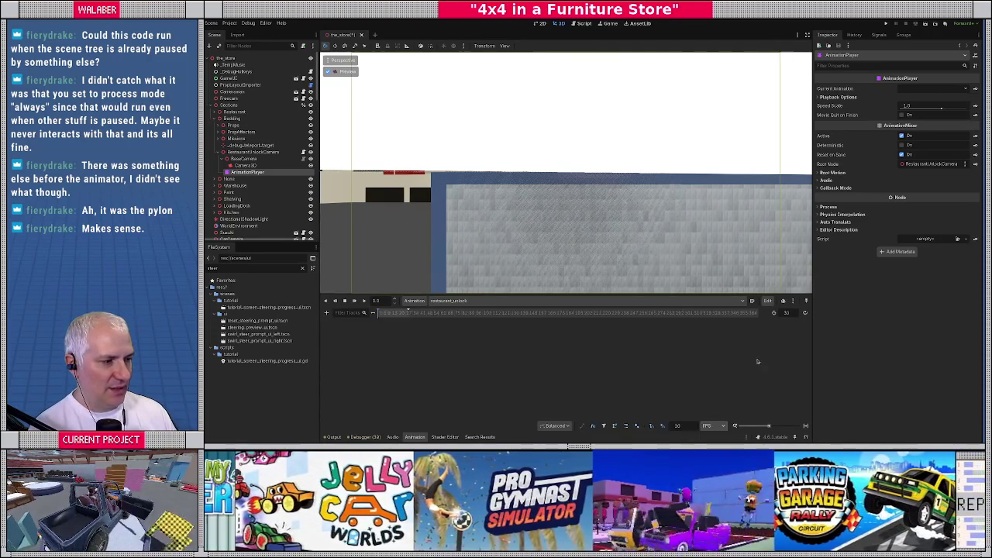
click(791, 314)
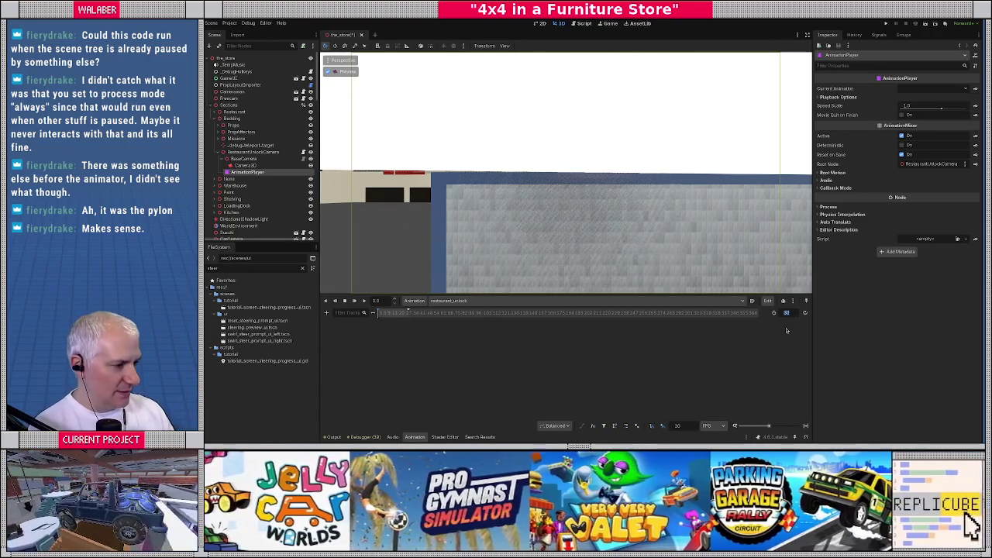
text(90)
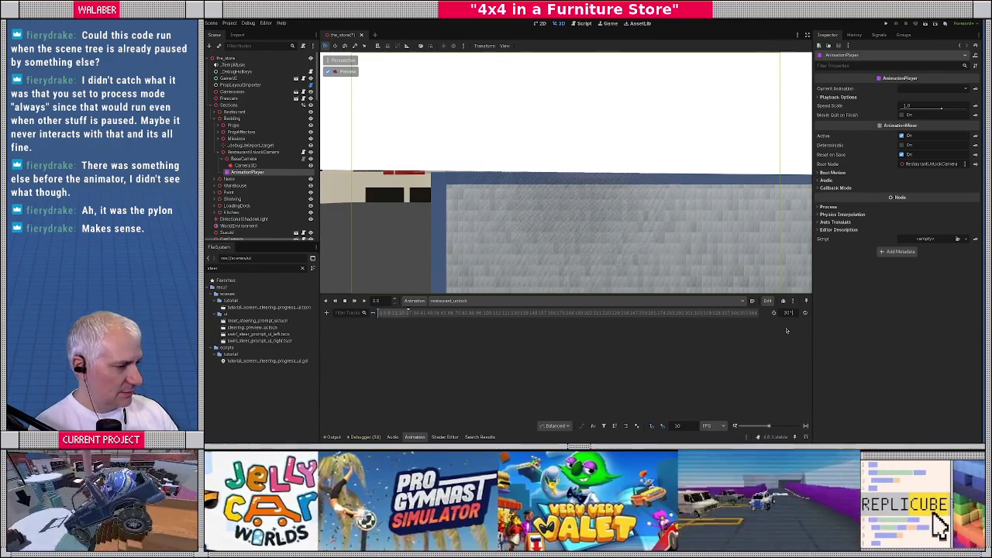
key(Return)
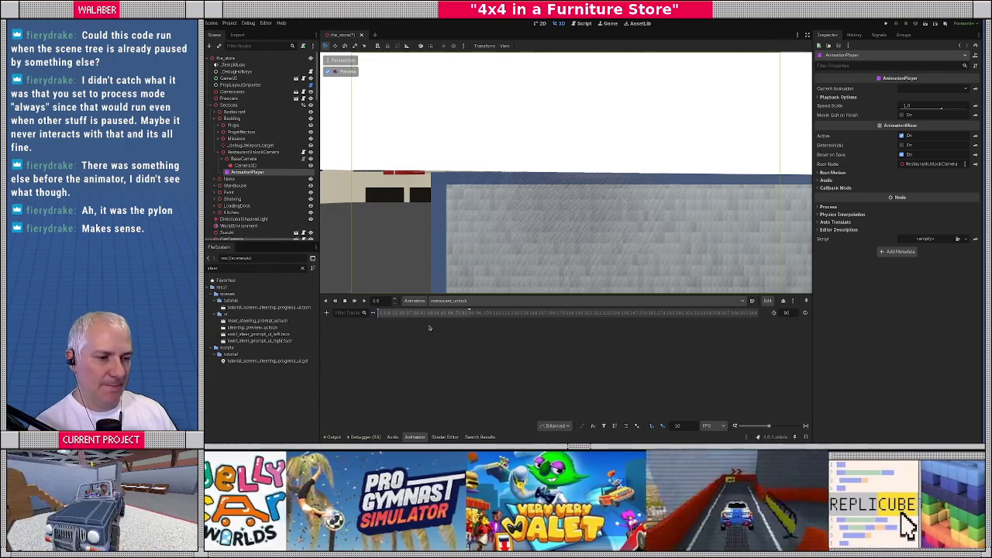
scroll(460, 329, up, 1)
scroll(460, 329, up, 1)
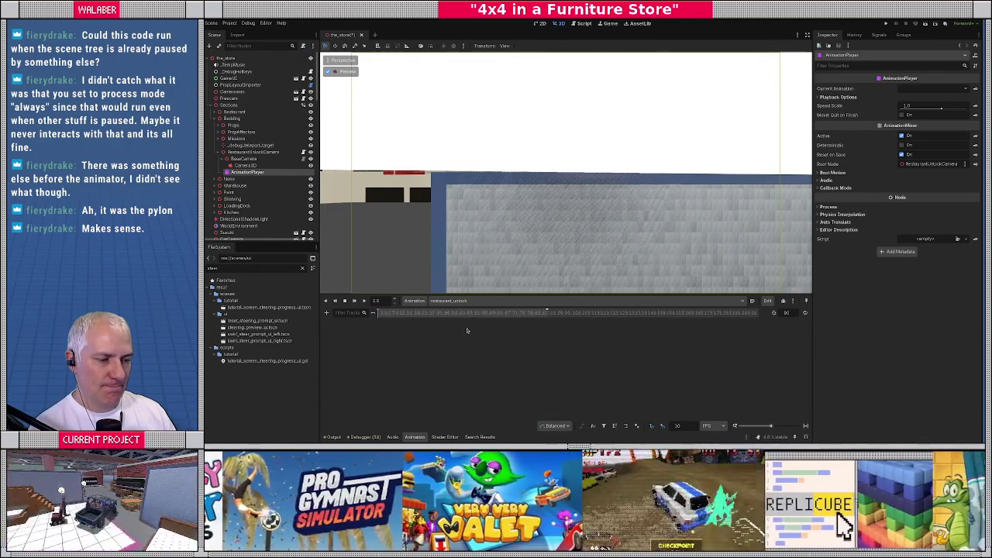
scroll(469, 329, up, 1)
scroll(447, 411, up, 1)
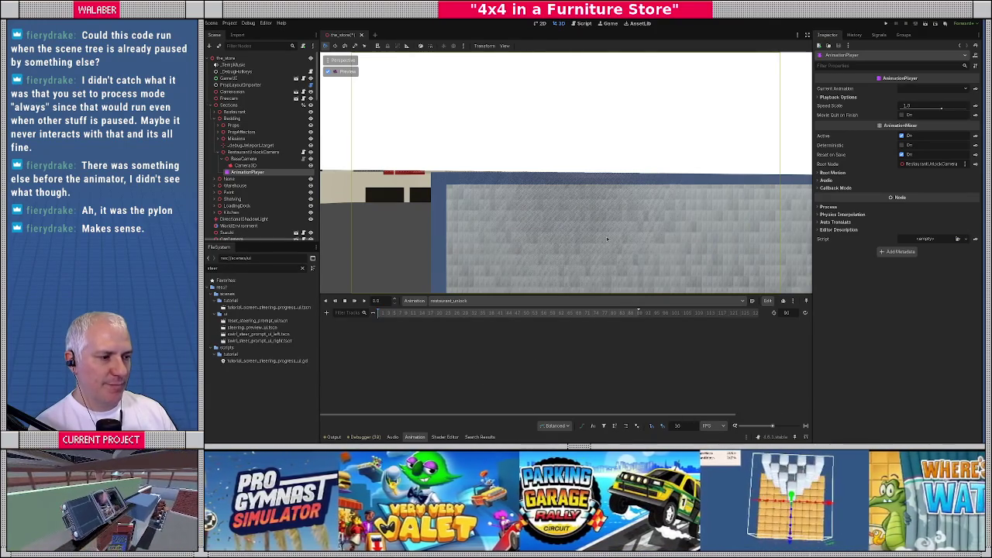
scroll(571, 339, up, 1)
scroll(572, 339, down, 4)
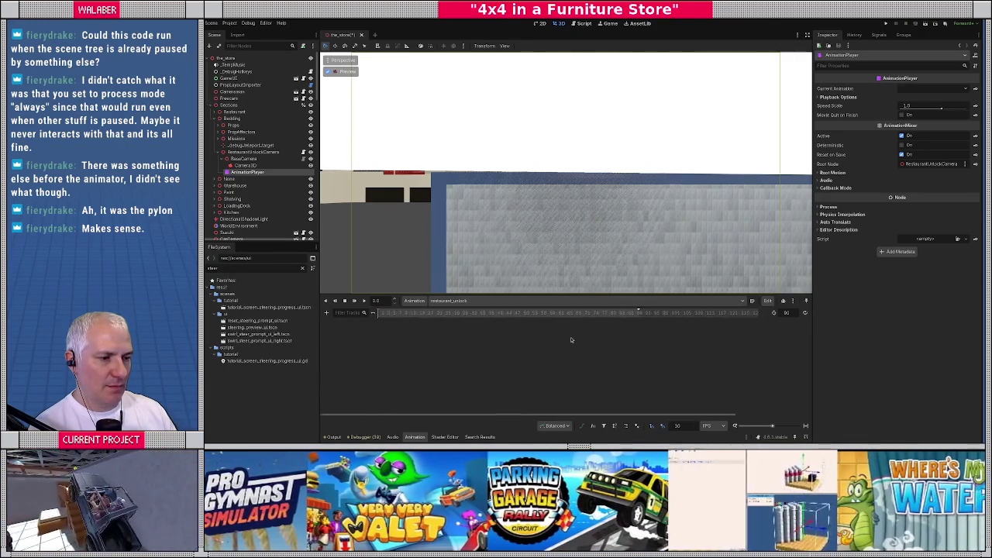
Step: Select BaseCamera and expand its Transform section in the Inspector
scroll(551, 337, down, 1)
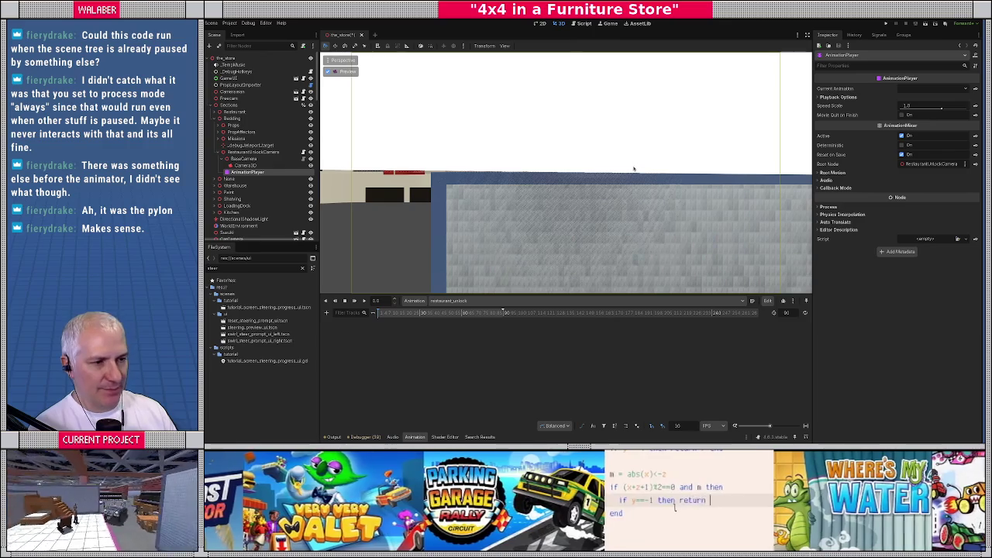
click(248, 159)
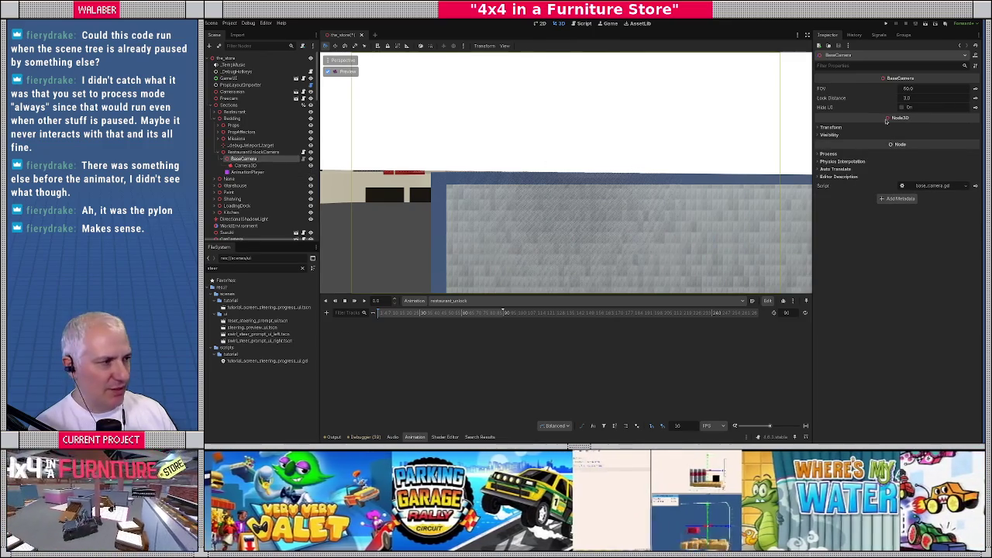
click(828, 153)
click(830, 127)
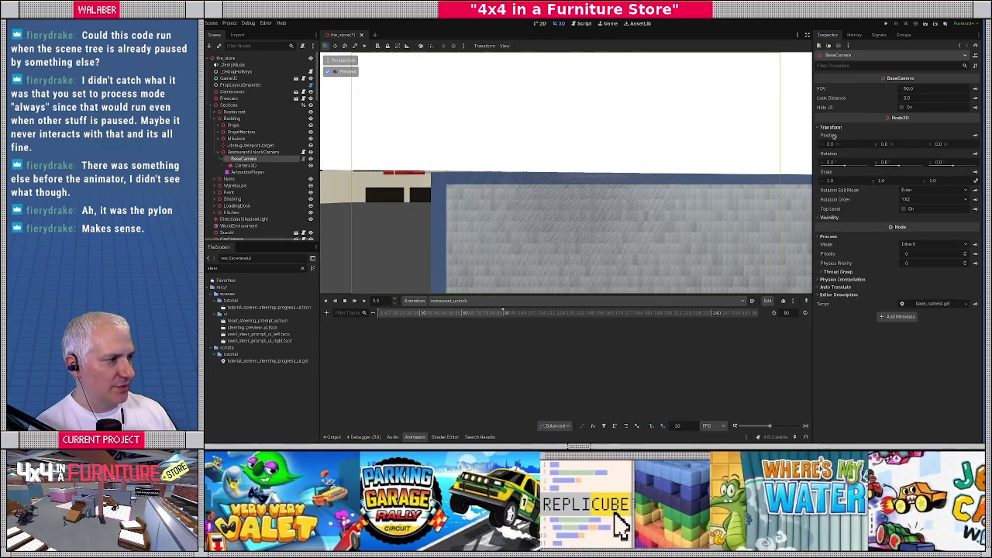
Step: Adjust BaseCamera's position and rotation until it looks down at the row of white bollards
drag(918, 147, 958, 147)
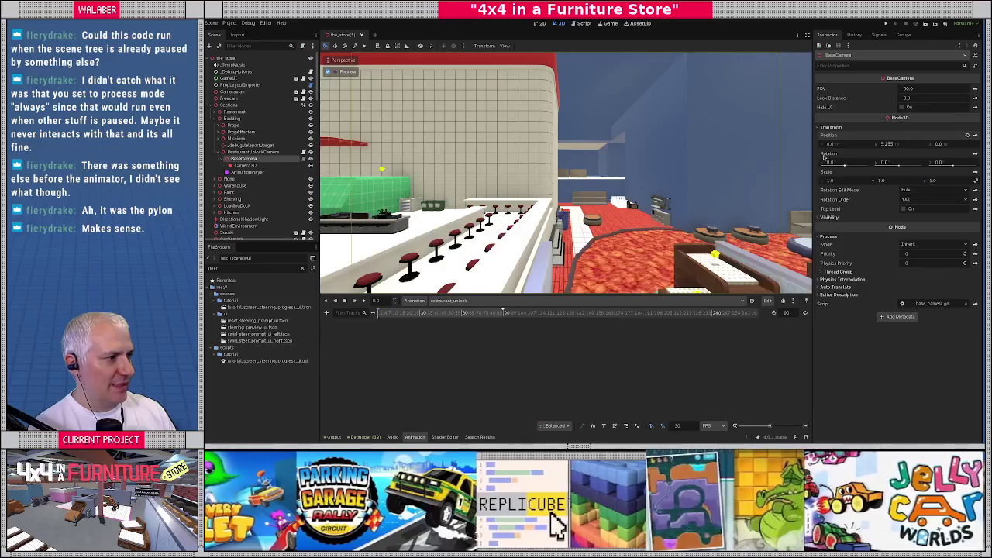
mouse_move(831, 144)
mouse_down()
mouse_move(818, 145)
mouse_move(888, 145)
mouse_move(838, 164)
mouse_move(914, 163)
mouse_up()
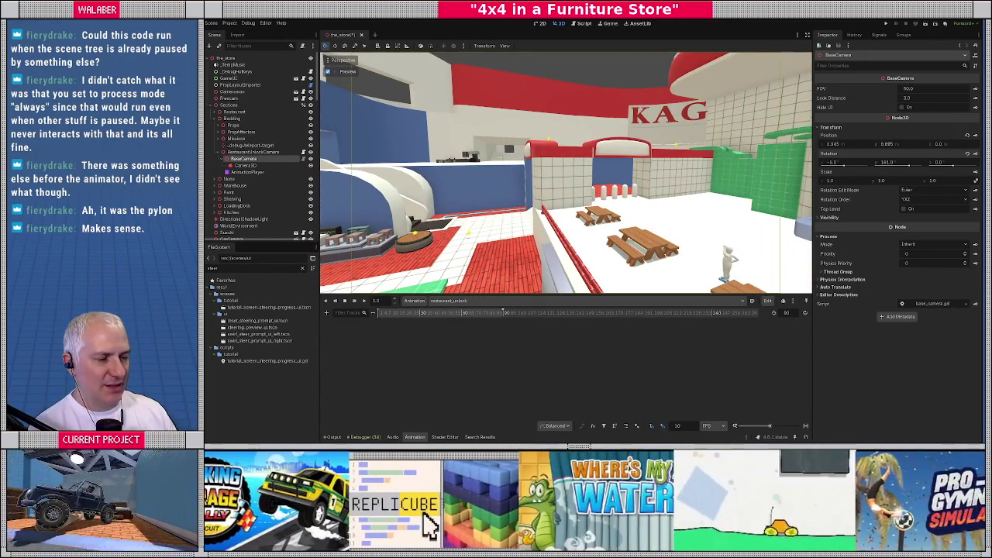
drag(913, 163, 934, 163)
mouse_move(852, 165)
mouse_down()
mouse_move(860, 164)
mouse_move(844, 166)
mouse_move(845, 145)
mouse_move(824, 144)
mouse_up()
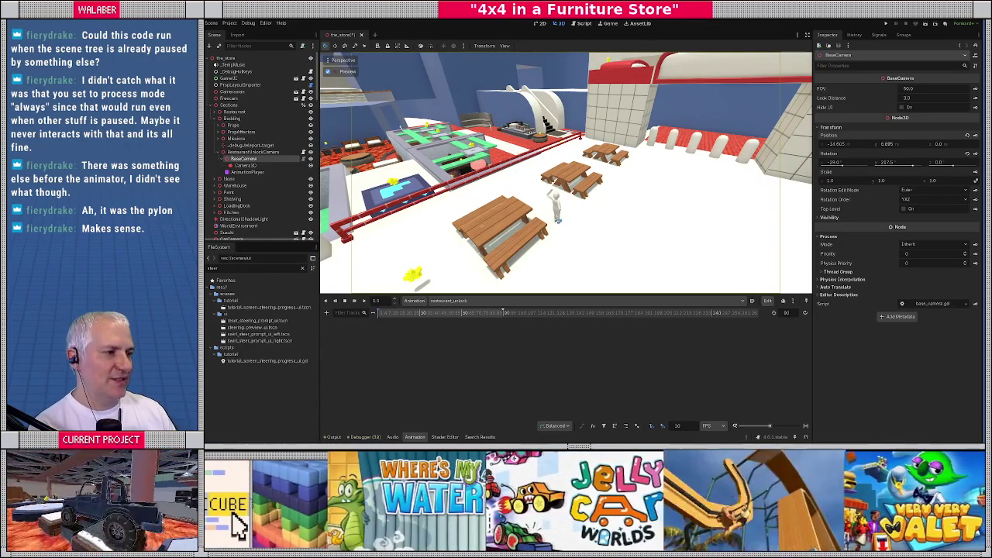
mouse_move(845, 146)
mouse_down()
mouse_move(912, 167)
mouse_move(907, 142)
mouse_move(940, 142)
mouse_move(880, 144)
mouse_up()
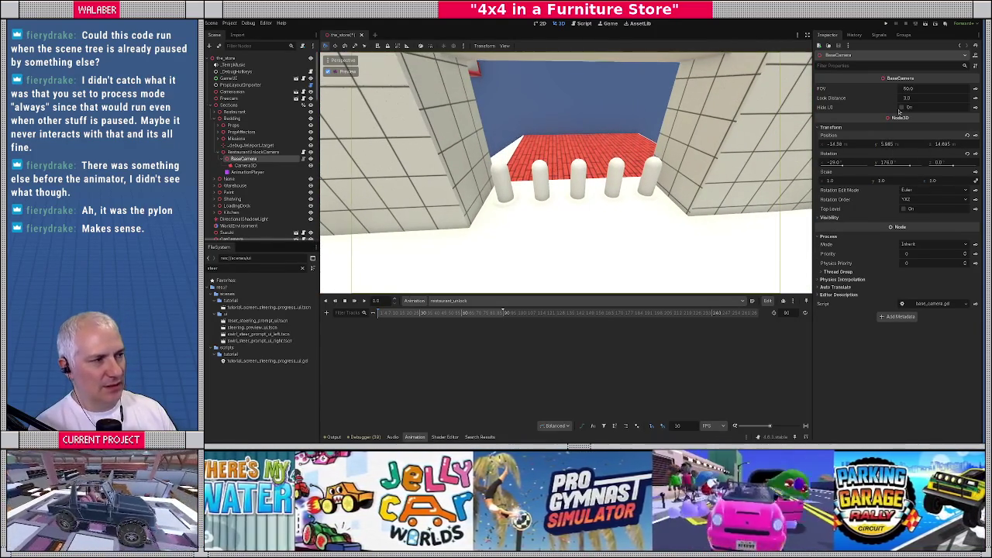
drag(934, 89, 925, 89)
Step: Narrow the inner Camera3D's field of view, then reselect BaseCamera
click(245, 165)
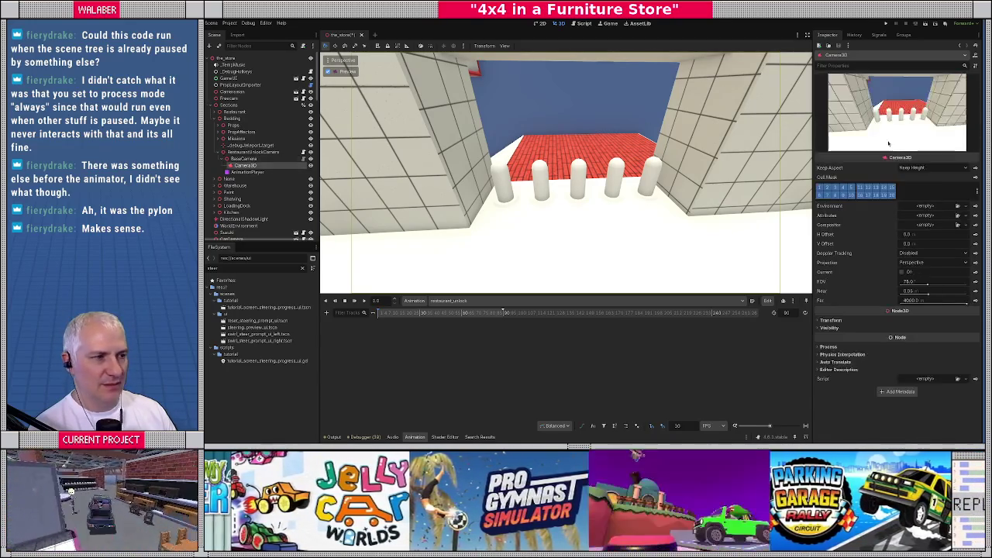
mouse_move(929, 283)
mouse_down()
mouse_move(911, 282)
mouse_move(927, 283)
mouse_up()
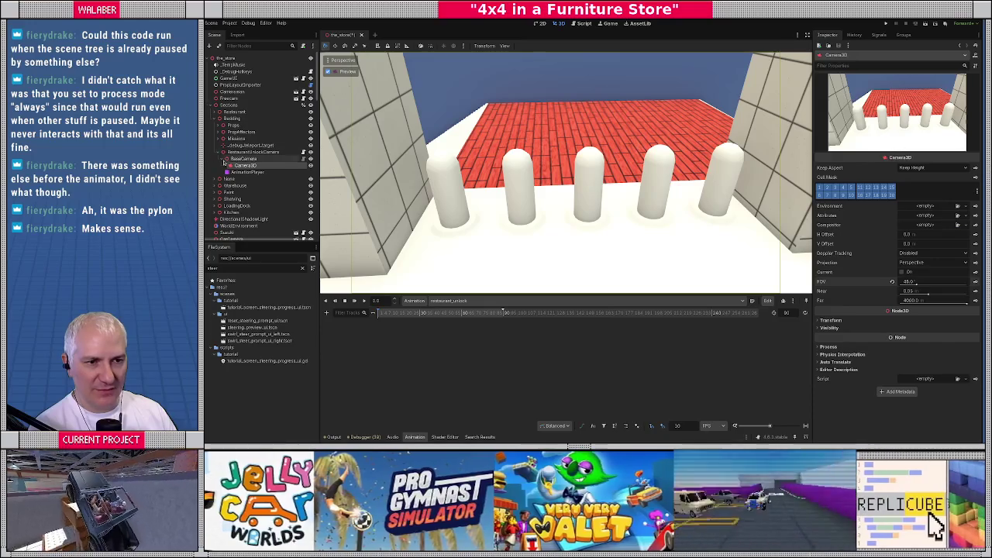
click(245, 159)
Step: Move BaseCamera lower and closer, framing the bollards past the picnic table
drag(913, 146, 839, 145)
mouse_move(907, 163)
mouse_down()
mouse_move(895, 163)
mouse_move(904, 147)
mouse_move(861, 161)
mouse_move(870, 161)
mouse_move(841, 143)
mouse_up()
drag(942, 143, 939, 143)
mouse_move(853, 162)
mouse_down()
mouse_move(867, 162)
mouse_move(856, 162)
mouse_up()
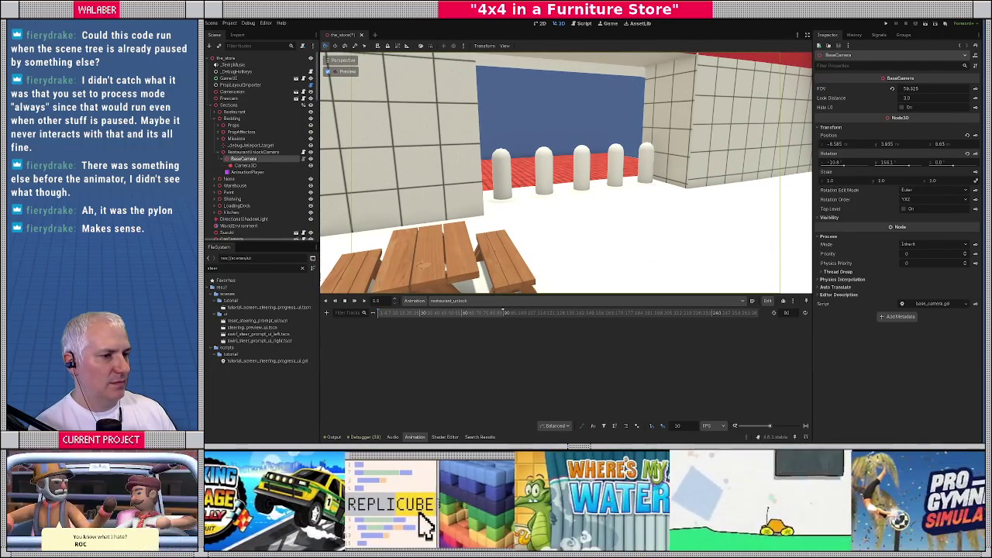
drag(863, 150, 834, 151)
drag(905, 148, 974, 148)
mouse_move(861, 147)
mouse_down()
mouse_move(823, 146)
mouse_move(871, 162)
mouse_up()
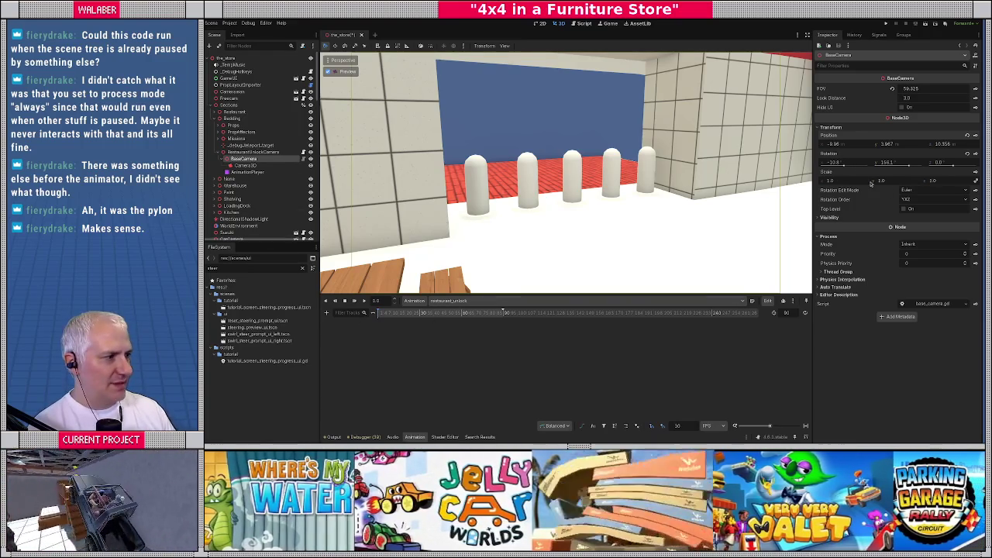
click(936, 88)
Step: Set BaseCamera's FOV to 45 and key it into a new fov animation track
text(45)
key(Return)
click(976, 89)
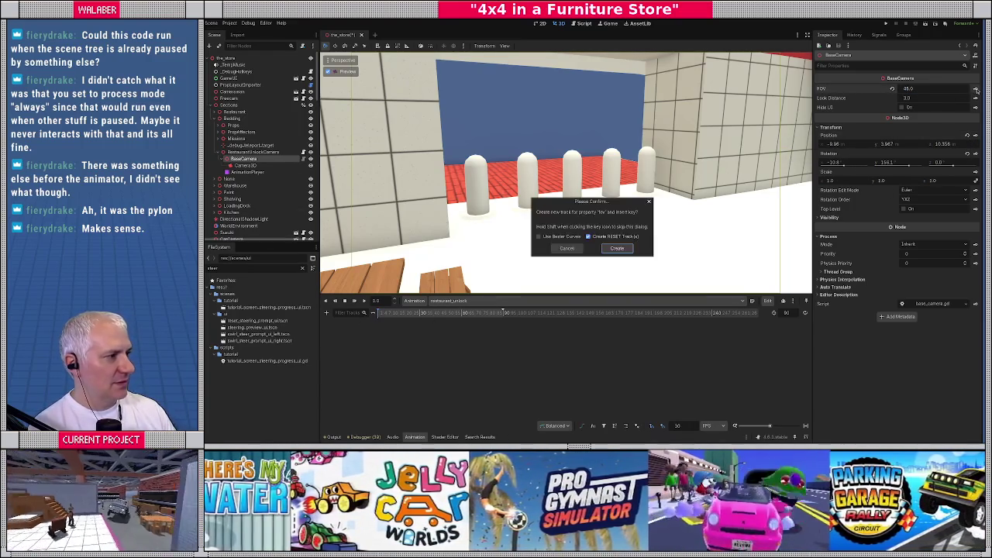
click(614, 250)
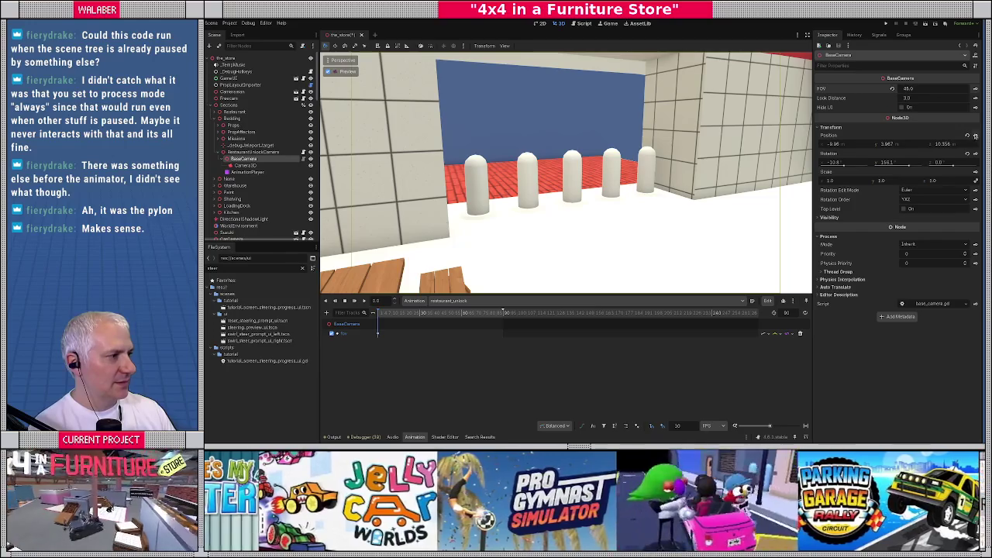
Step: Create keyed position and rotation tracks for BaseCamera at frame 0
click(976, 136)
click(617, 248)
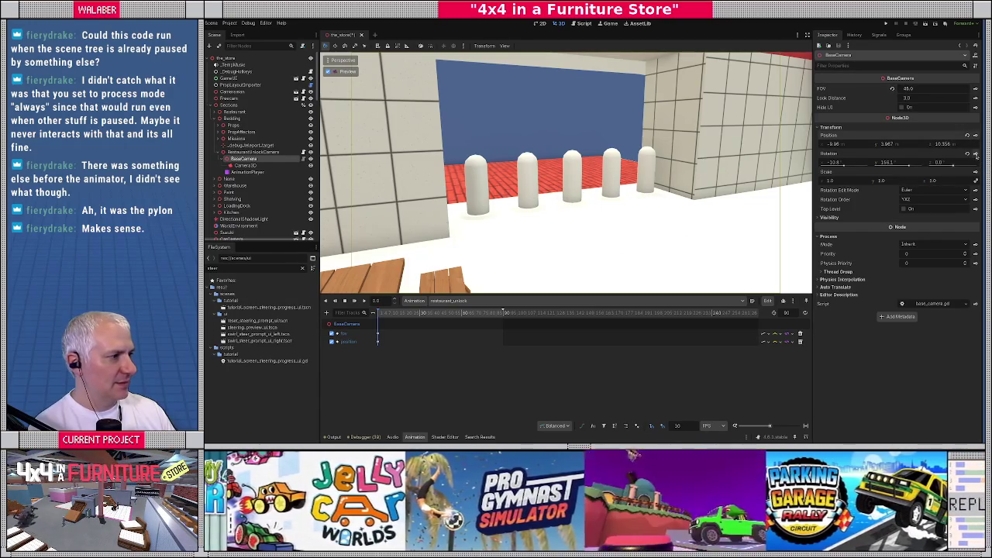
click(975, 153)
click(618, 248)
mouse_move(380, 313)
mouse_down()
mouse_move(504, 315)
mouse_move(377, 315)
mouse_up()
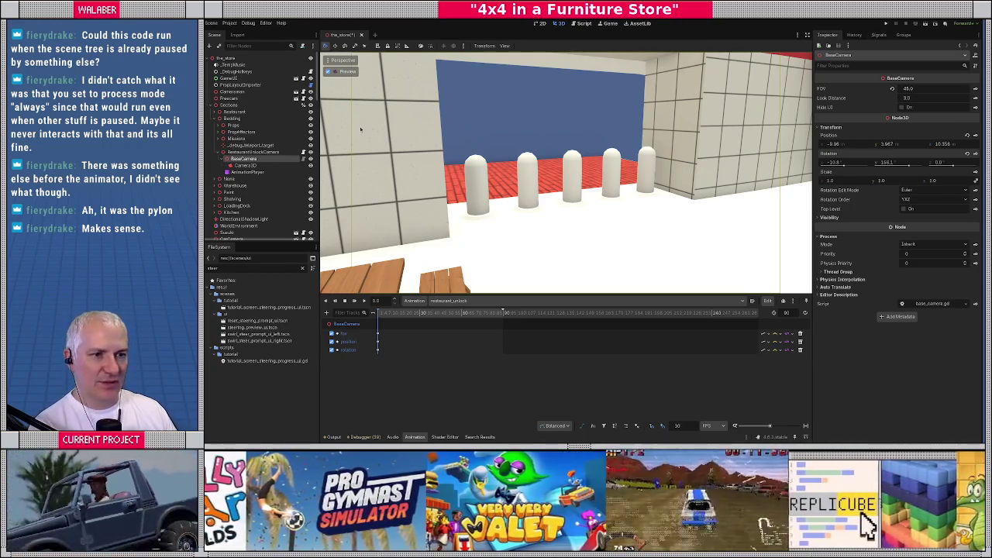
Step: Delete the redundant inner Camera3D node under BaseCamera
click(244, 165)
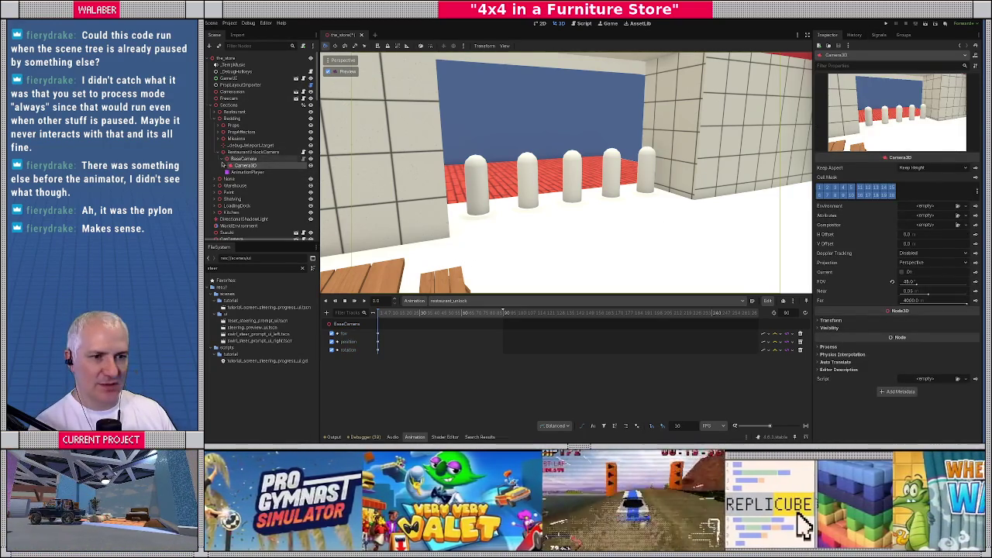
click(244, 159)
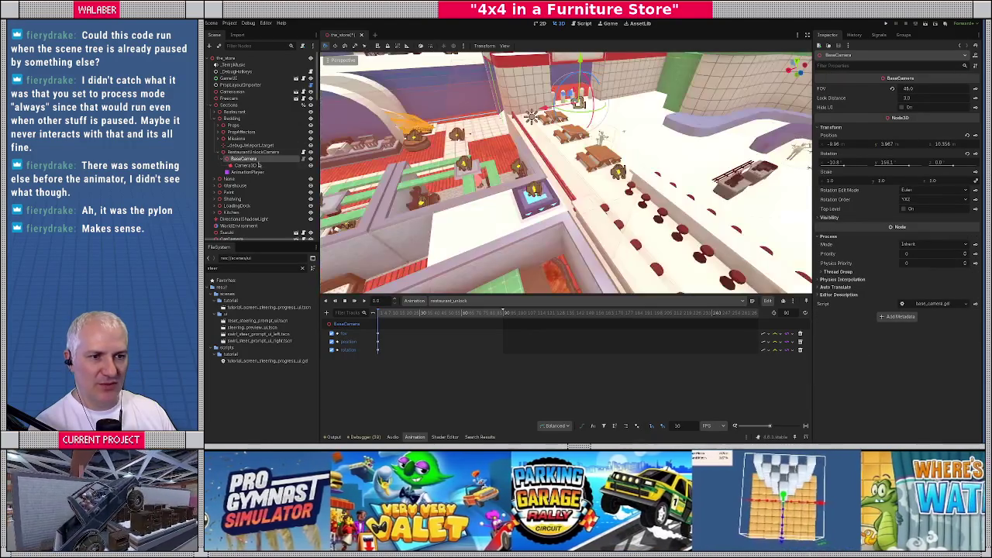
click(246, 166)
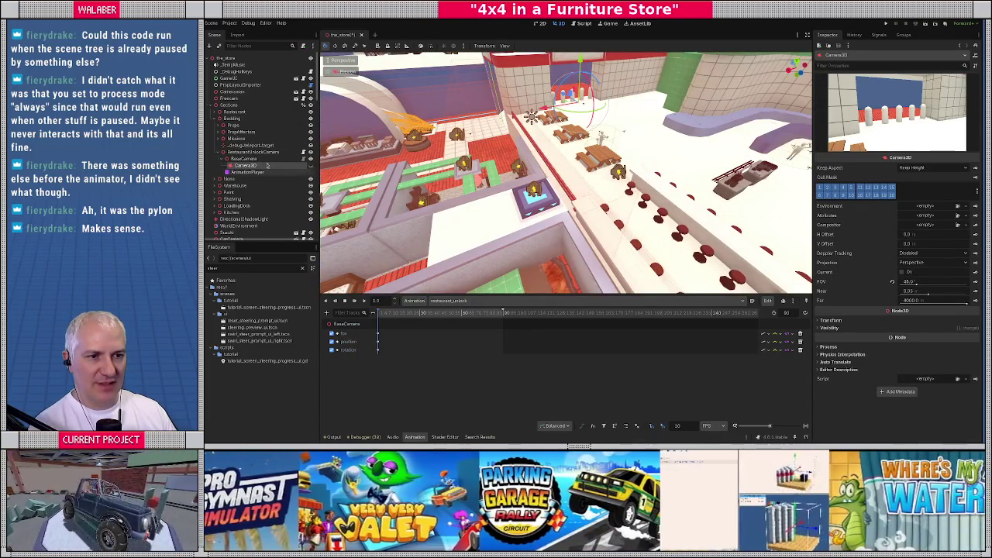
key(Delete)
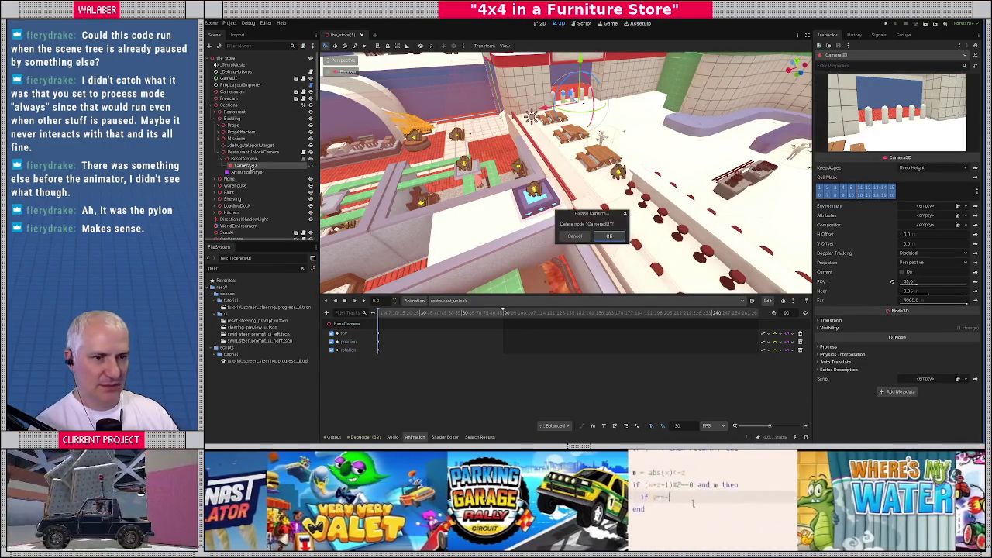
key(Return)
Step: Enable Pause While Playing on RestaurantUnlockCamera
click(253, 152)
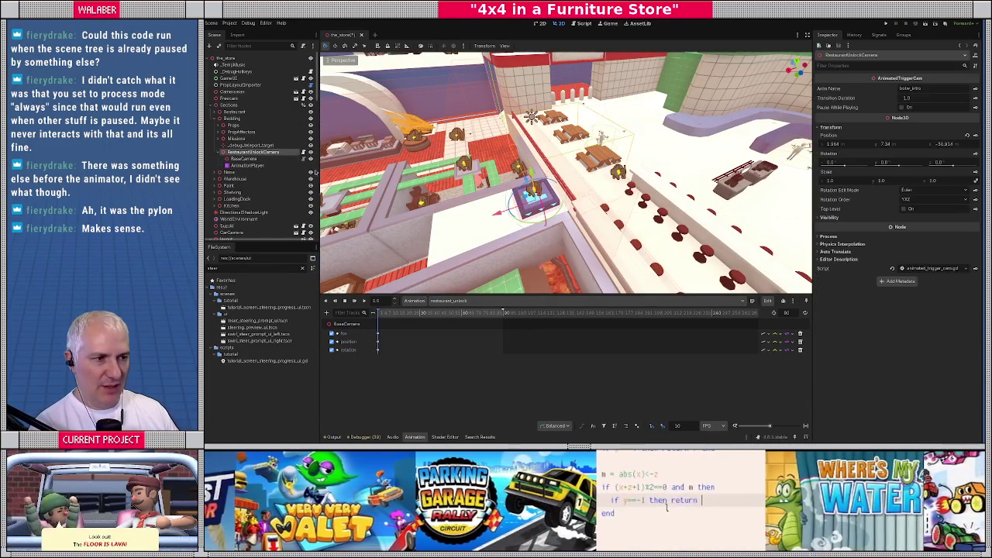
key(f)
drag(465, 197, 577, 198)
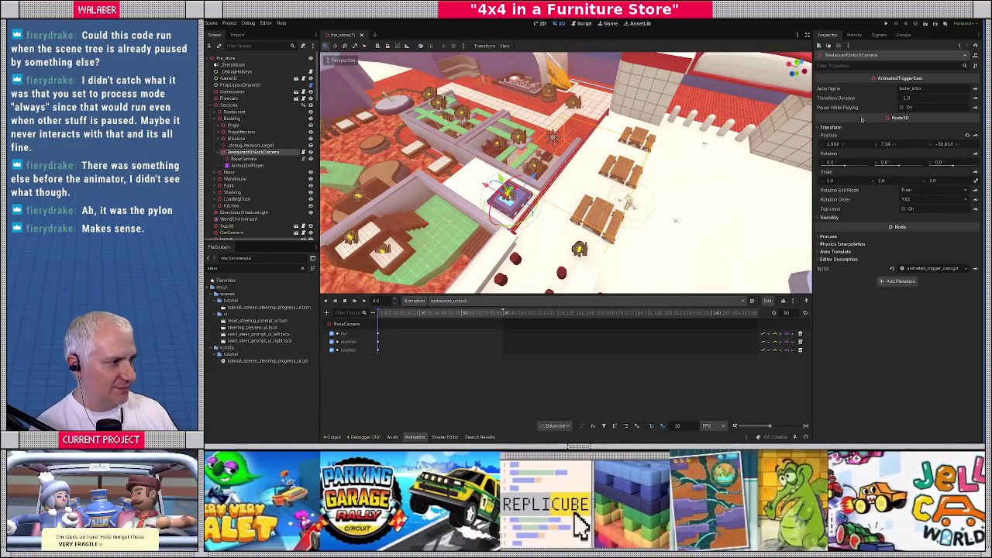
click(902, 108)
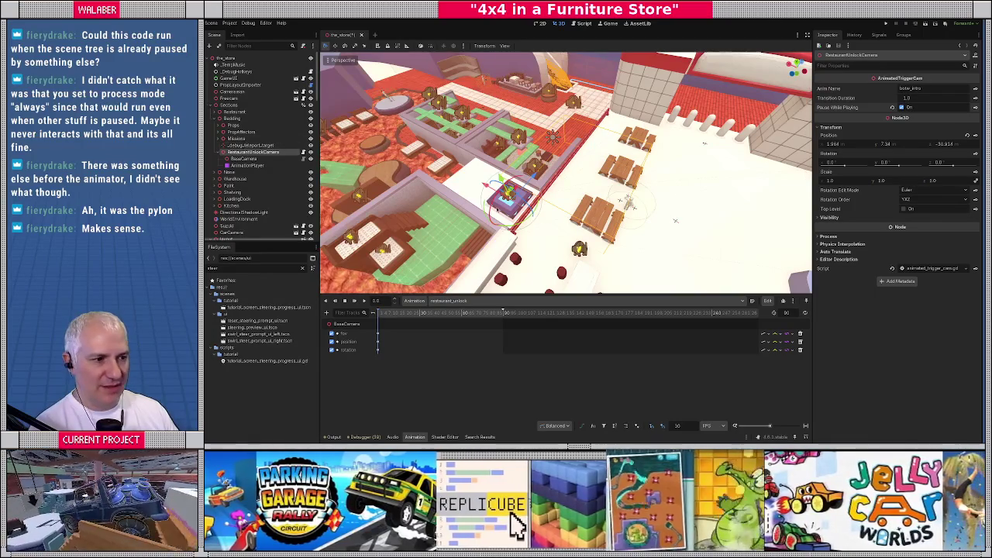
scroll(675, 221, up, 5)
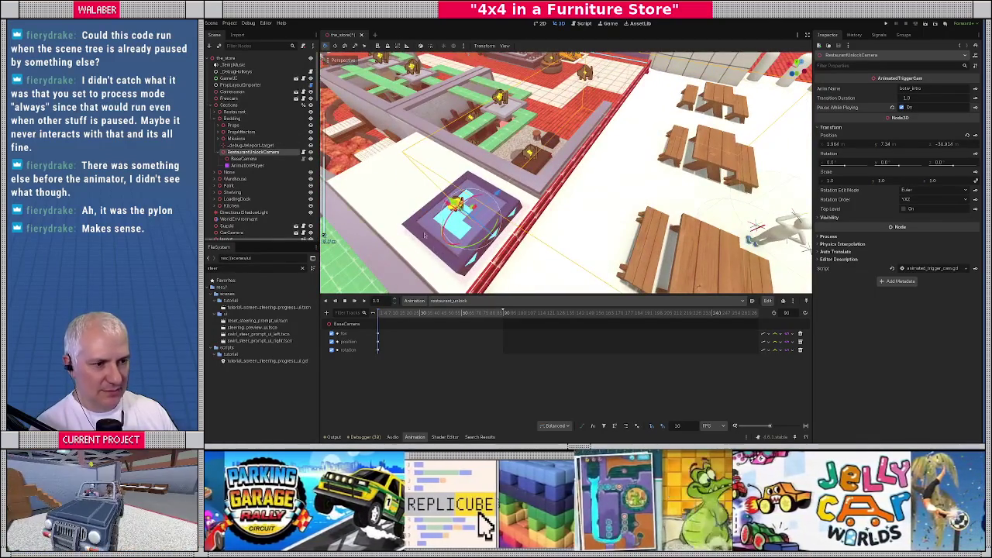
click(419, 233)
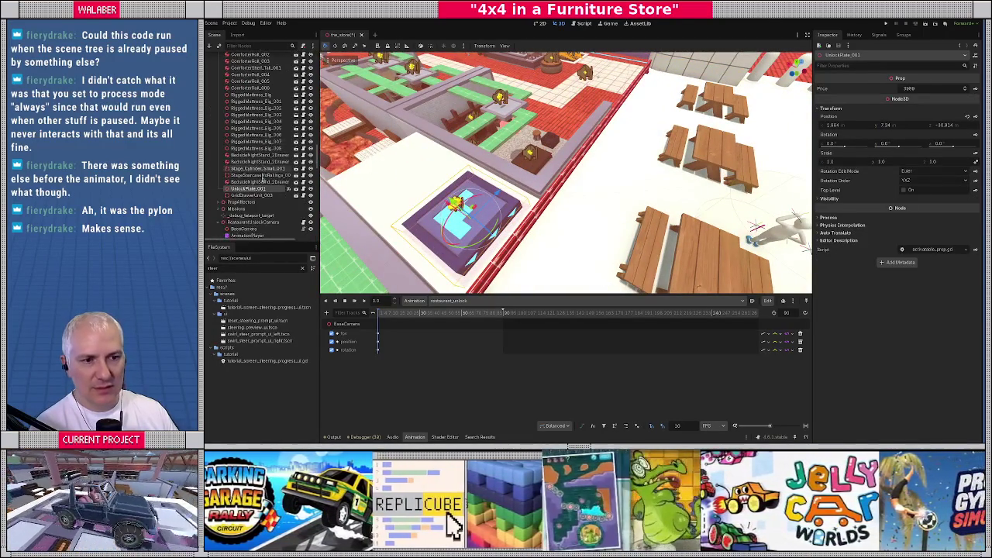
Step: Start connecting the unlock plate's activation_changed signal to the camera, then cancel it
click(879, 35)
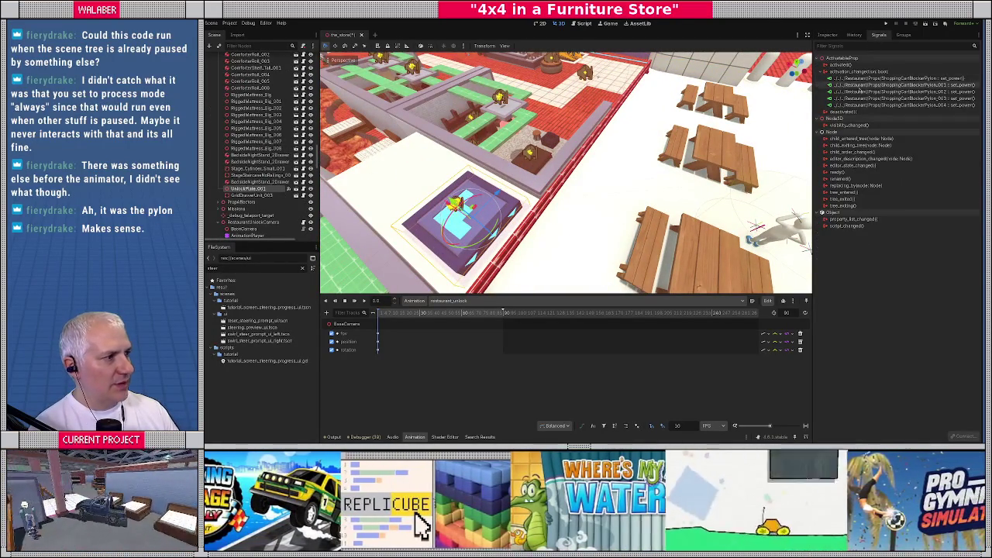
click(853, 70)
right_click(858, 73)
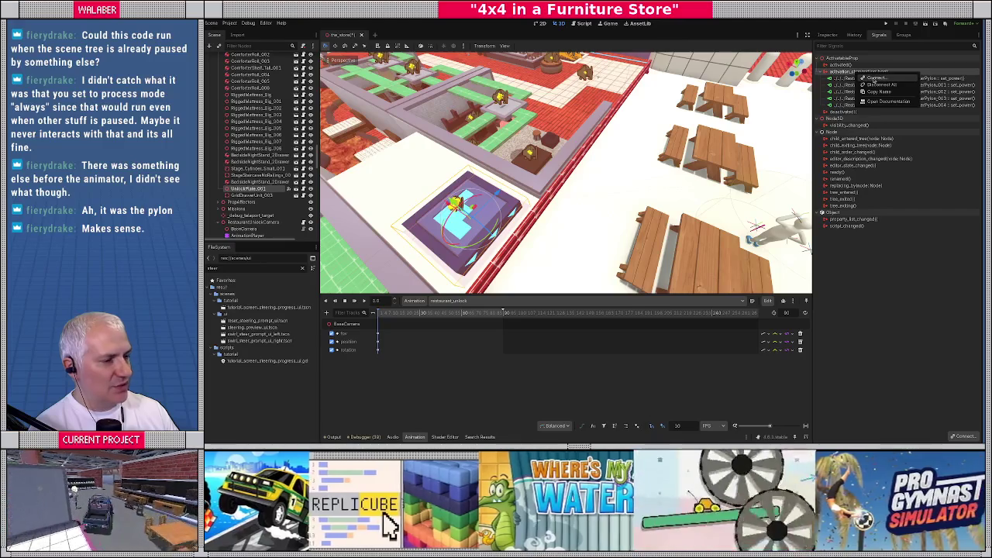
click(875, 78)
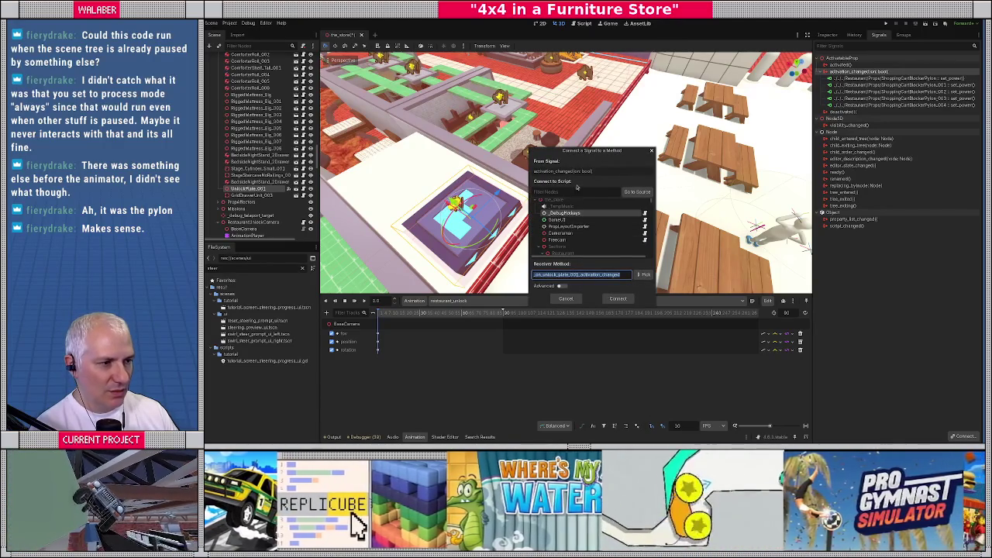
click(582, 192)
text(camera)
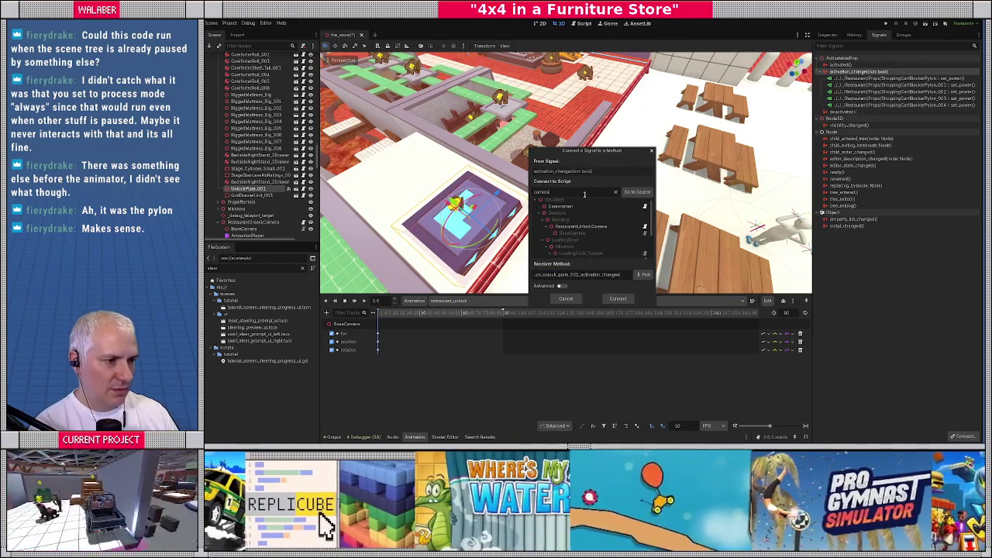
click(574, 233)
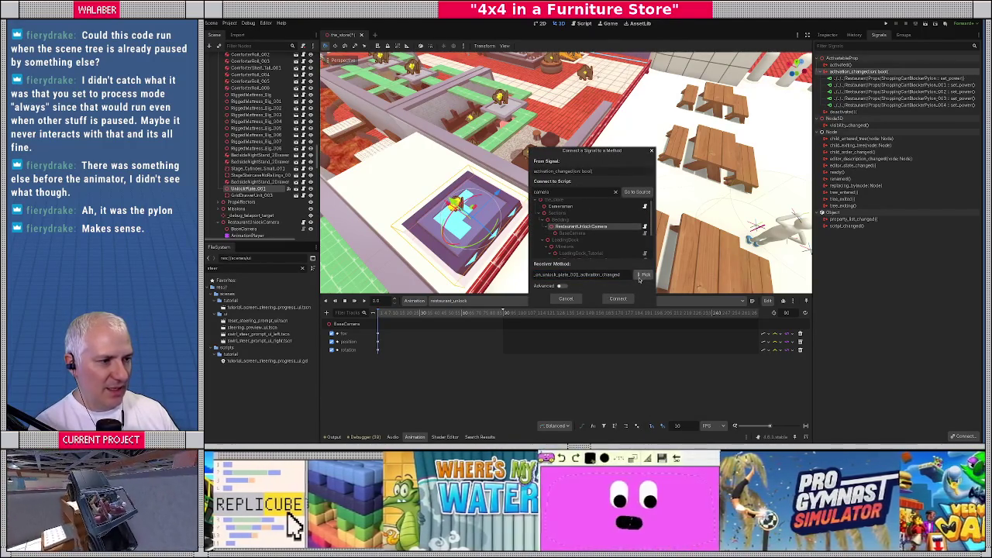
click(643, 275)
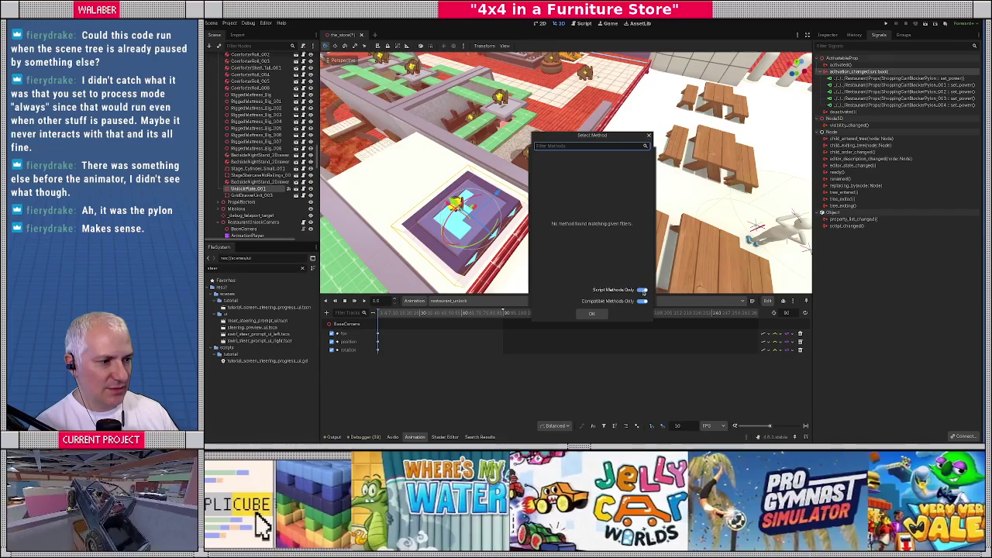
click(643, 302)
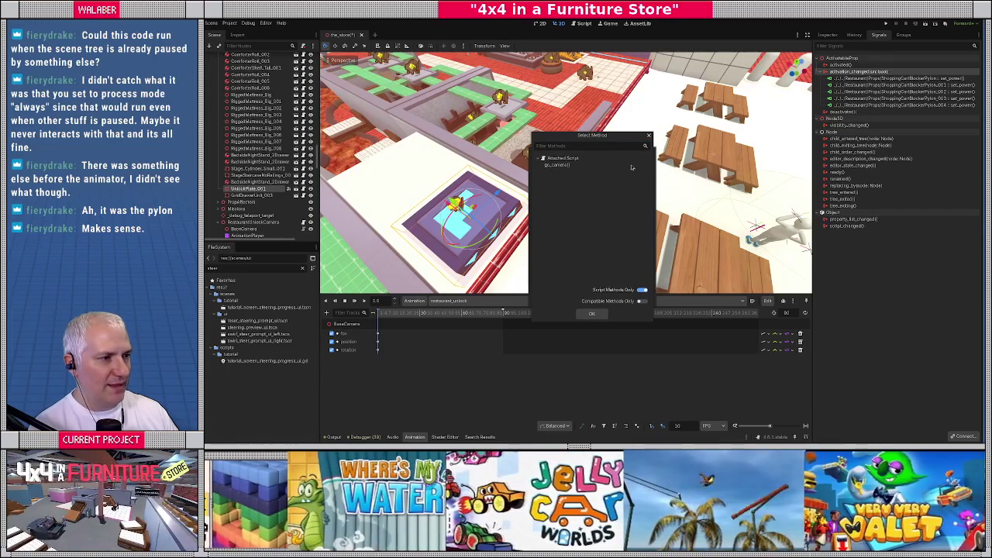
click(591, 314)
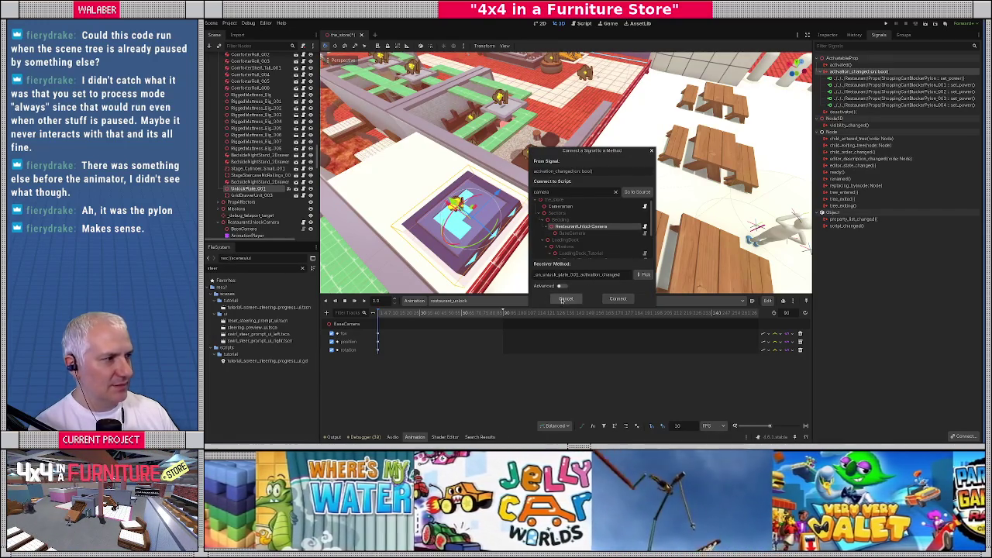
click(565, 300)
Step: Connect the activated signal to RestaurantUnlockCamera's go_camera method
right_click(845, 66)
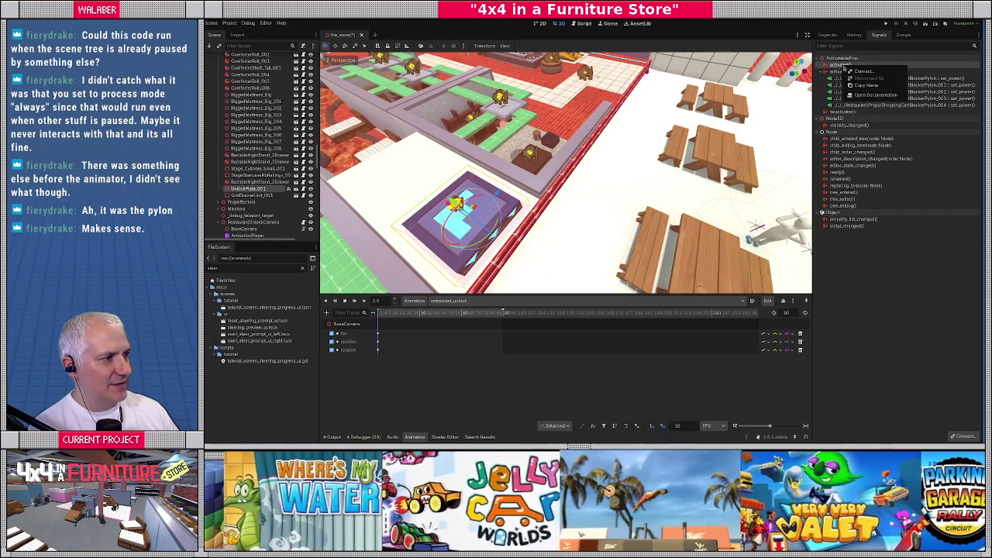
click(861, 71)
click(578, 191)
text(camera)
click(580, 227)
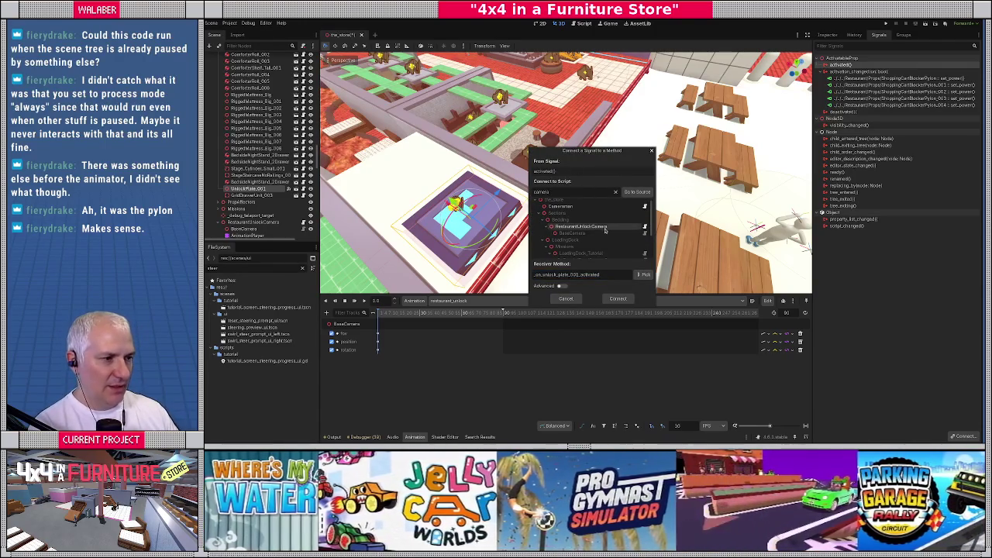
click(642, 275)
click(557, 164)
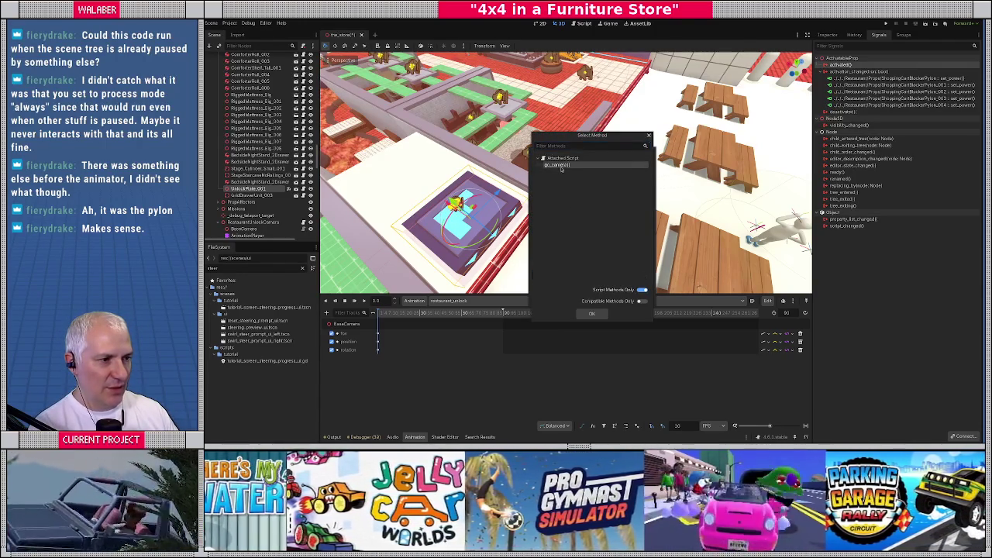
click(597, 314)
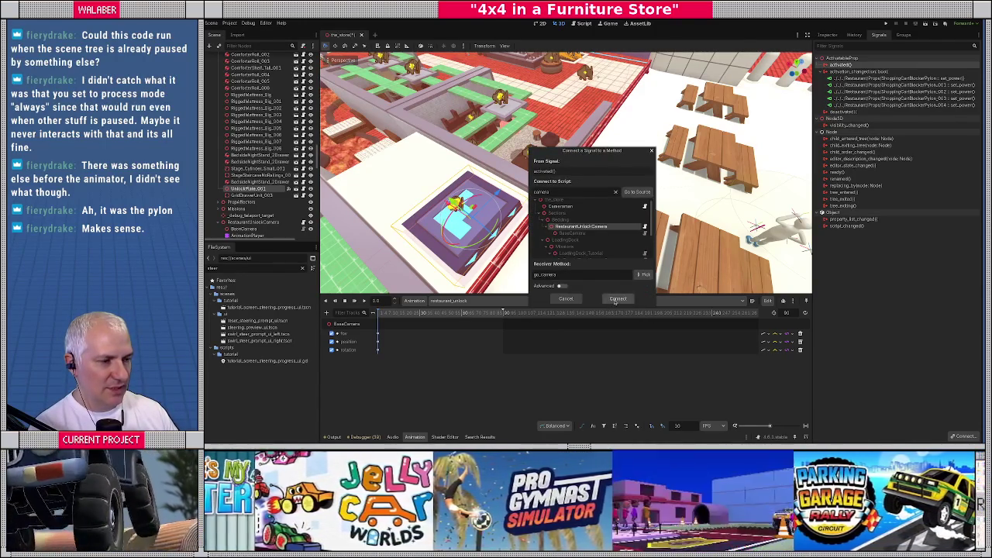
click(616, 299)
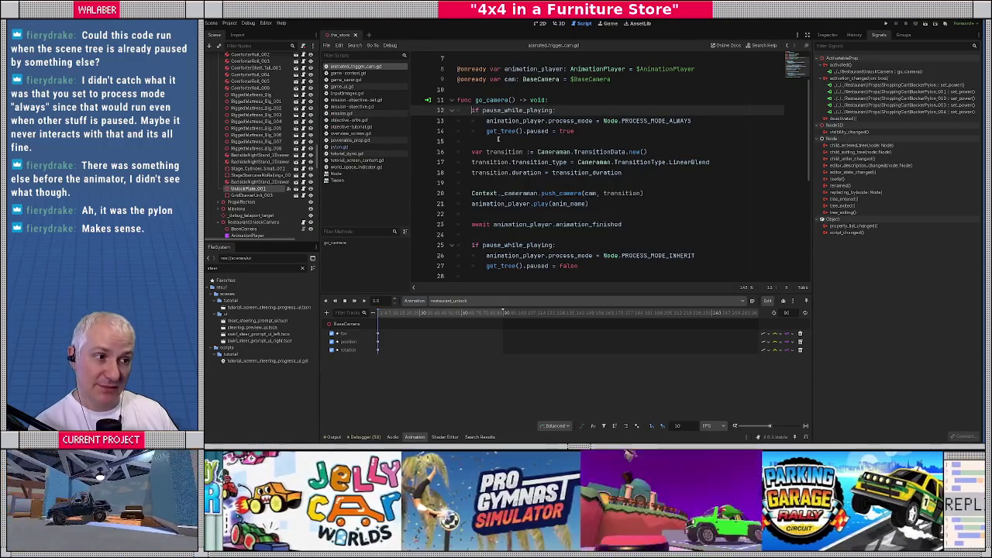
Step: Check activatable_prop.gd's signal declarations, then open UnlockPlate_001's scene in a new tab
click(499, 140)
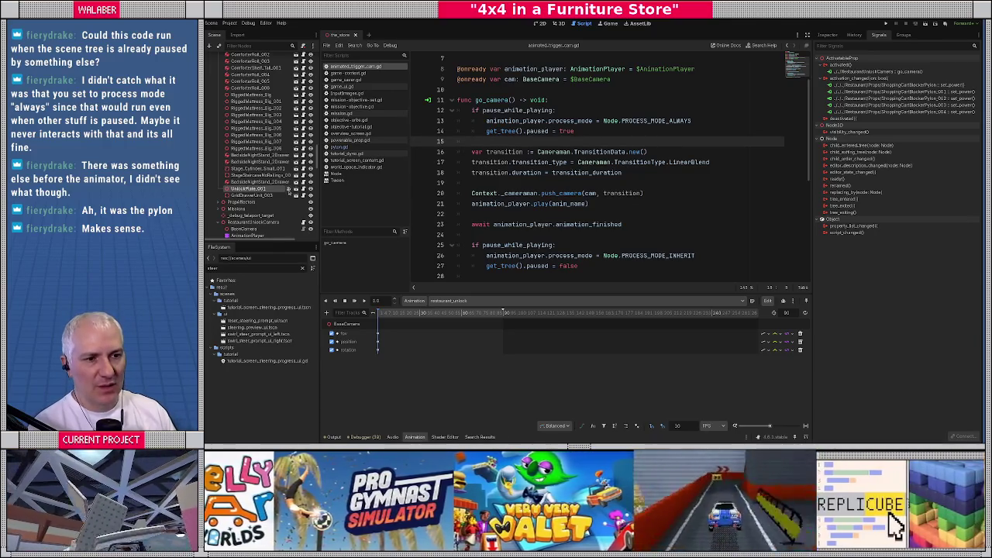
click(841, 58)
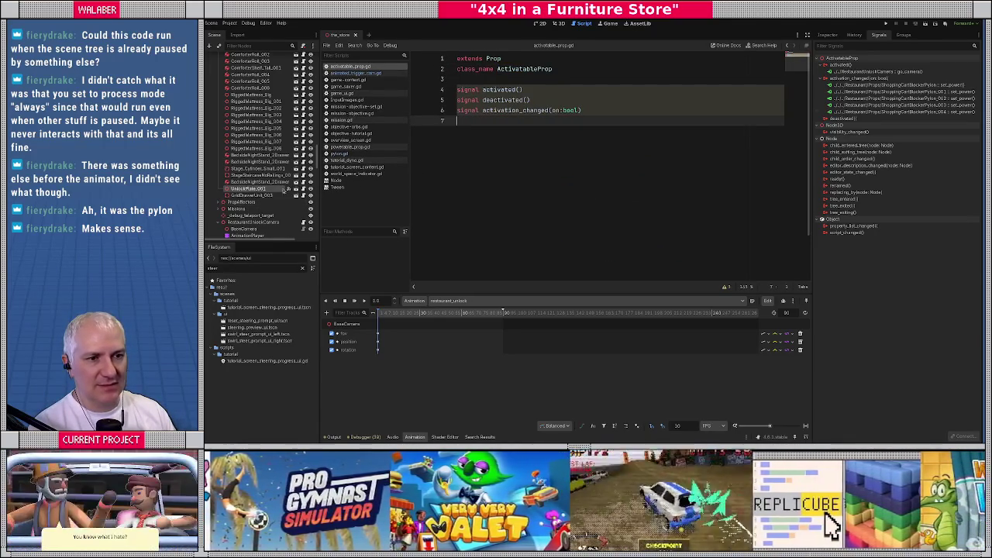
click(289, 188)
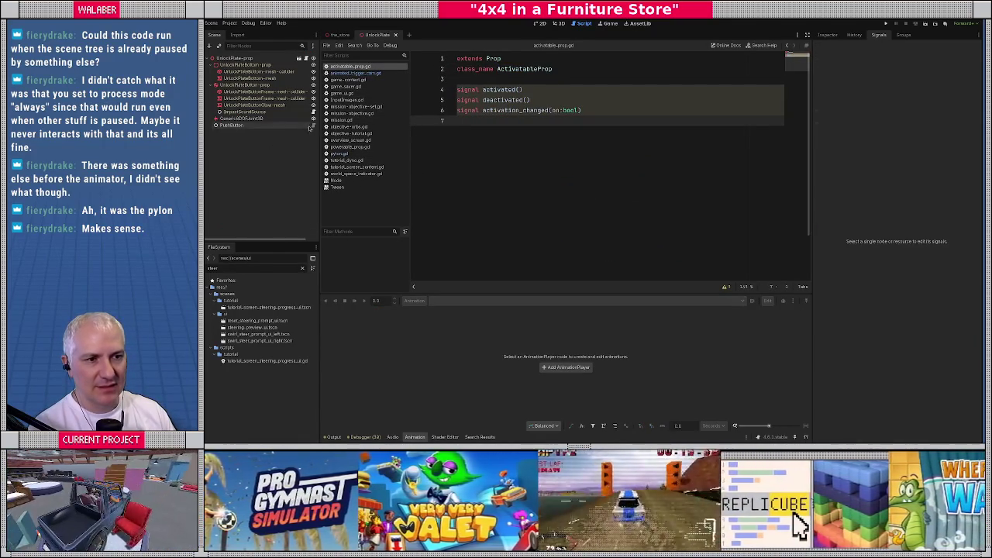
Step: Open push_button.gd and hide the side docks for a full-width code view
click(314, 125)
click(541, 124)
scroll(698, 109, down, 4)
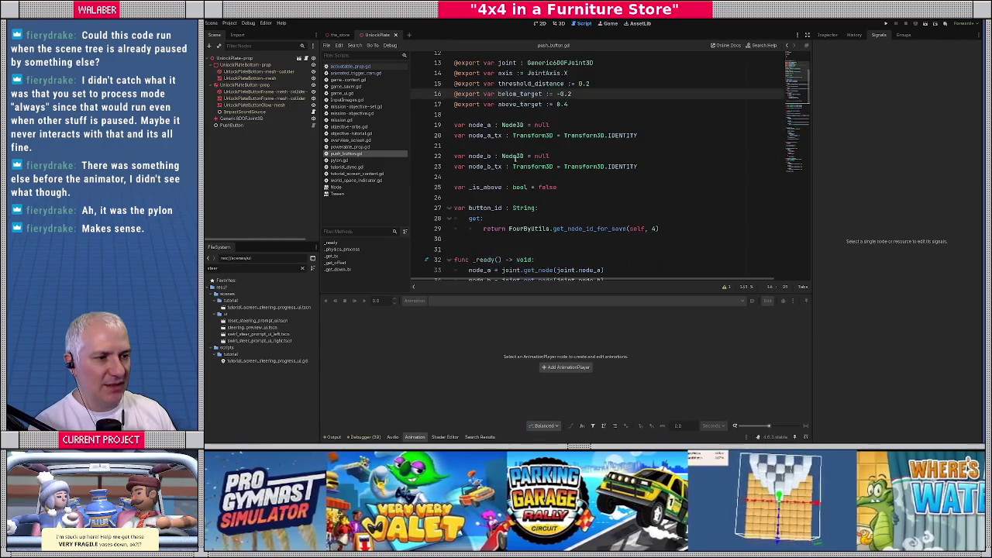
click(808, 34)
scroll(365, 181, down, 2)
scroll(366, 180, down, 5)
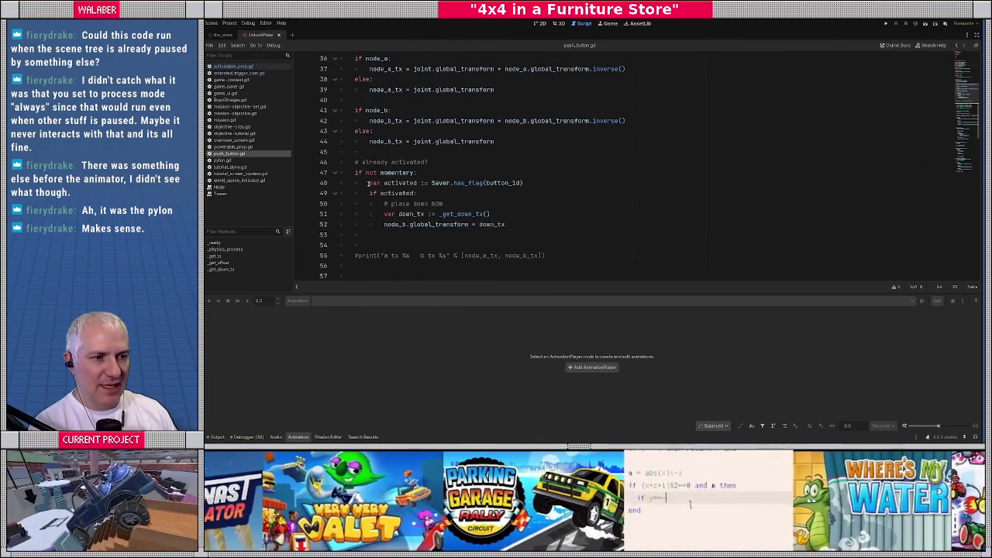
Step: Review the activation checks and emit lines, then jump to the ActivatableProp script
mouse_move(353, 103)
mouse_down()
mouse_move(365, 175)
mouse_move(427, 190)
mouse_up()
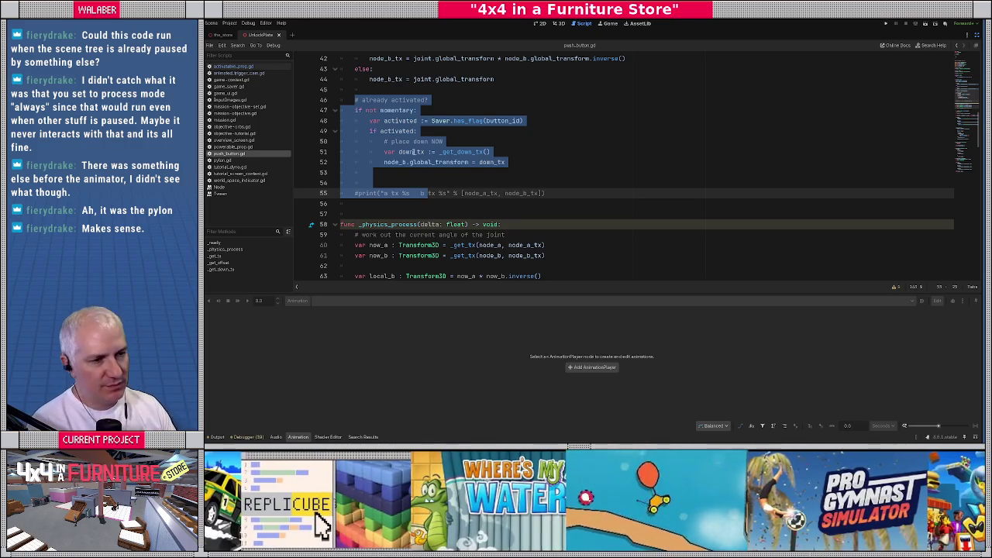
click(394, 176)
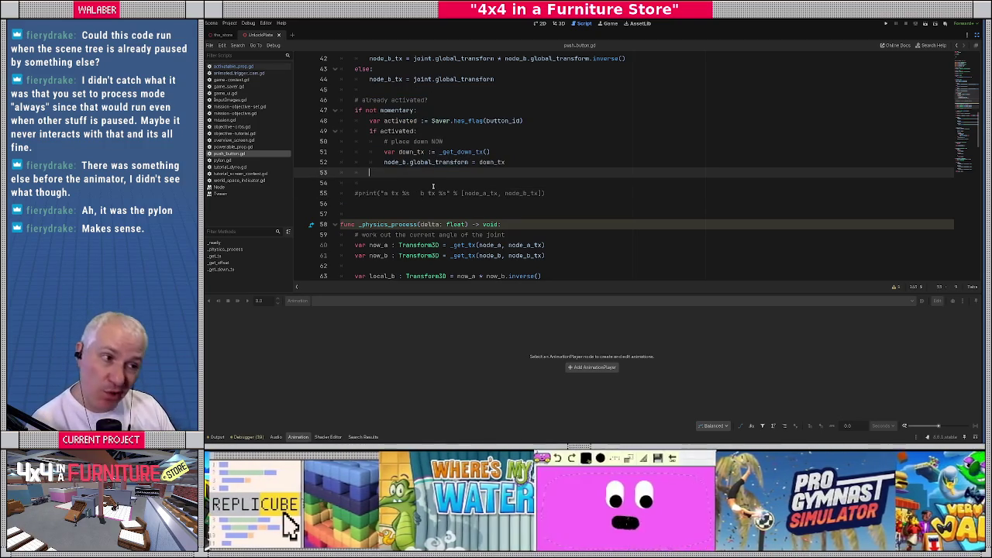
scroll(434, 186, down, 12)
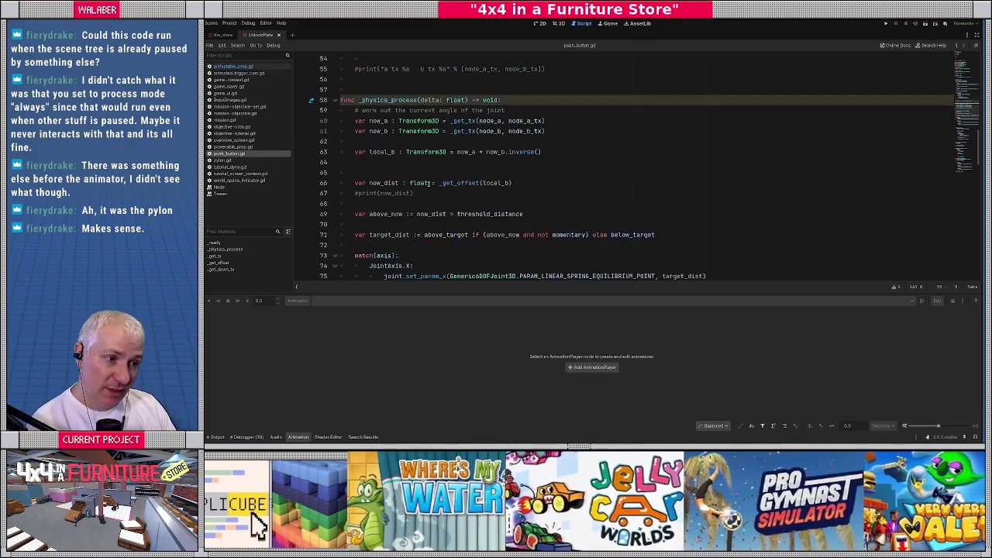
scroll(427, 189, down, 2)
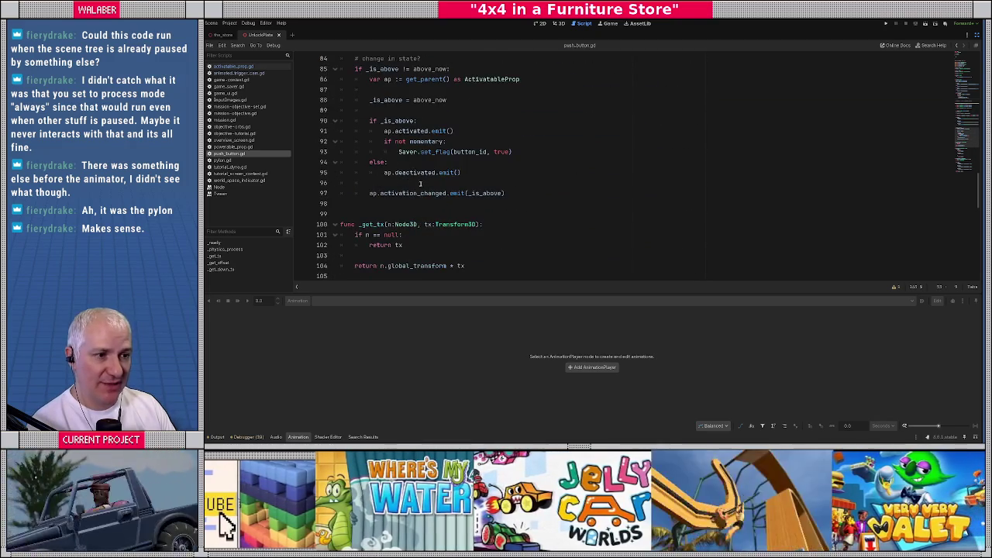
drag(384, 132, 460, 131)
drag(371, 79, 548, 78)
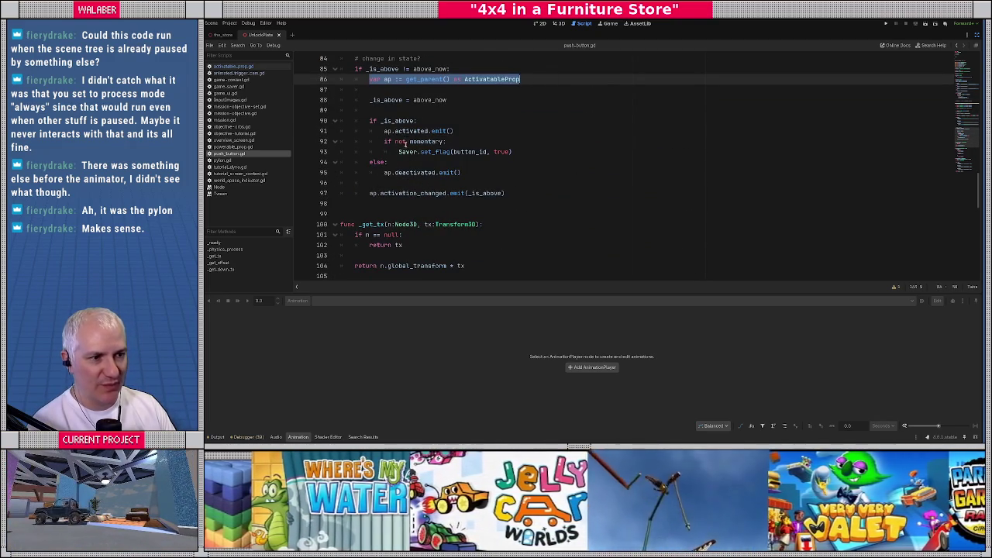
drag(384, 131, 454, 131)
drag(399, 152, 512, 152)
drag(384, 172, 461, 172)
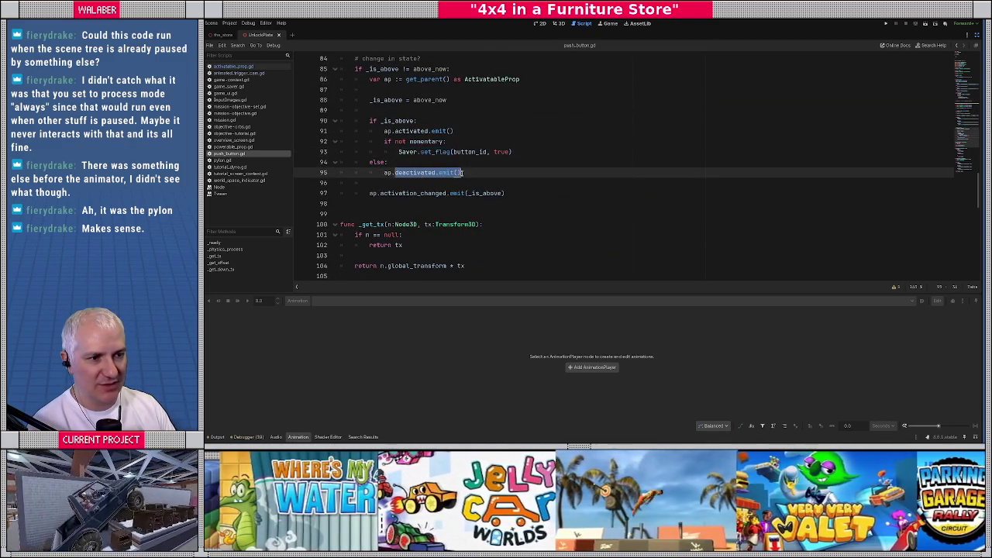
click(450, 151)
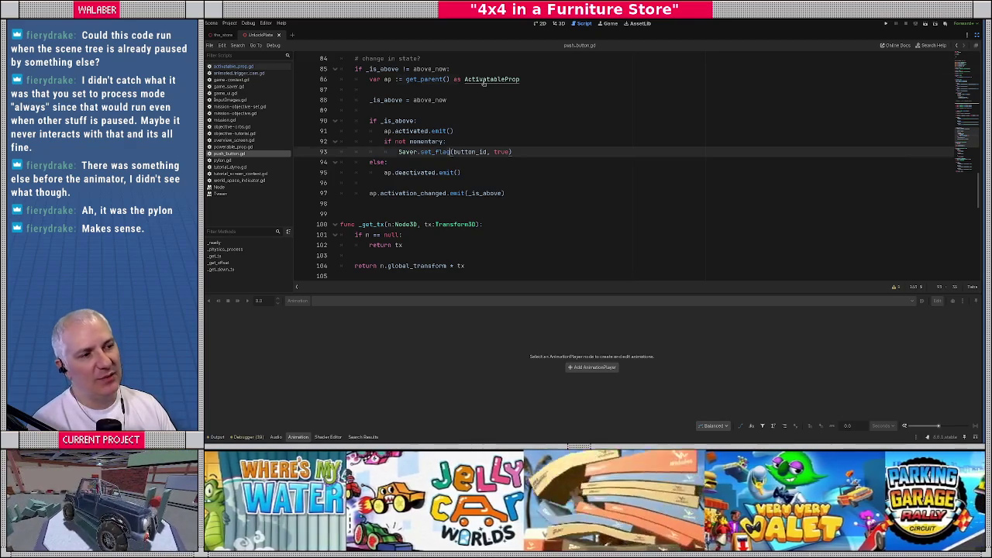
ctrl+click(485, 80)
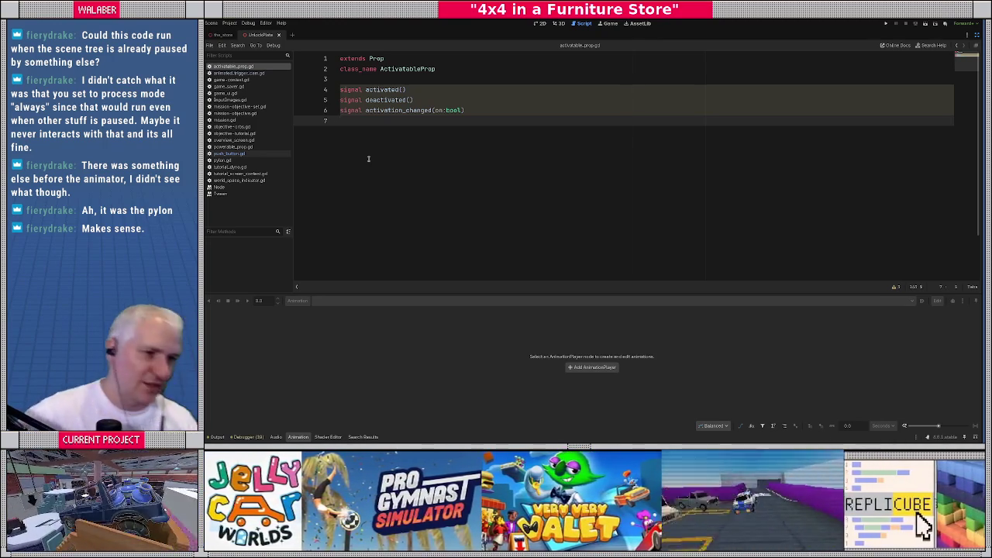
Step: Reopen push_button.gd and skim through its code
click(232, 154)
scroll(400, 124, up, 10)
scroll(400, 124, up, 5)
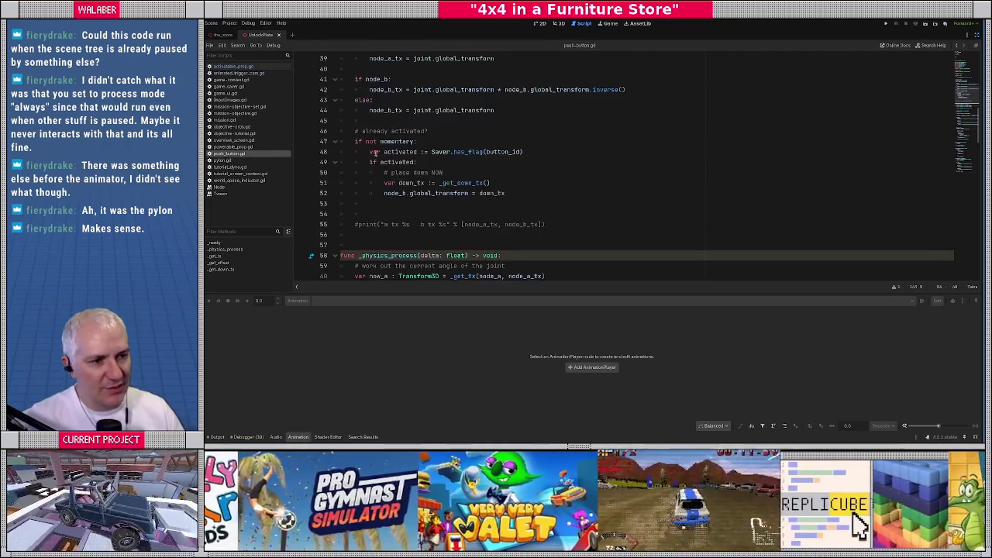
drag(354, 131, 464, 216)
click(458, 209)
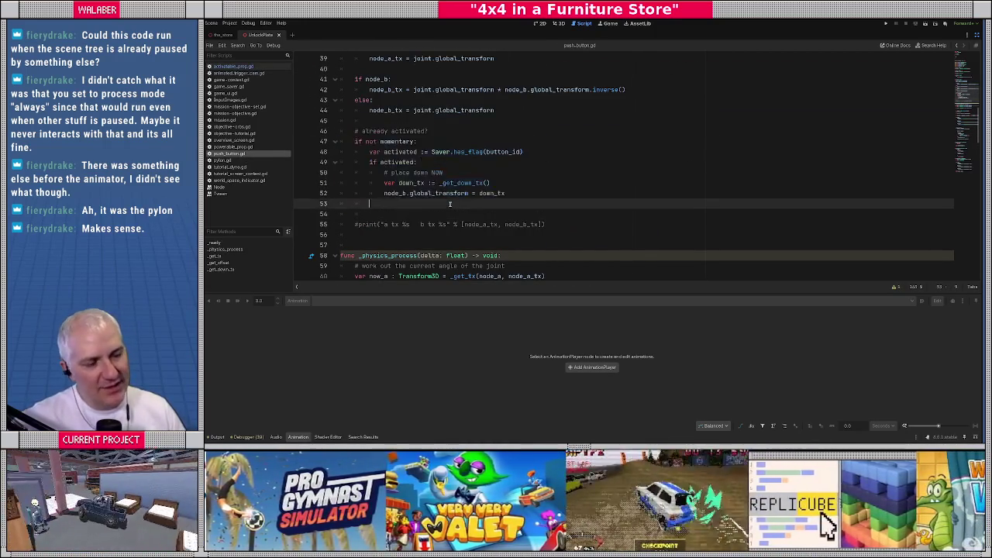
scroll(351, 151, down, 7)
scroll(351, 151, down, 7)
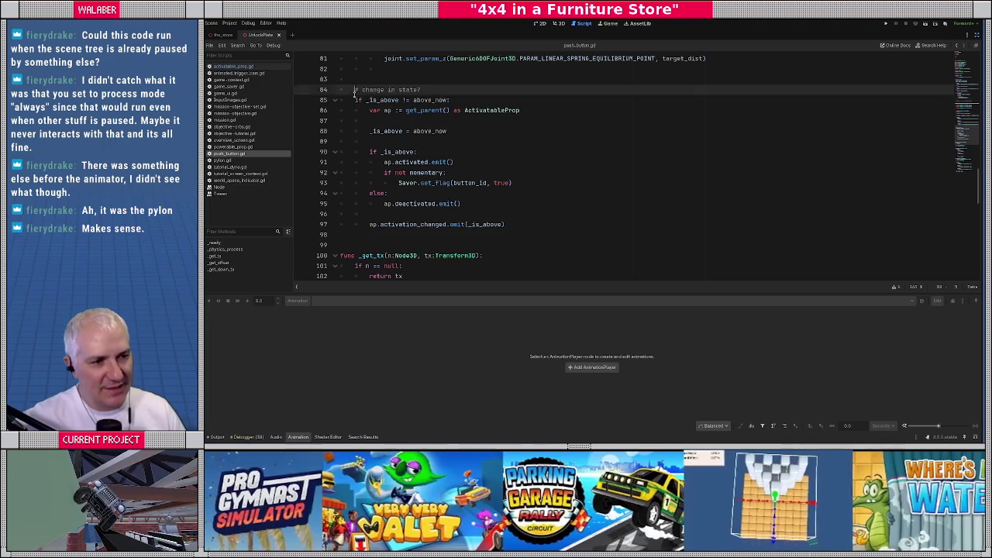
Step: Review the change-in-state block's activated, deactivated and activation_changed emit calls
drag(353, 91, 507, 225)
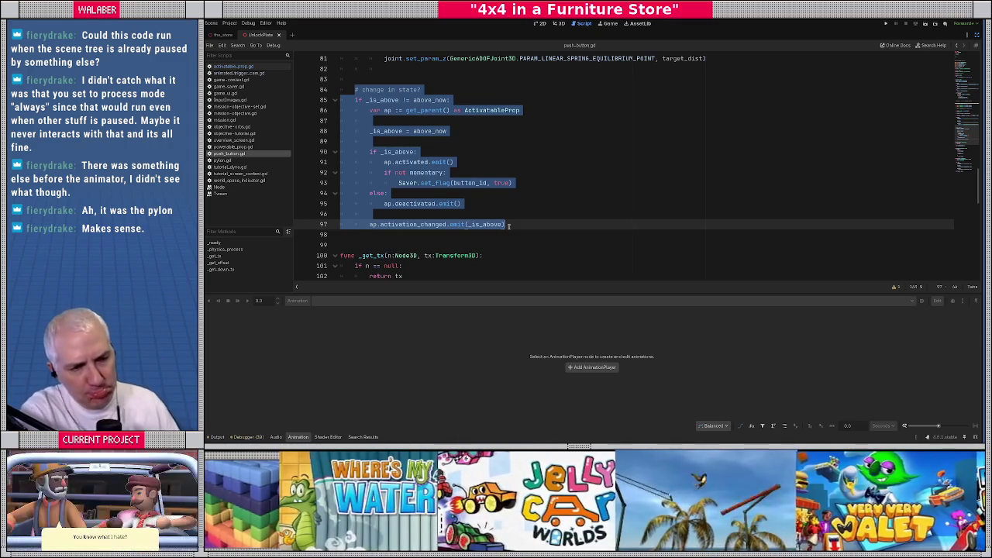
click(415, 120)
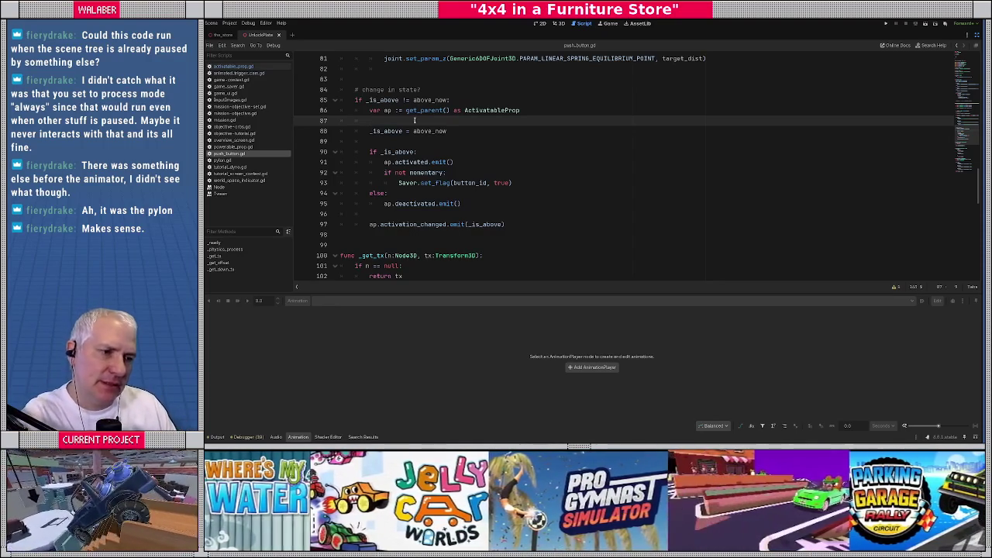
drag(384, 162, 455, 162)
drag(385, 204, 479, 204)
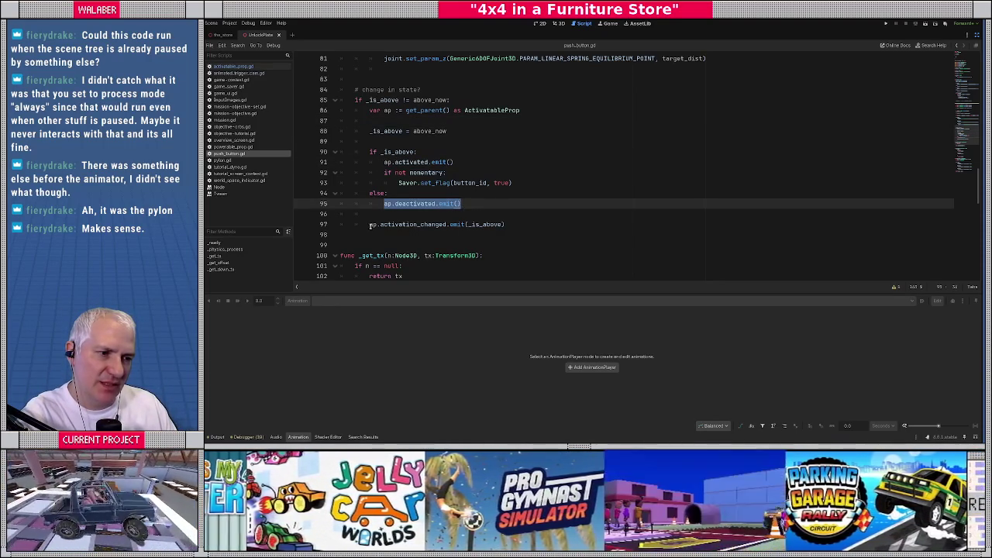
drag(370, 224, 542, 225)
click(533, 225)
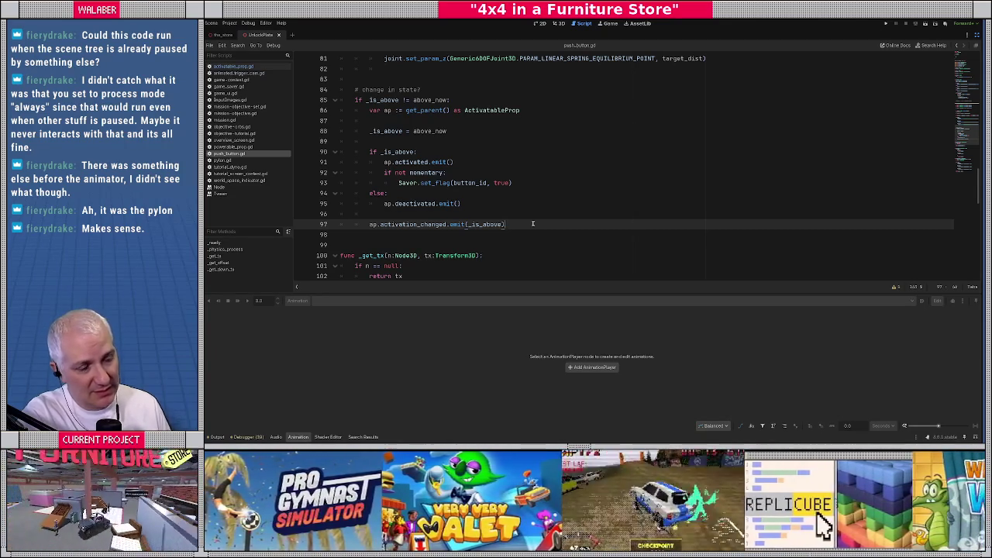
scroll(533, 223, up, 20)
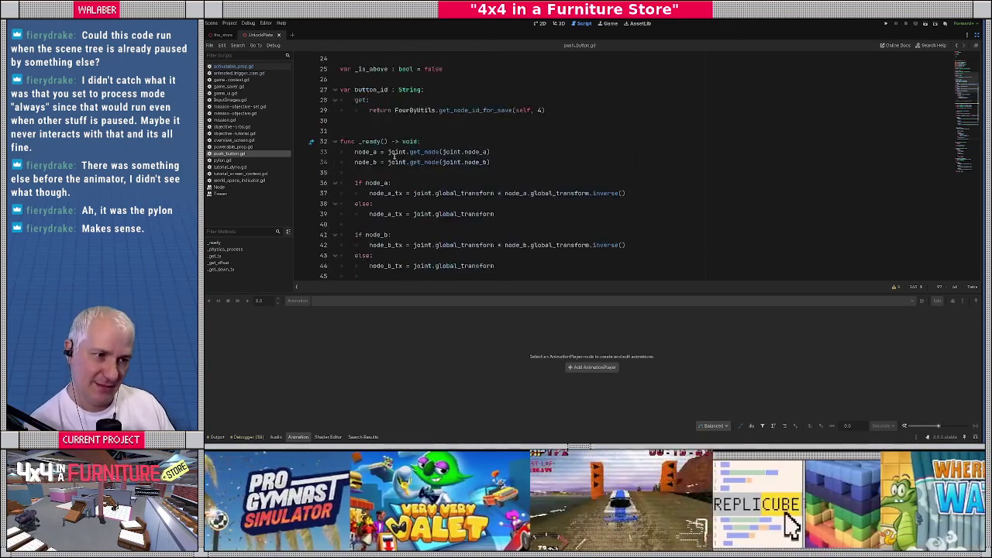
Step: Add 'var _skip_next_signal := false' after button_id with a draft comment above it
scroll(390, 159, down, 2)
click(342, 185)
key(Return)
text(var _sk)
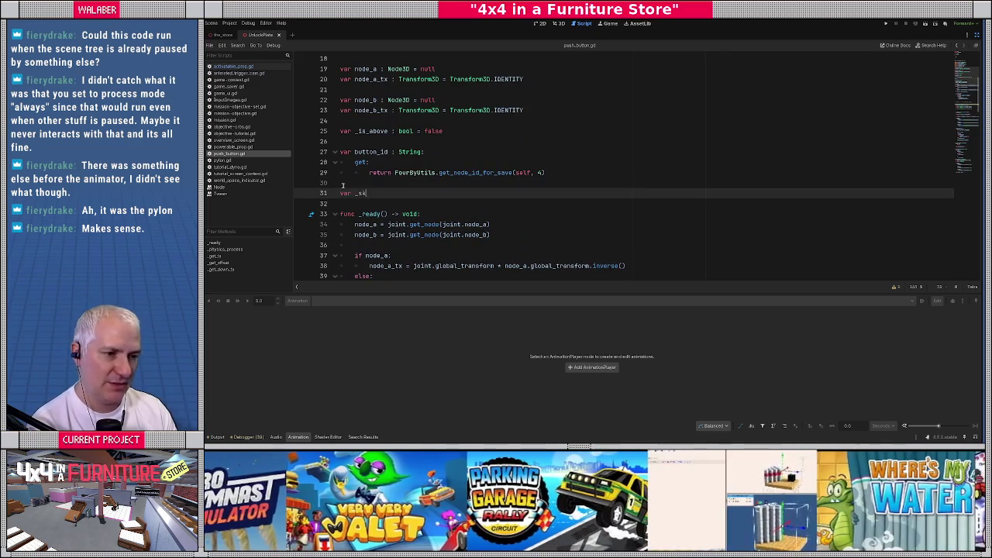
text(ip_next_signa)
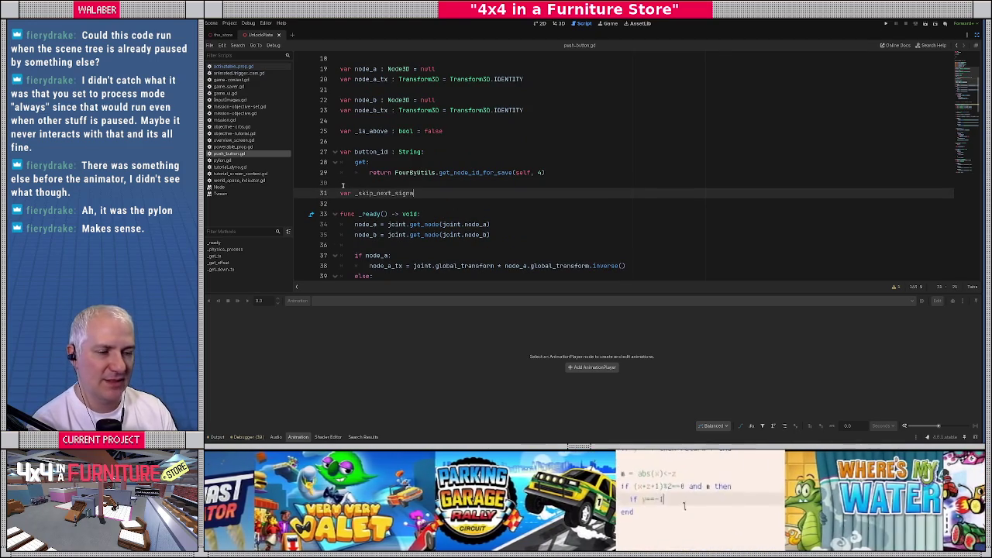
text(l := false)
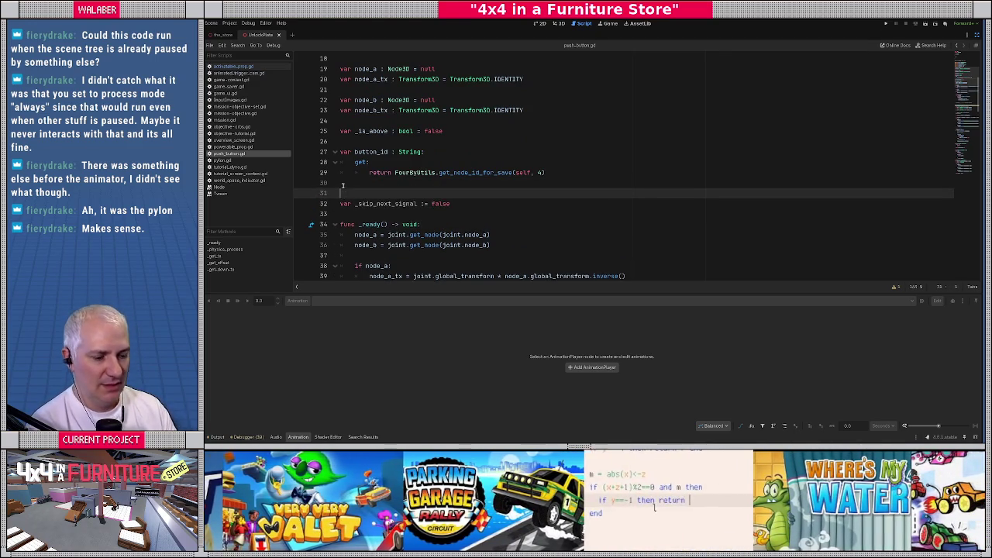
key(ctrl+shift+Return)
text(# sllows us to s)
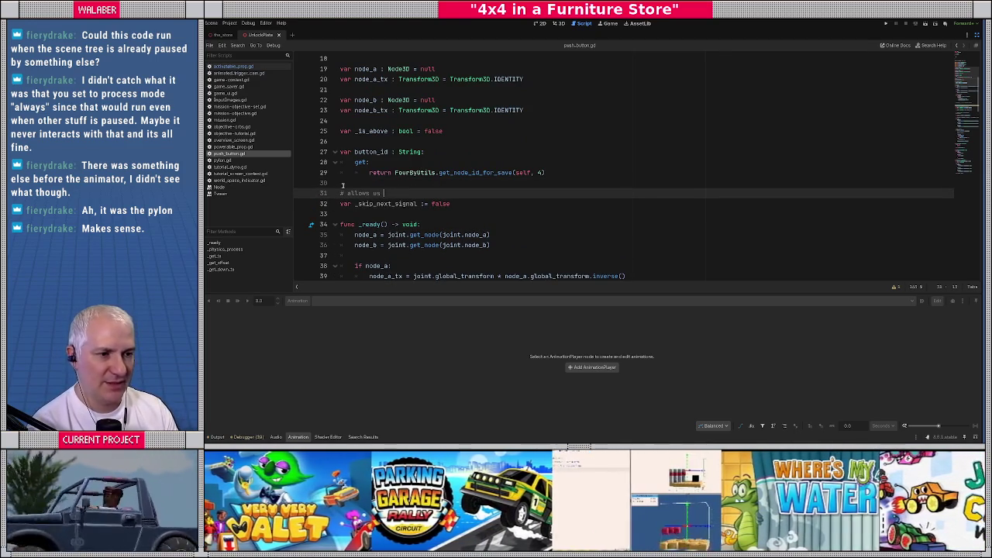
text(upp)
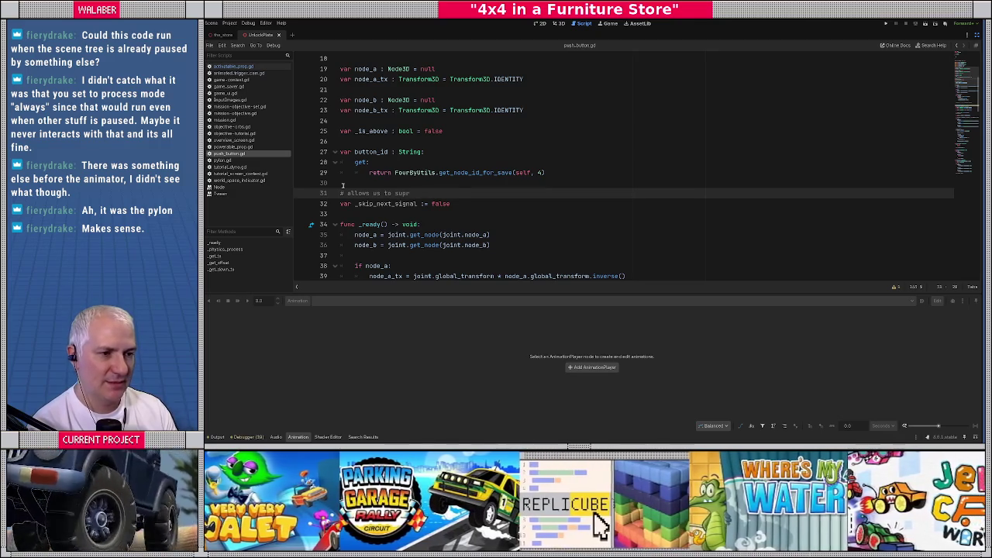
text(ress a signal for 1 state)
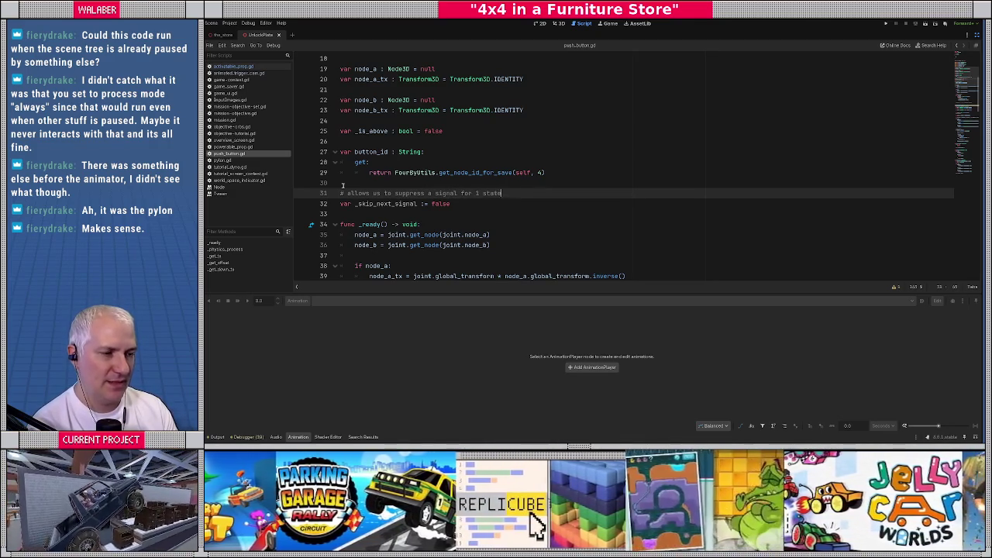
text( change, helpful)
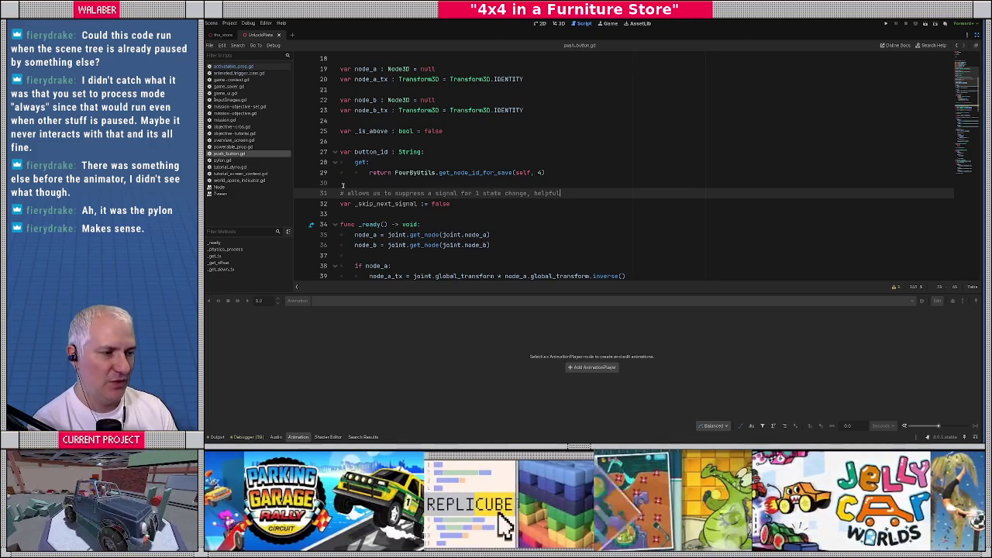
text( when restor)
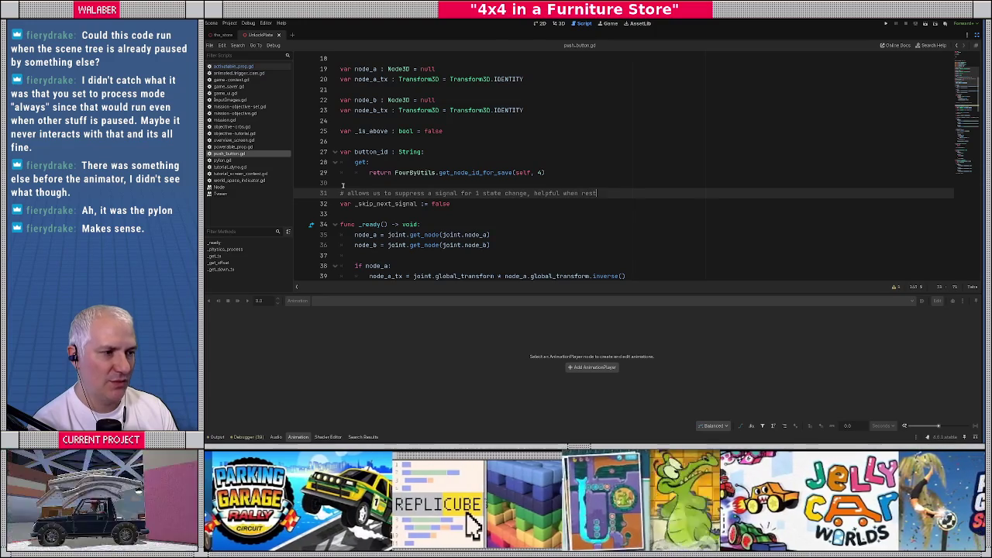
Step: Delete the draft comment, the _skip_next_signal line and extra blank lines, then save
key(Down)
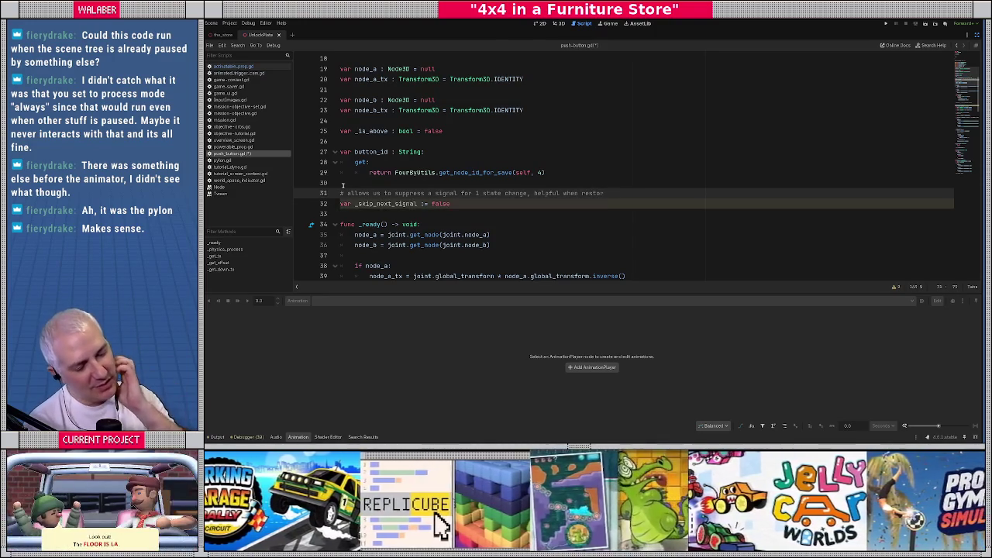
key(shift+Home)
key(BackSpace)
key(ctrl+shift+k)
key(ctrl+shift+k)
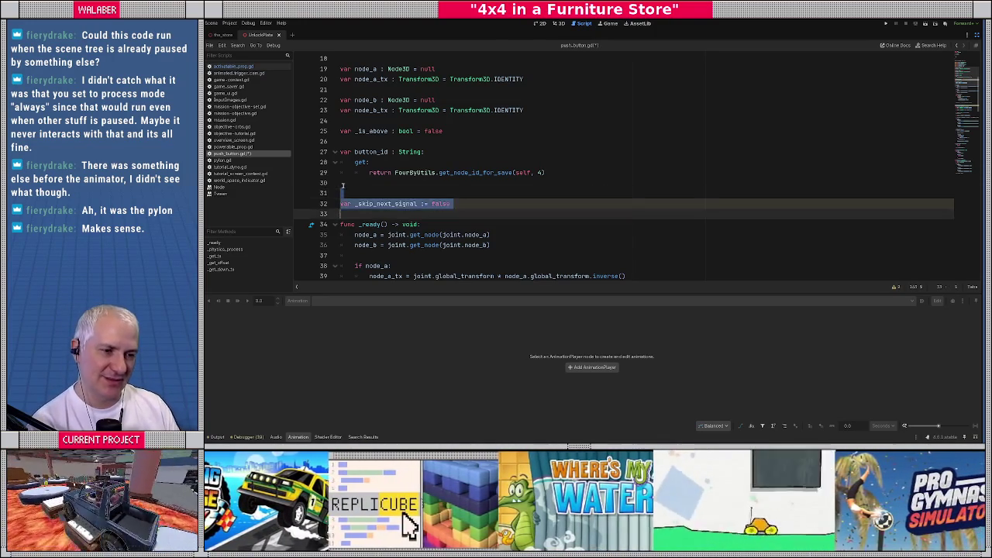
key(BackSpace)
key(ctrl+s)
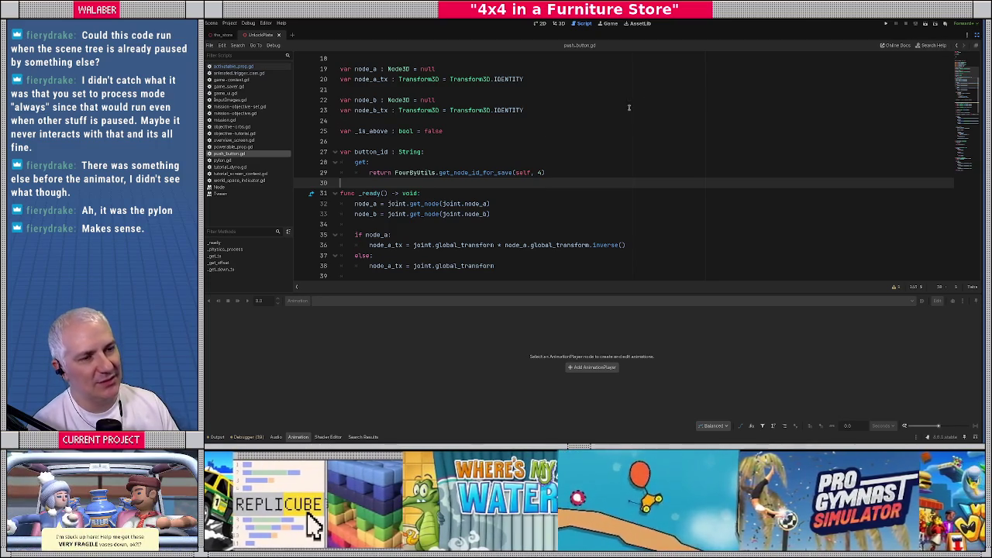
Step: Restore the editor docks and open animated_trigger_cam.gd to show its go_camera() function
click(977, 45)
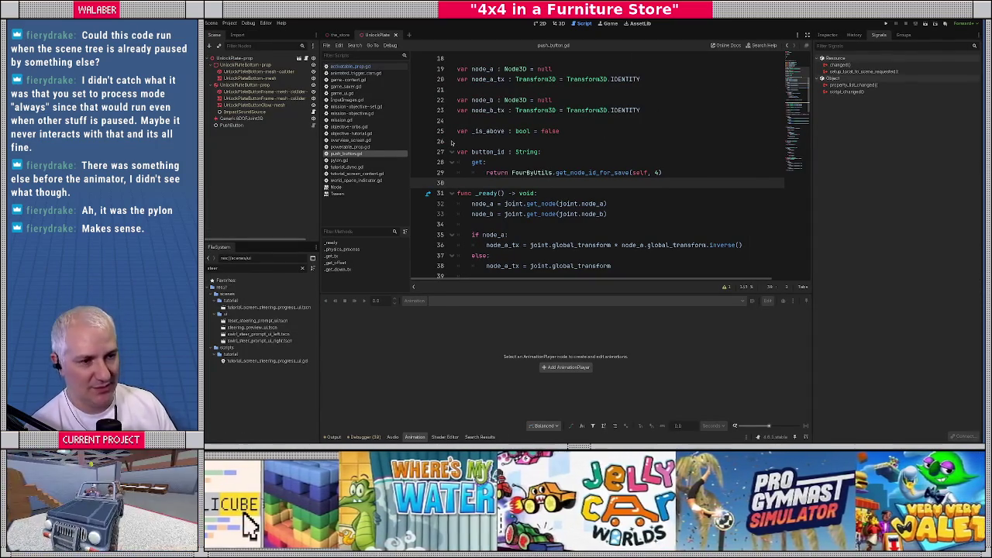
mouse_move(486, 199)
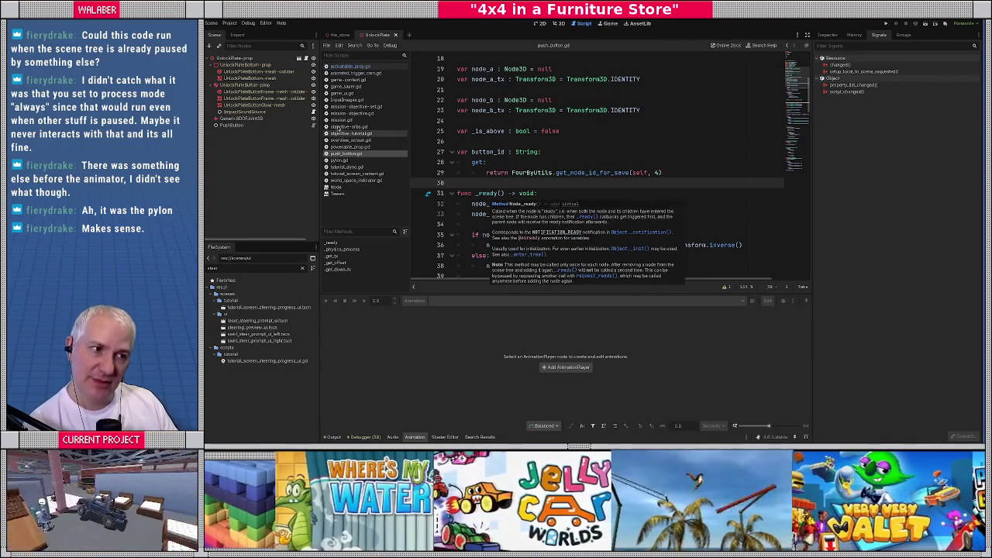
click(342, 73)
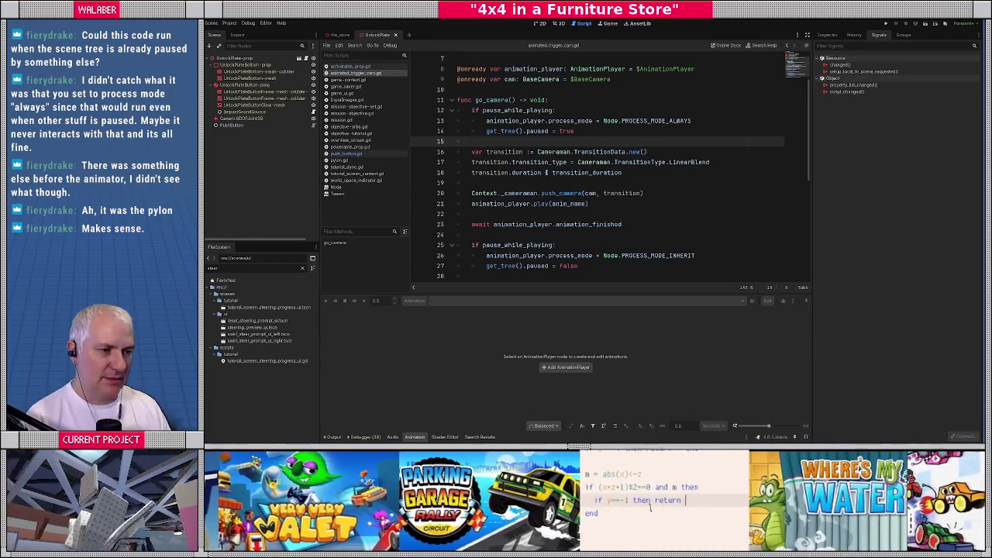
Step: In game_context.gd, start a new 'var is_' declaration on a line below catalog_data
key(alt+Left)
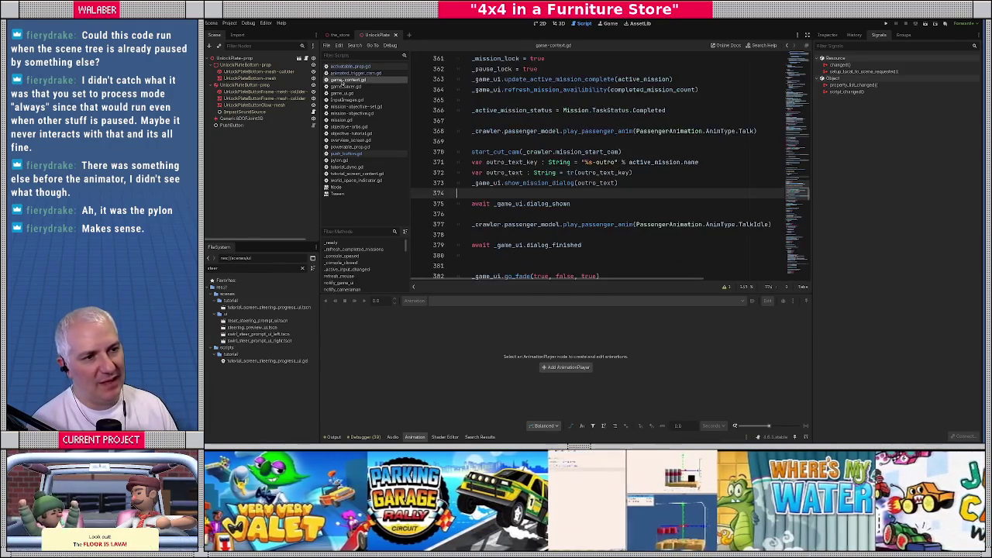
scroll(697, 144, up, 20)
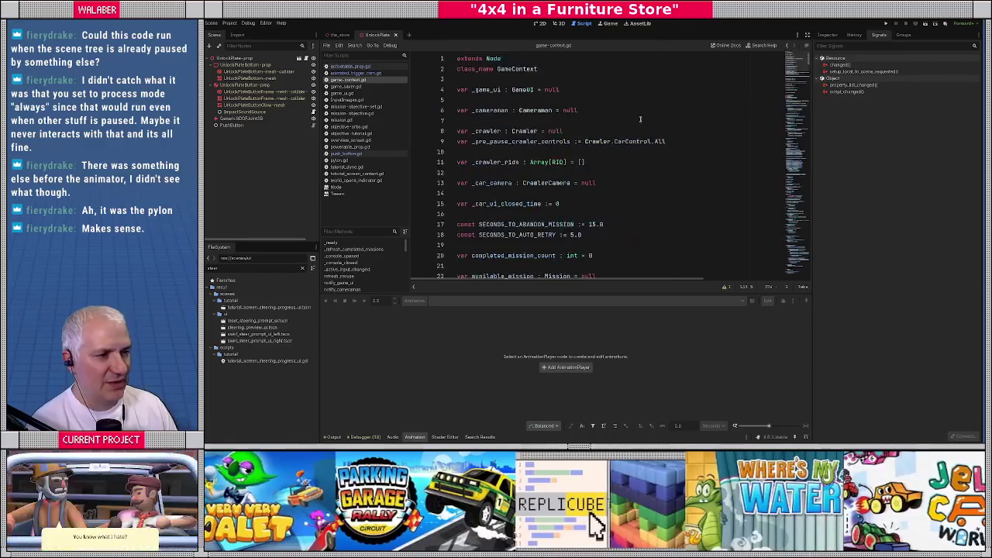
click(485, 193)
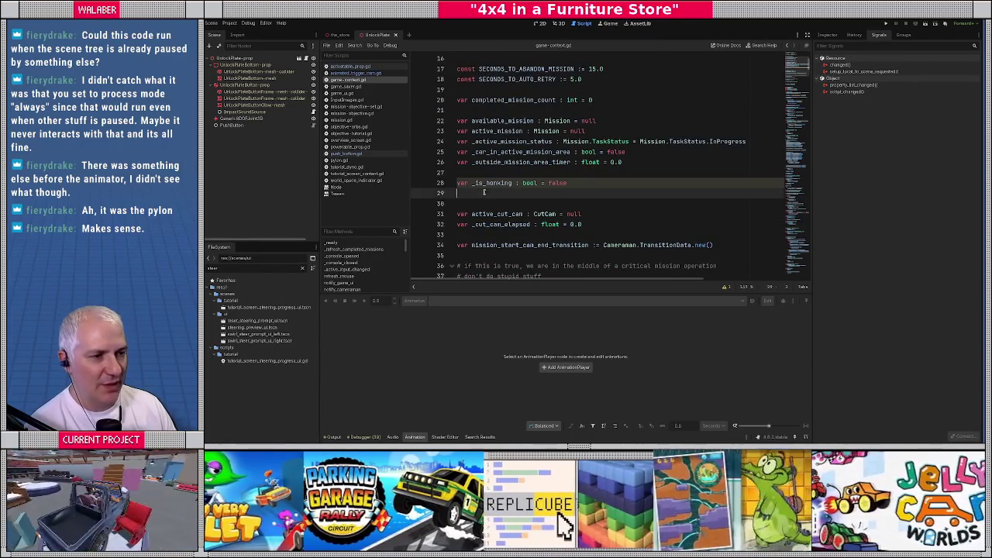
scroll(484, 196, down, 3)
scroll(490, 194, down, 4)
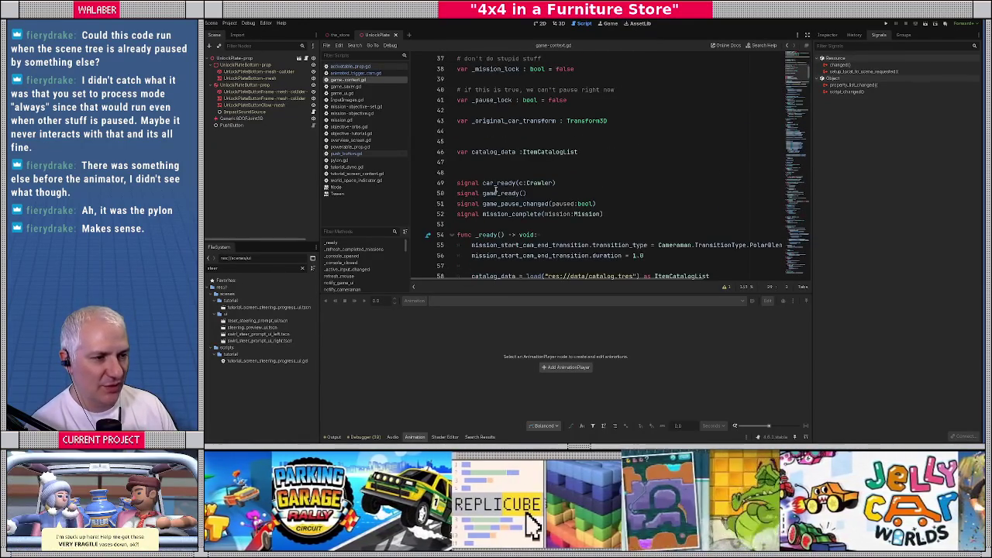
click(469, 163)
key(Return)
key(Return)
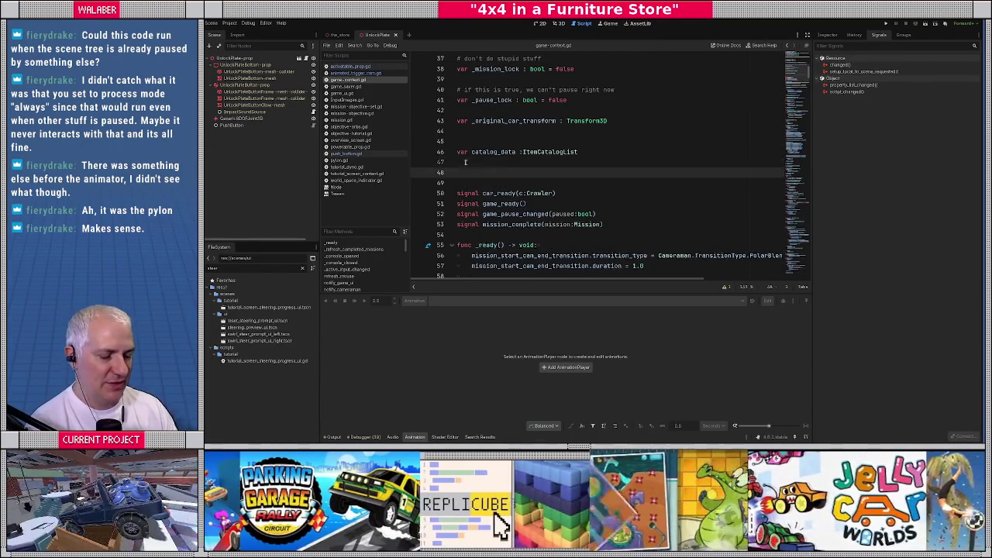
text(var is_)
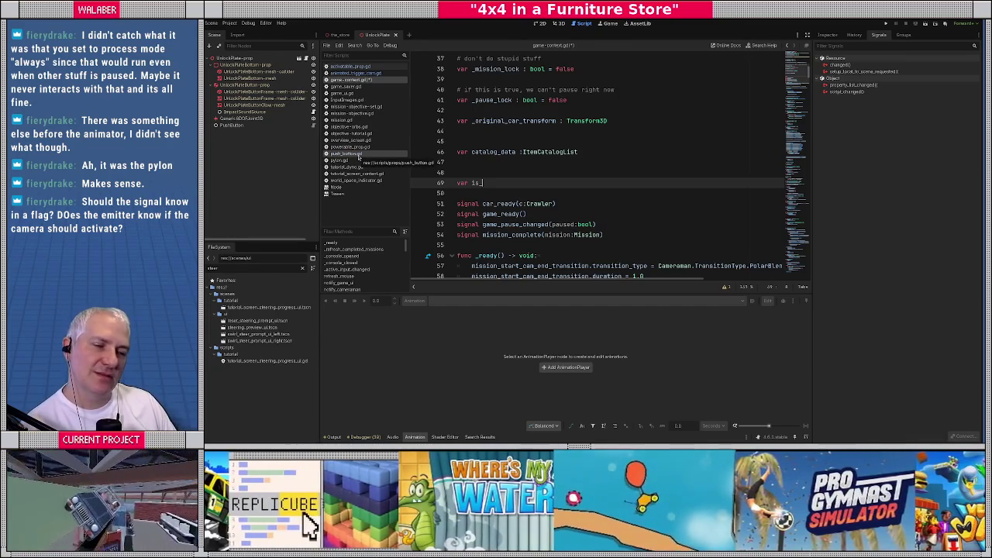
Step: Read push_button.gd's already-activated and state-change blocks, then return to animated_trigger_cam.gd
click(358, 157)
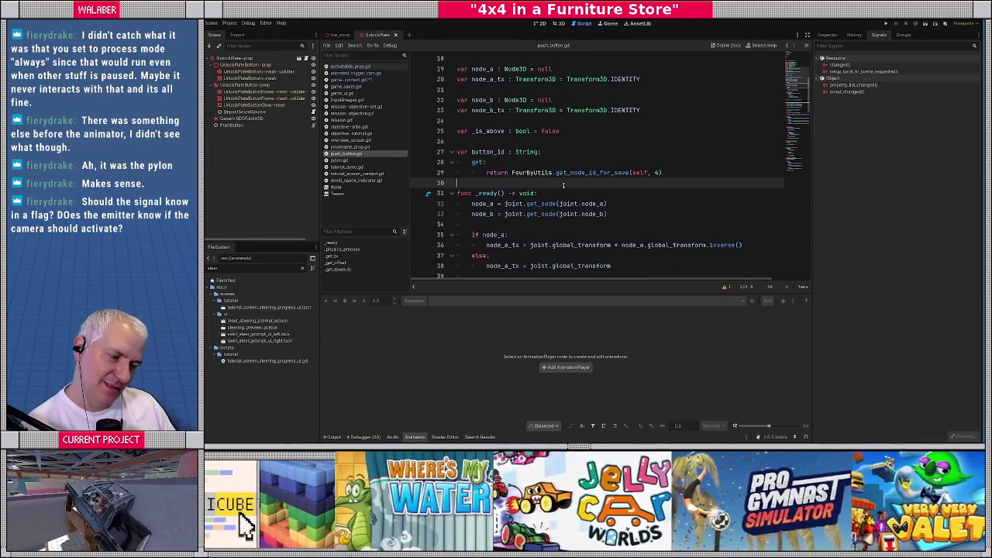
scroll(564, 185, down, 8)
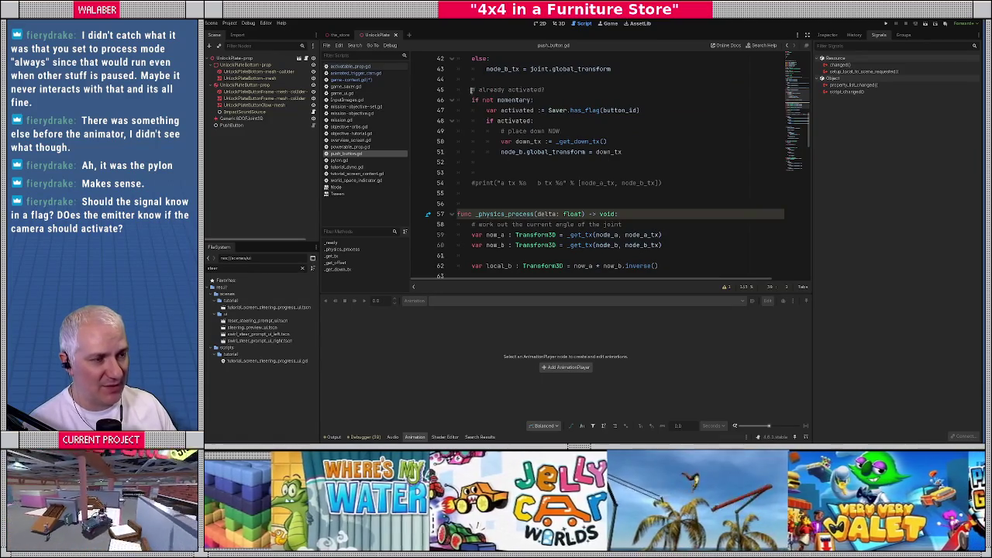
mouse_move(469, 90)
mouse_down()
mouse_move(535, 101)
mouse_move(642, 152)
mouse_up()
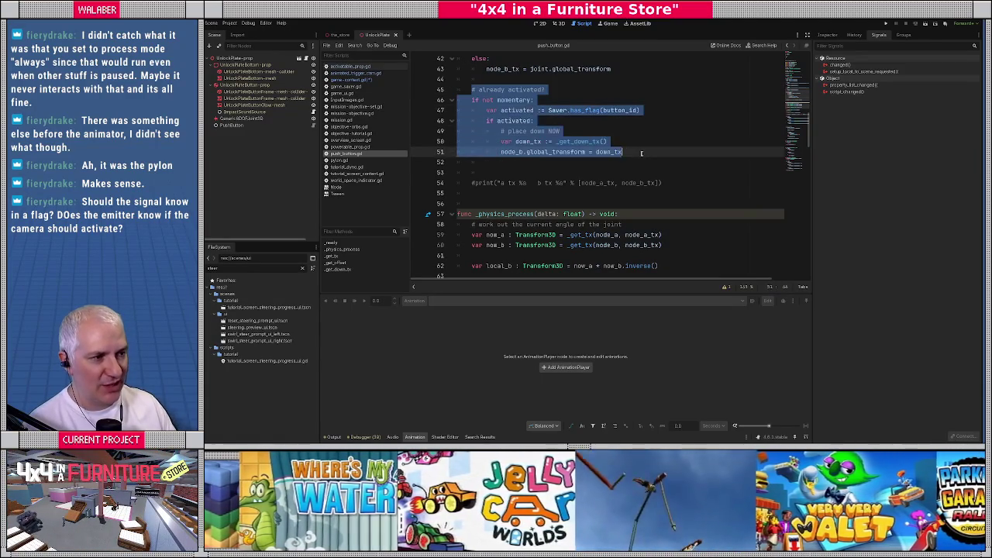
scroll(523, 182, down, 14)
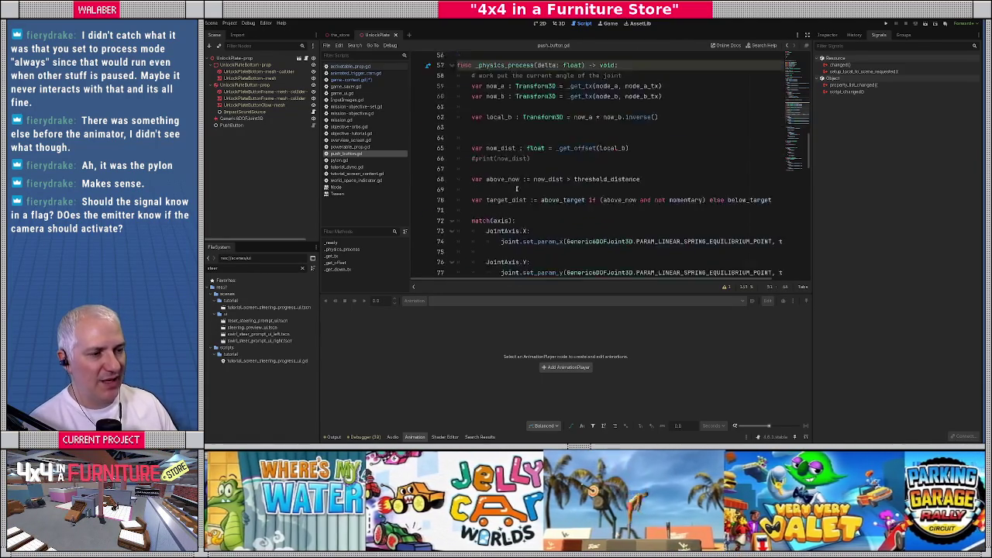
scroll(503, 171, up, 1)
mouse_move(471, 89)
mouse_down()
mouse_move(540, 172)
mouse_move(610, 225)
mouse_up()
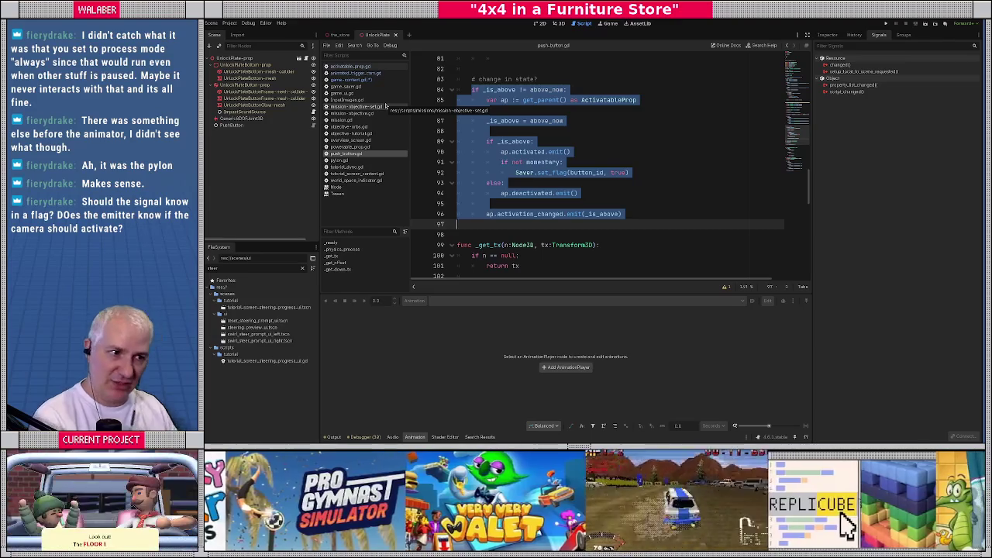
click(370, 74)
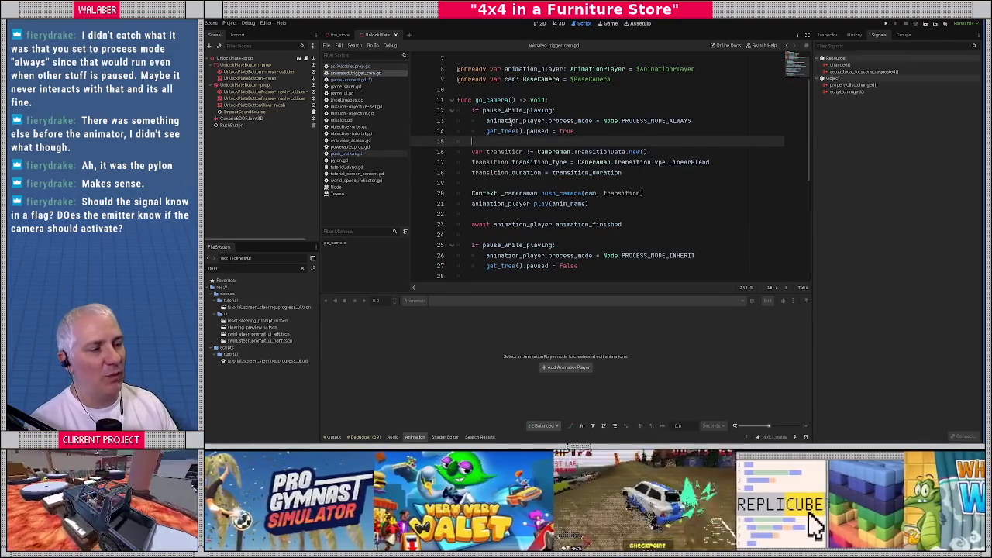
Step: Look over animated_trigger_cam.gd and put the caret on its paused setting
scroll(511, 124, up, 2)
scroll(505, 135, down, 2)
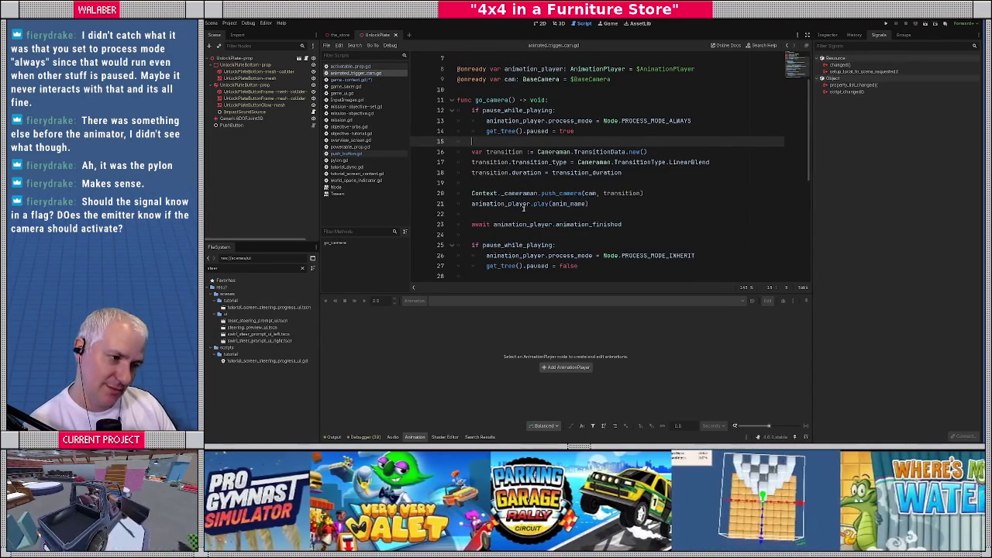
scroll(524, 208, up, 2)
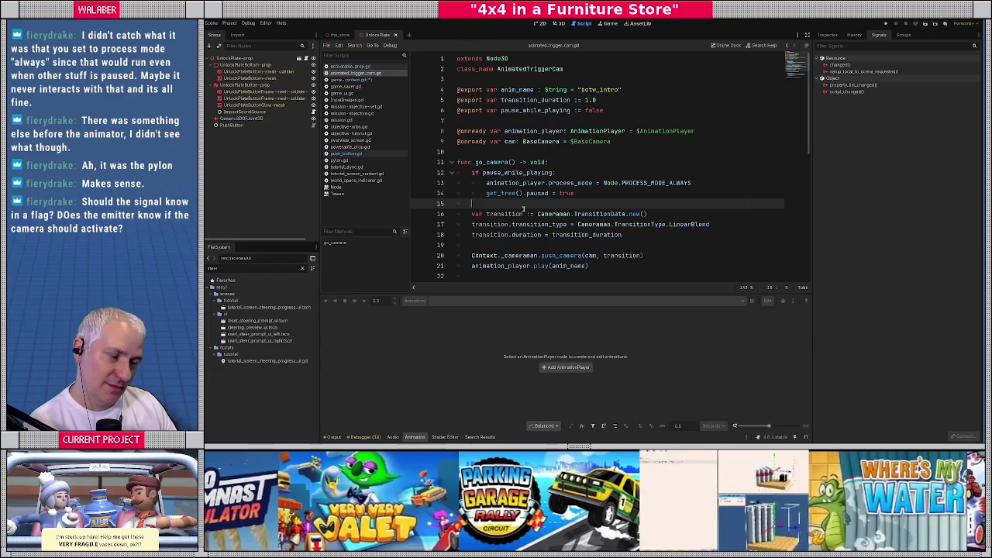
key(ctrl+a)
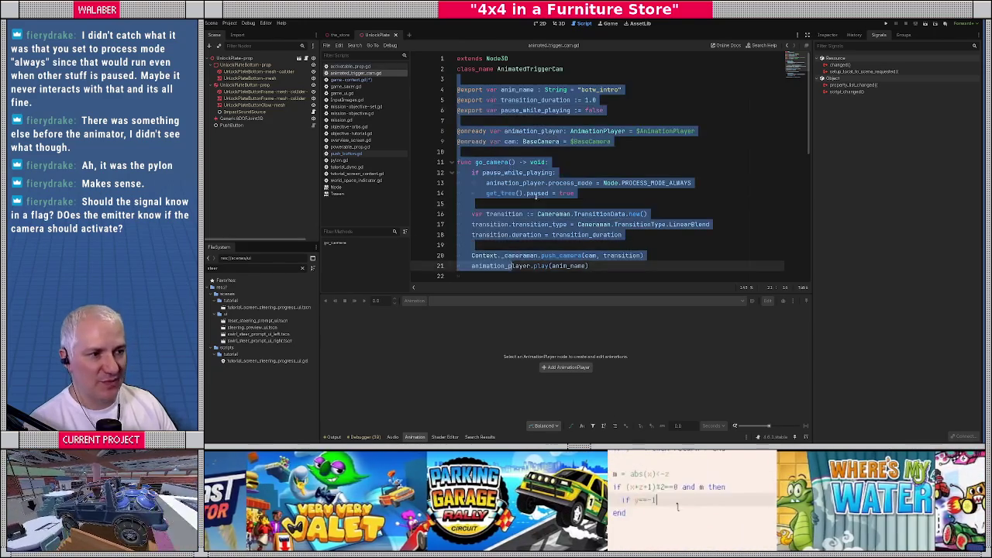
click(537, 193)
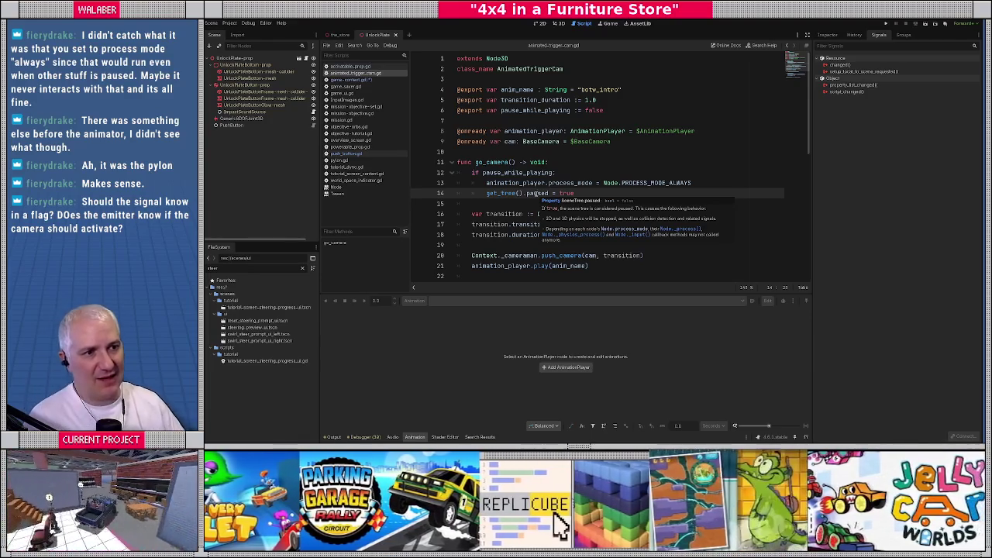
Step: Leave the script editor for the 3D, then 2D workspace, saving with Ctrl+S
click(557, 23)
click(541, 24)
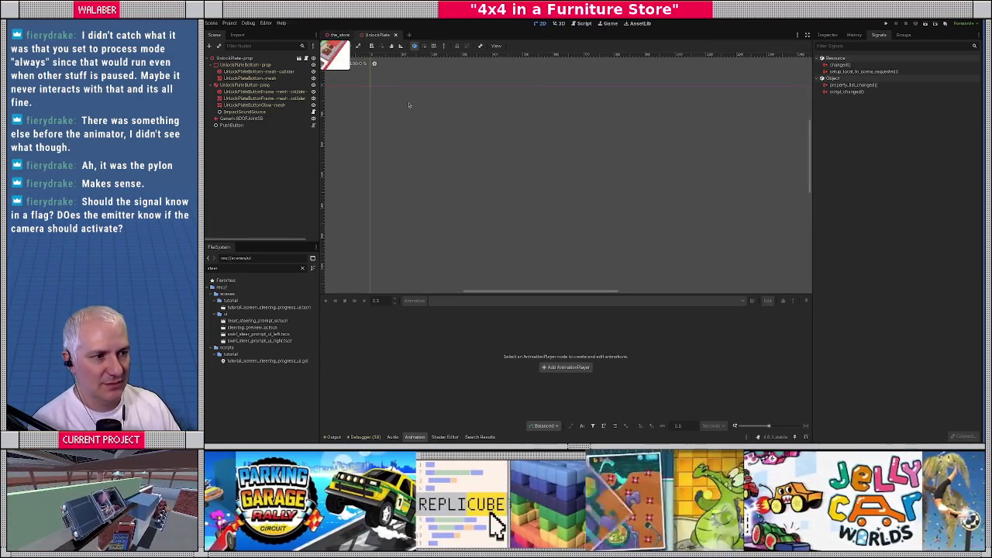
key(ctrl+s)
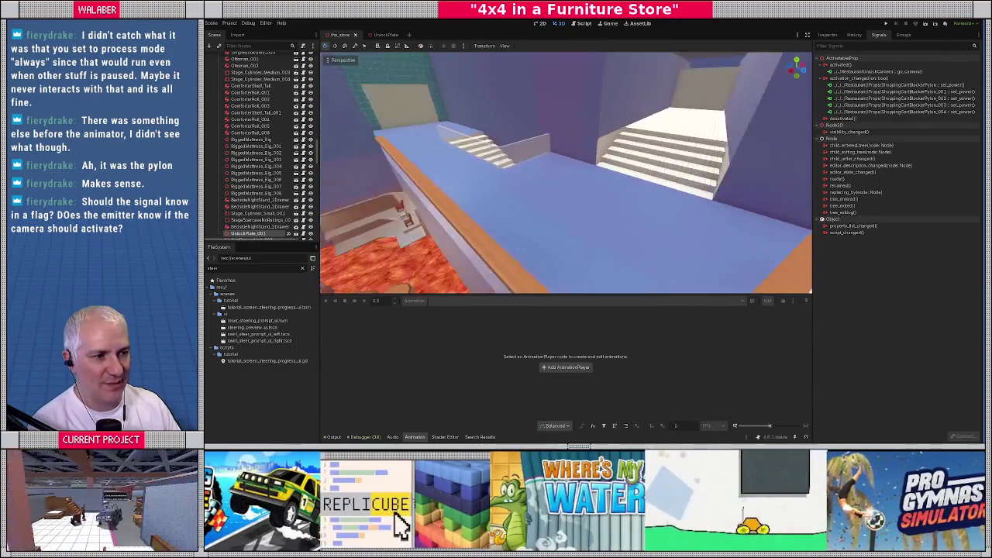
Step: Select BOTWIntroTrigger, show its properties in the Inspector, and fly the 3D view into the store
click(515, 96)
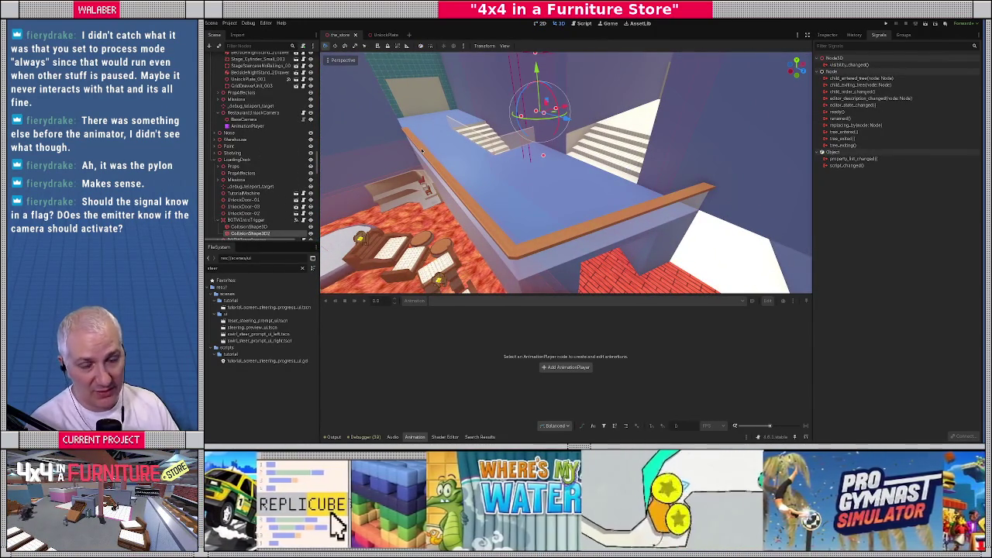
click(291, 220)
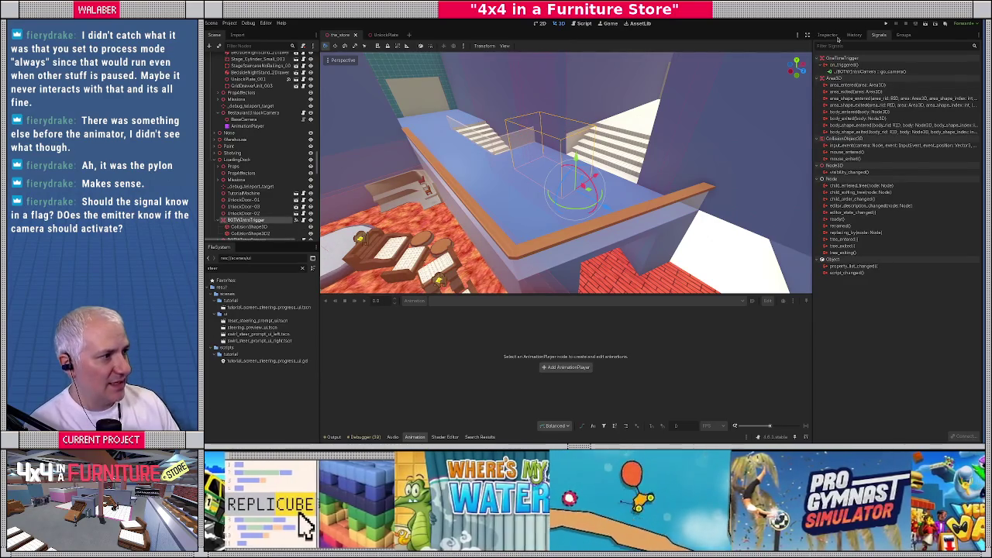
click(832, 35)
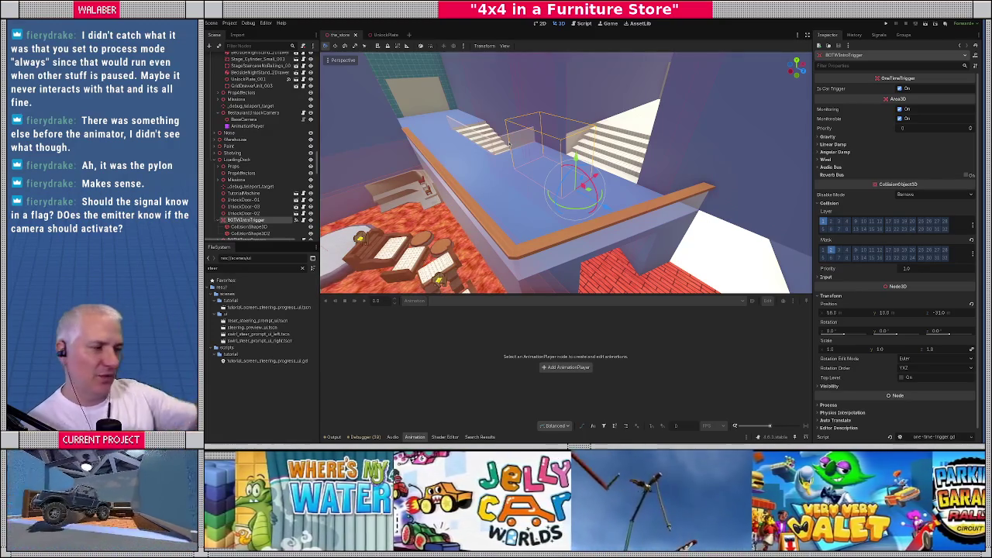
scroll(526, 93, down, 5)
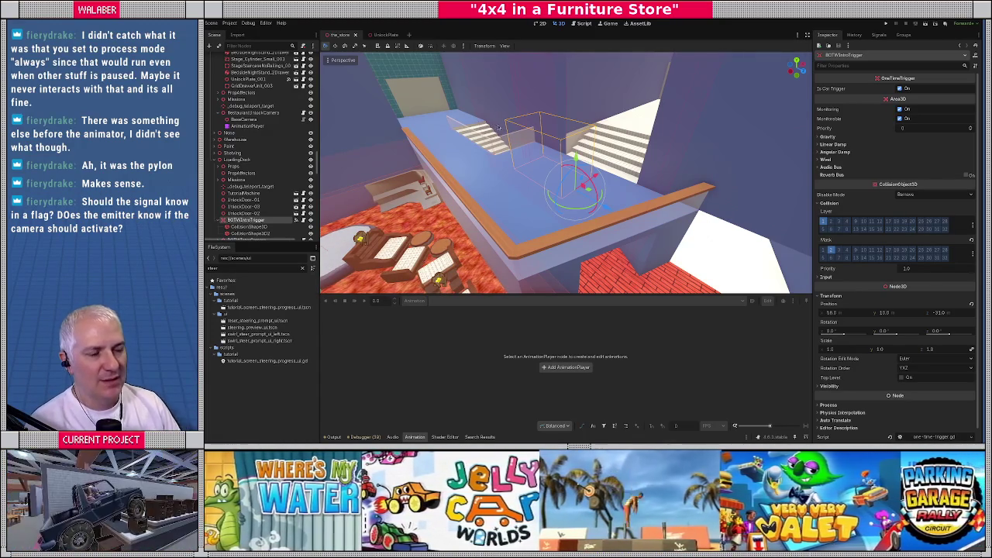
key(w)
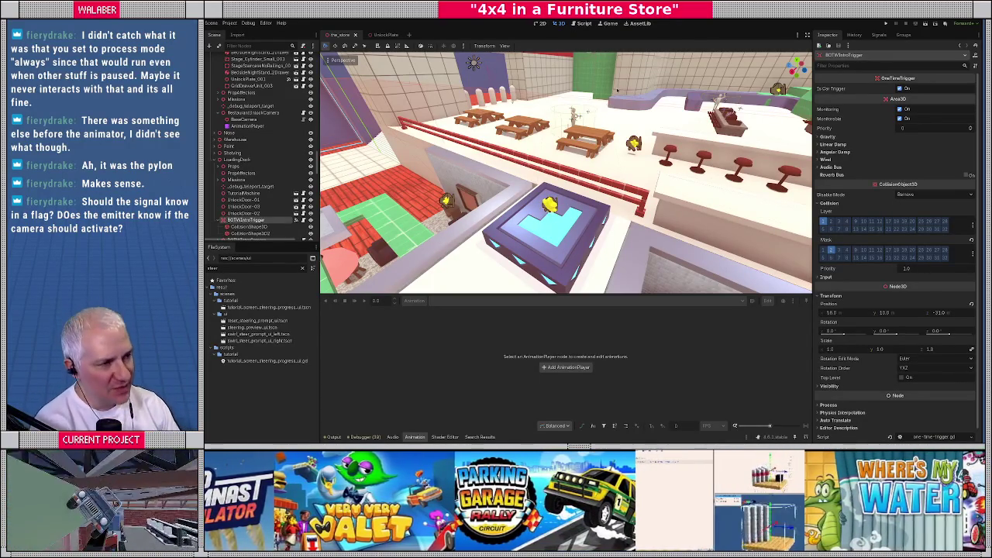
Step: Return to game_context.gd in the script editor and delete the unfinished 'var is_' line
click(588, 24)
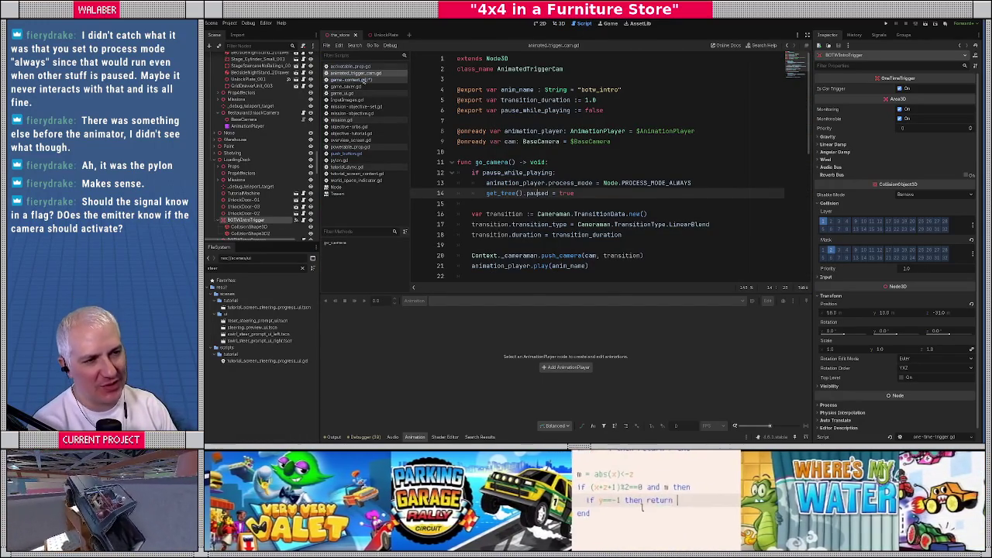
click(365, 80)
click(359, 72)
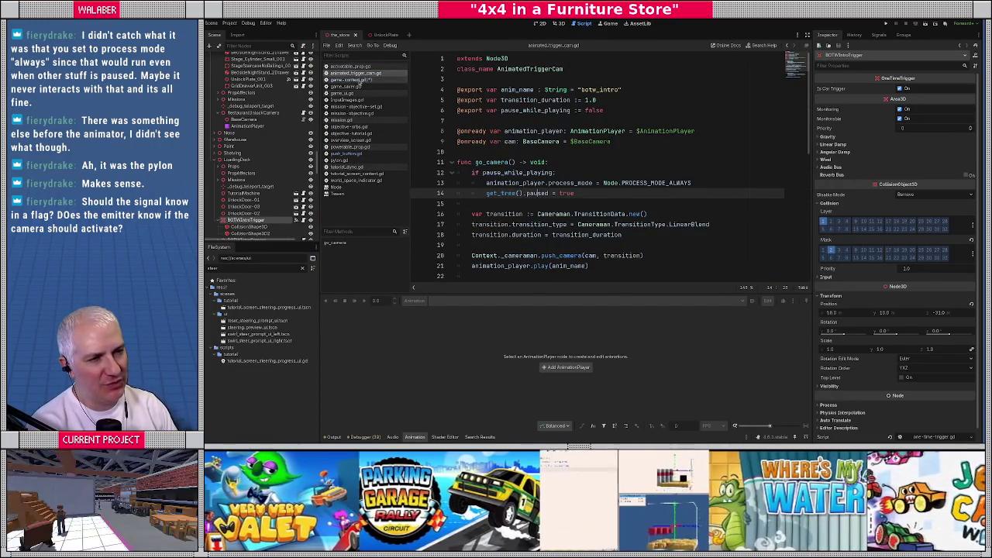
click(357, 81)
key(BackSpace)
key(BackSpace)
key(BackSpace)
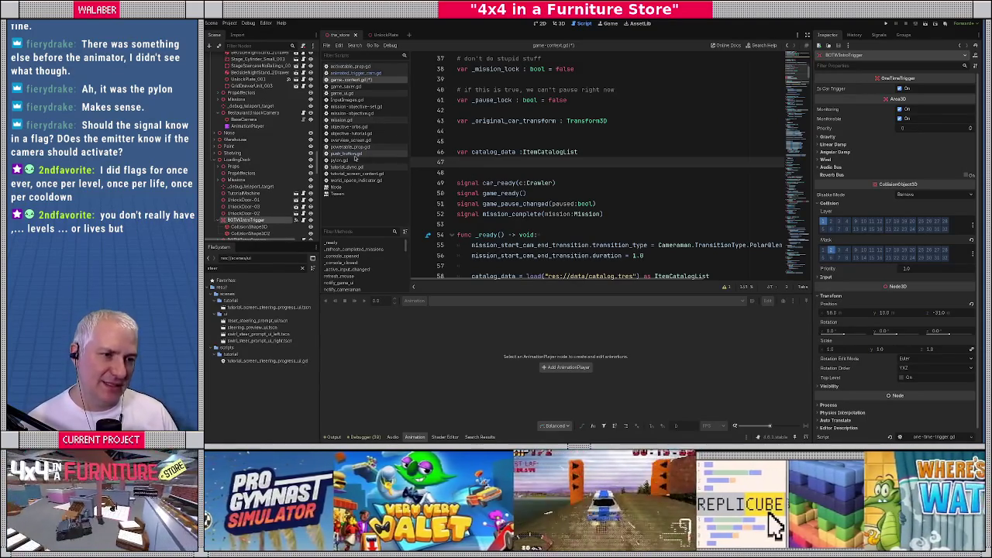
Step: Inspect the momentary export variable in push_button.gd, briefly checking game_context.gd
click(353, 154)
scroll(573, 122, up, 15)
drag(487, 142, 589, 142)
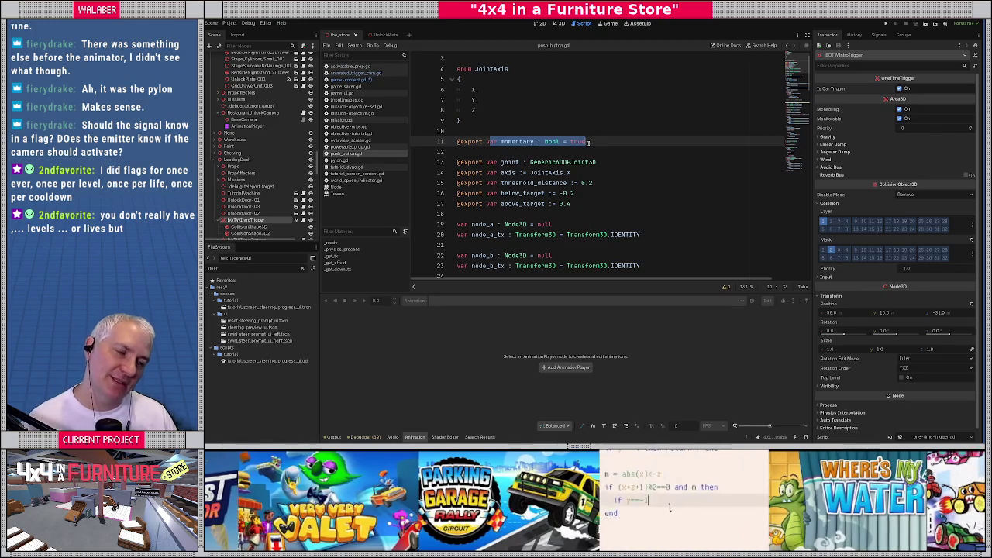
click(491, 150)
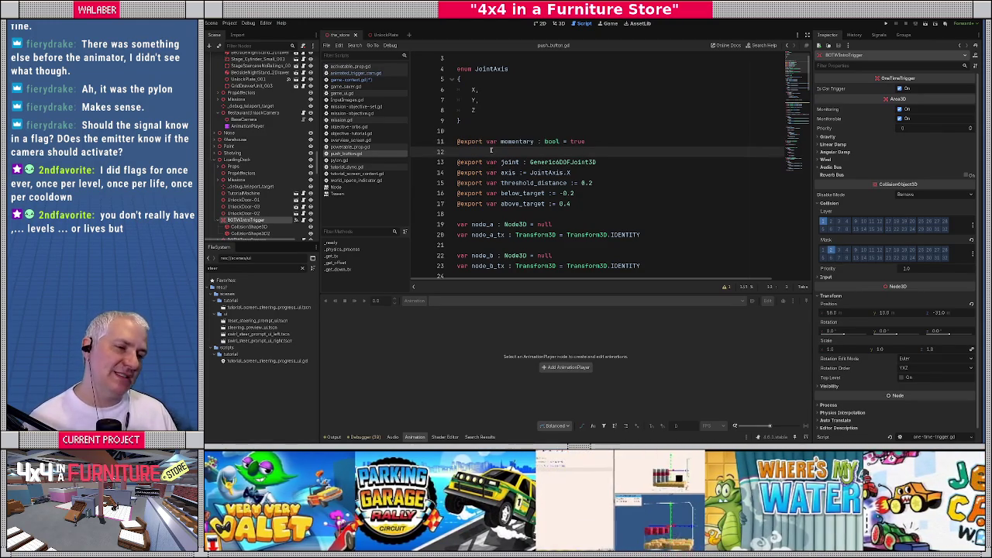
click(363, 79)
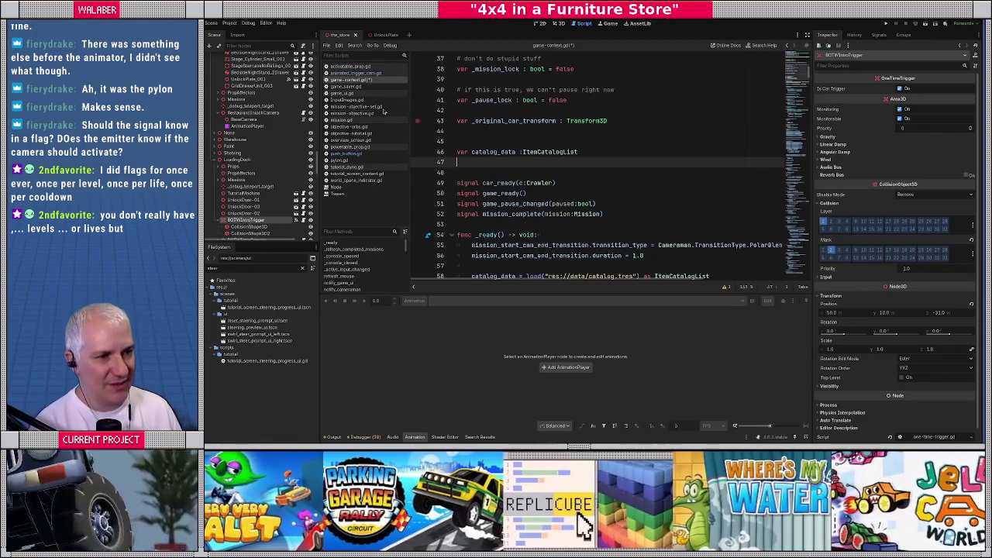
click(349, 153)
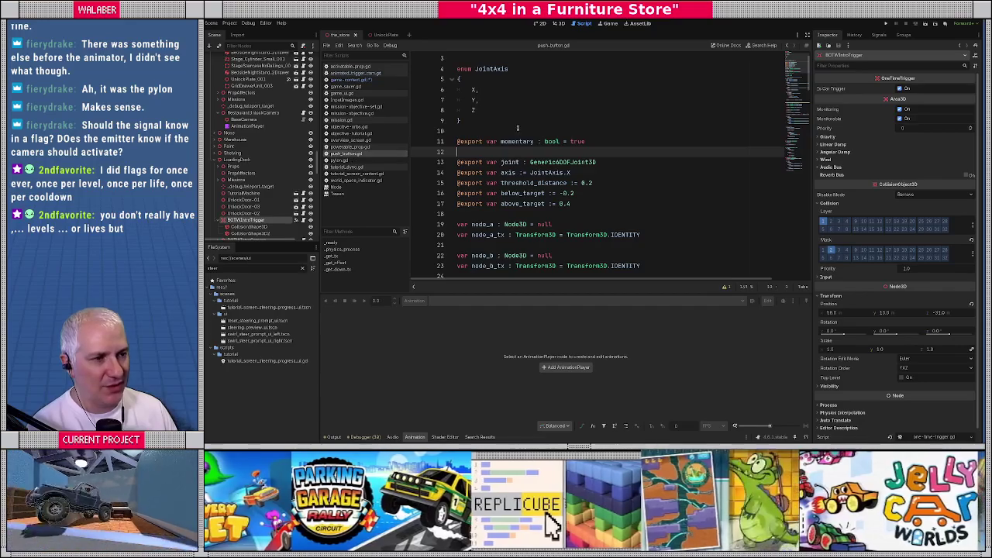
Step: Scroll through push_button.gd, then open activatable_prop.gd after its signal declarations
click(518, 127)
scroll(518, 127, down, 7)
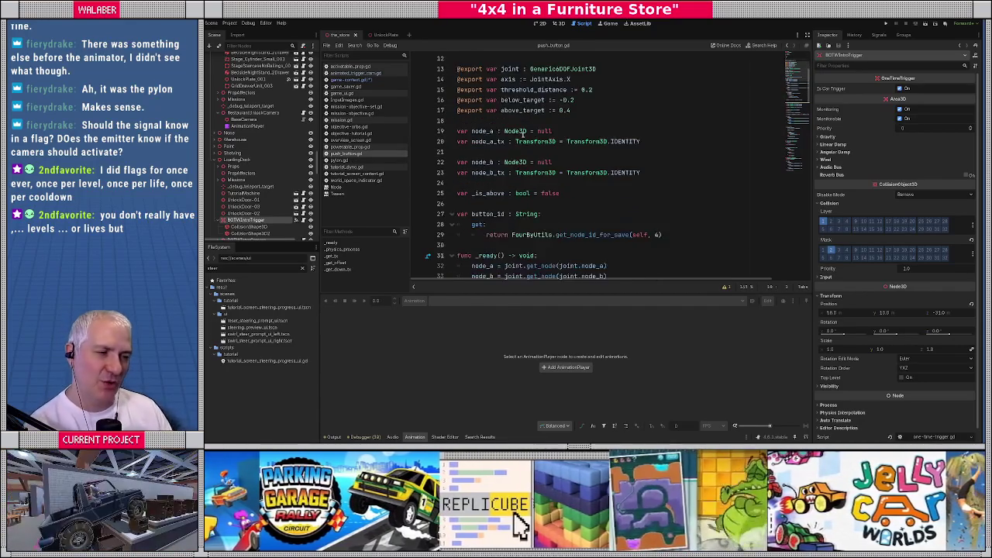
scroll(521, 133, up, 8)
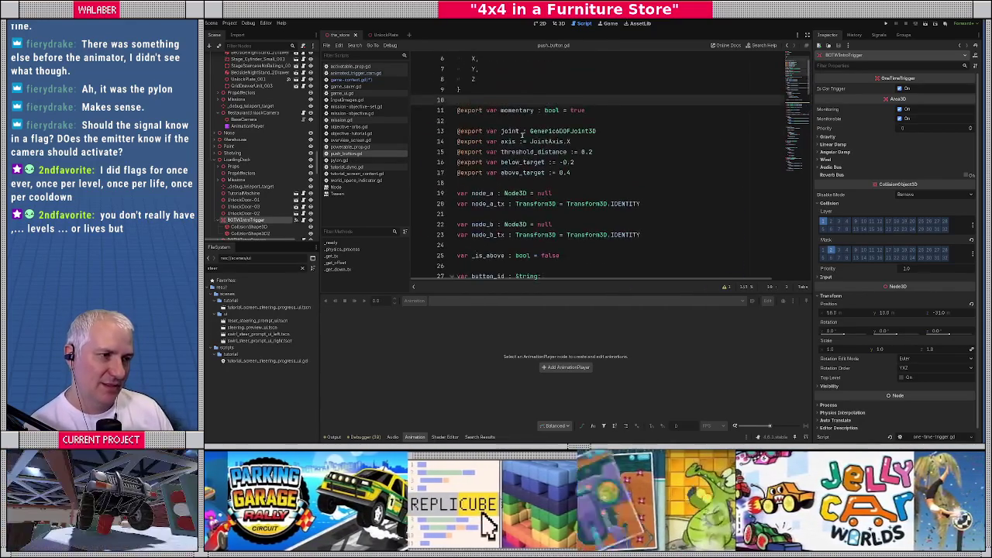
scroll(522, 135, down, 9)
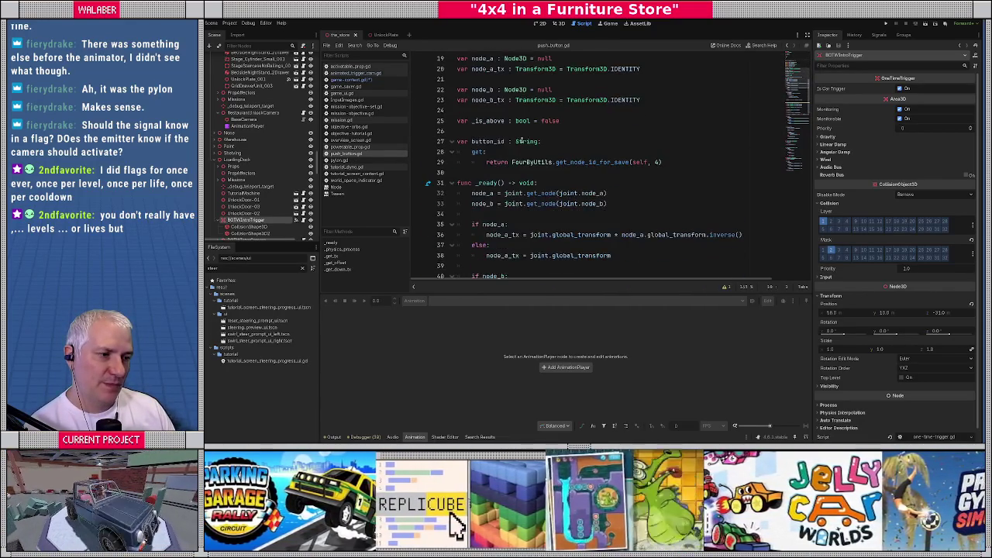
scroll(522, 141, down, 6)
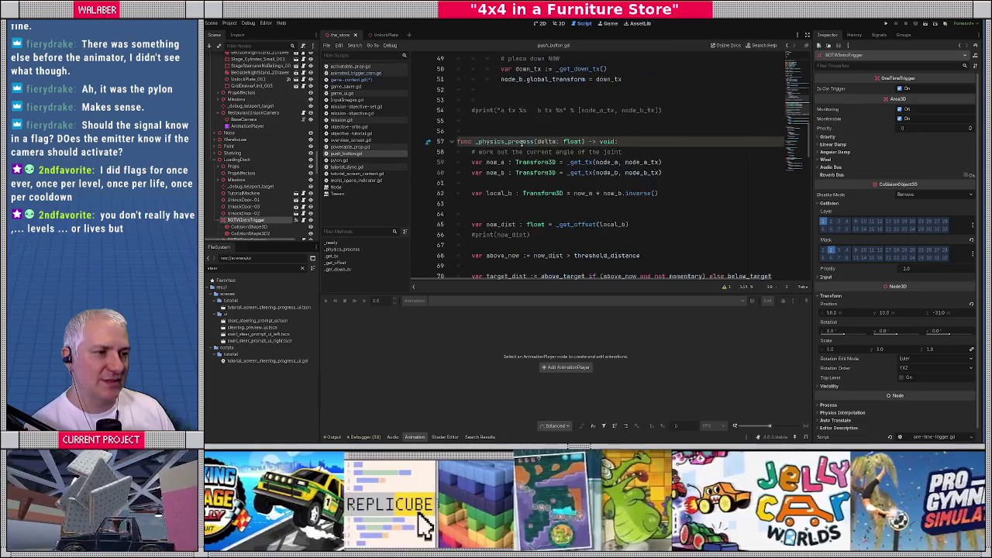
scroll(522, 144, up, 10)
scroll(521, 143, up, 5)
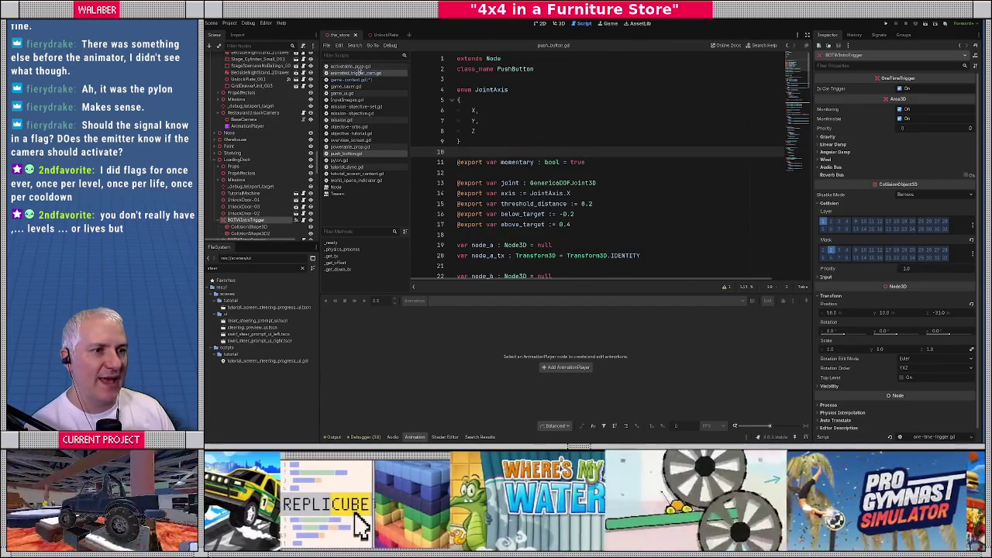
click(350, 66)
click(487, 124)
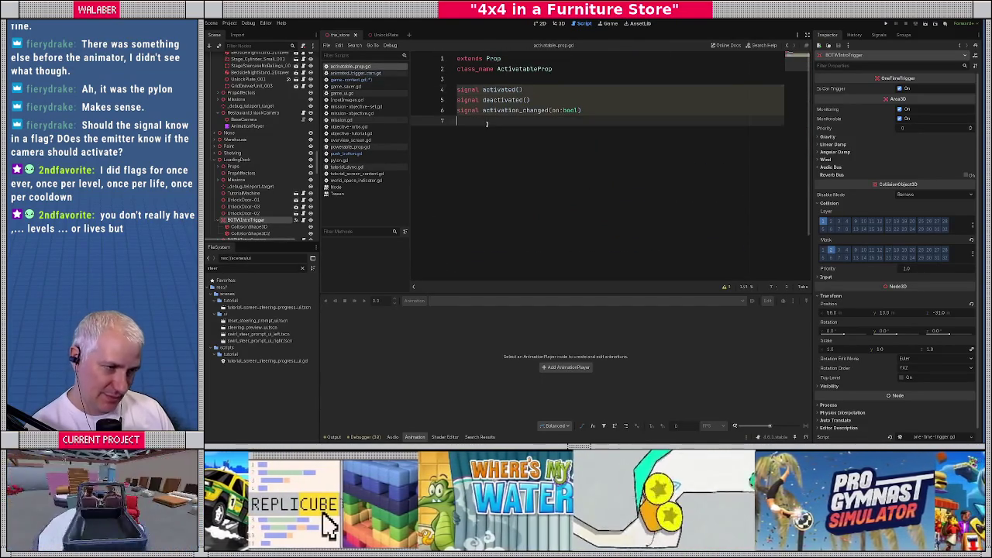
click(520, 90)
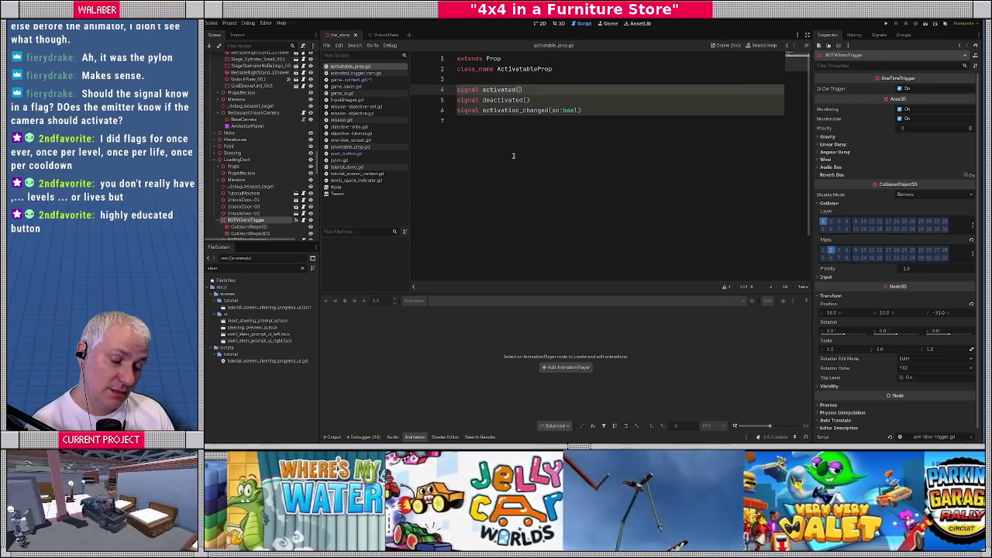
text(first_time:bool)
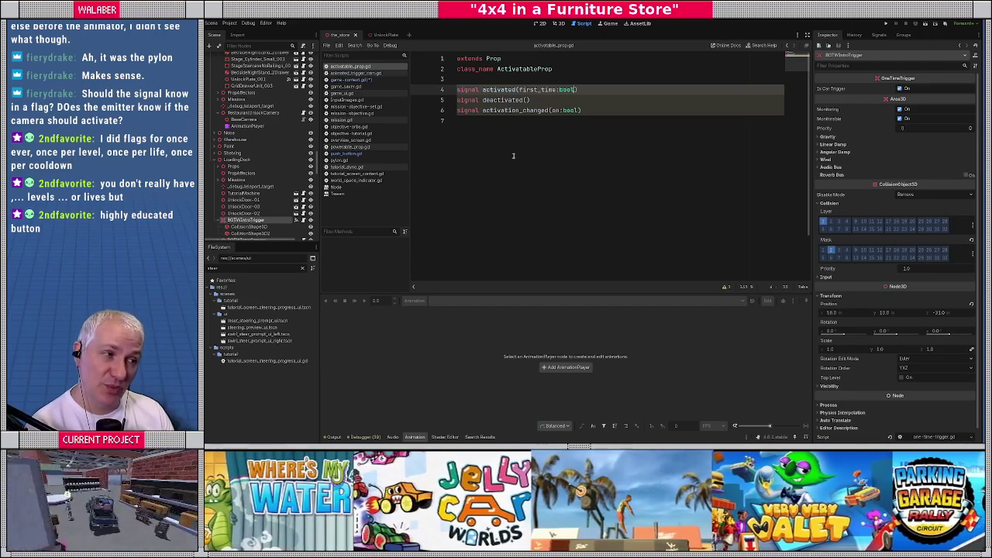
key(Escape)
key(Down)
key(Right)
key(Up)
key(shift+End)
key(shift+Left)
key(Delete)
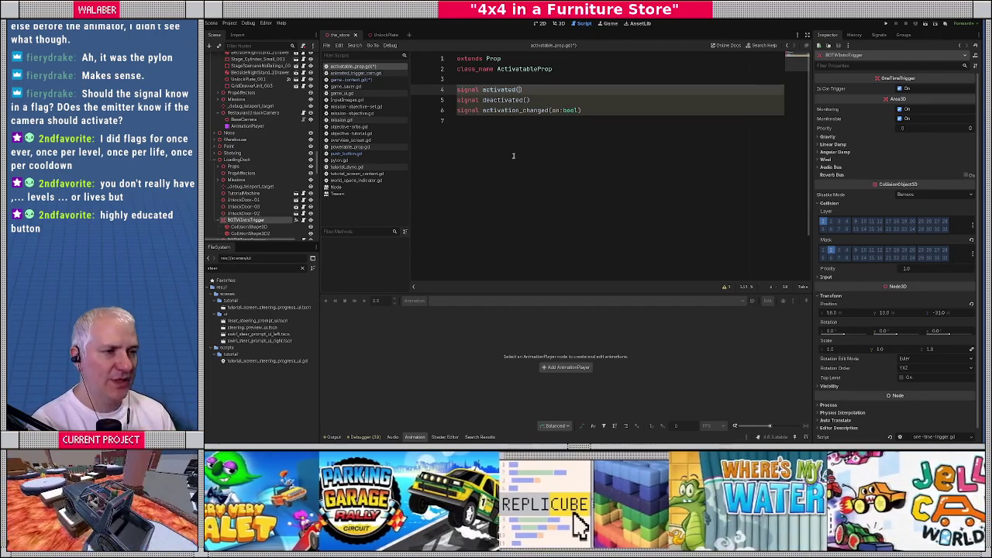
key(Return)
text(signal first_)
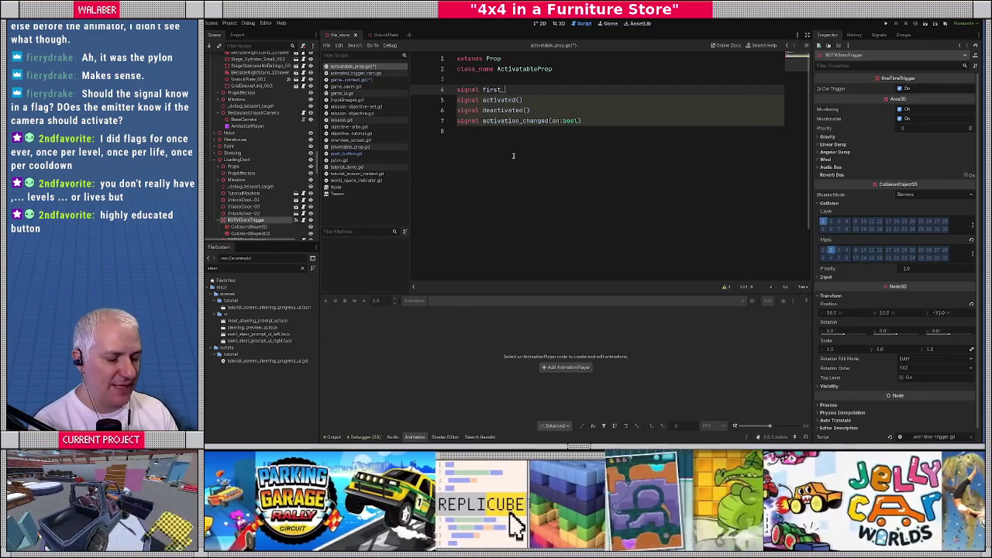
text(activation())
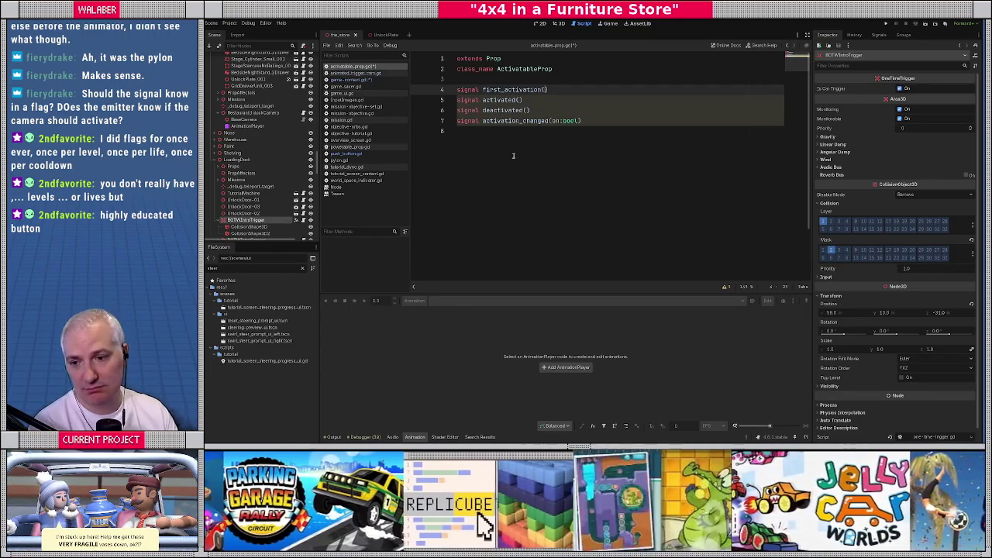
Step: Try adding an is_save_restore:bool parameter to the activated signal, then remove it
key(shift+Home)
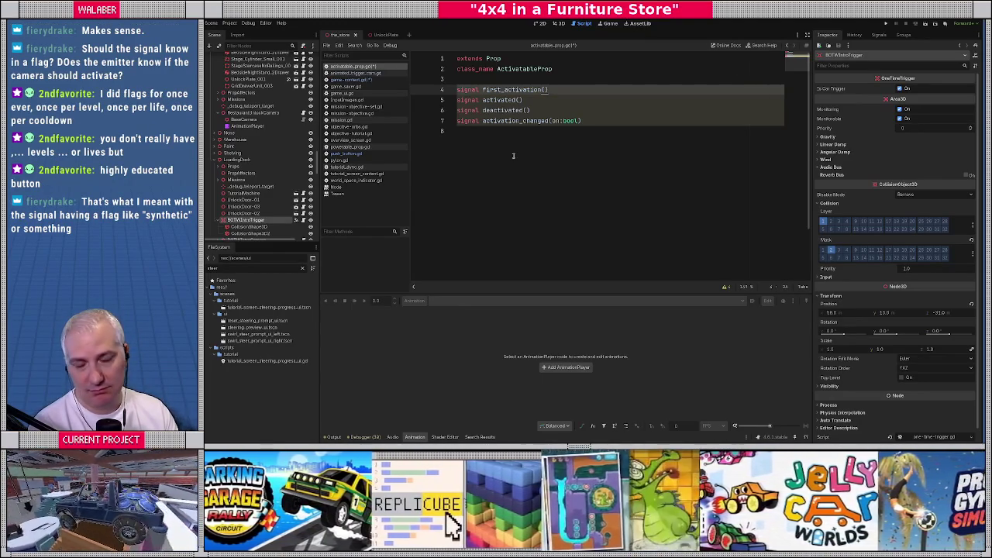
key(Down)
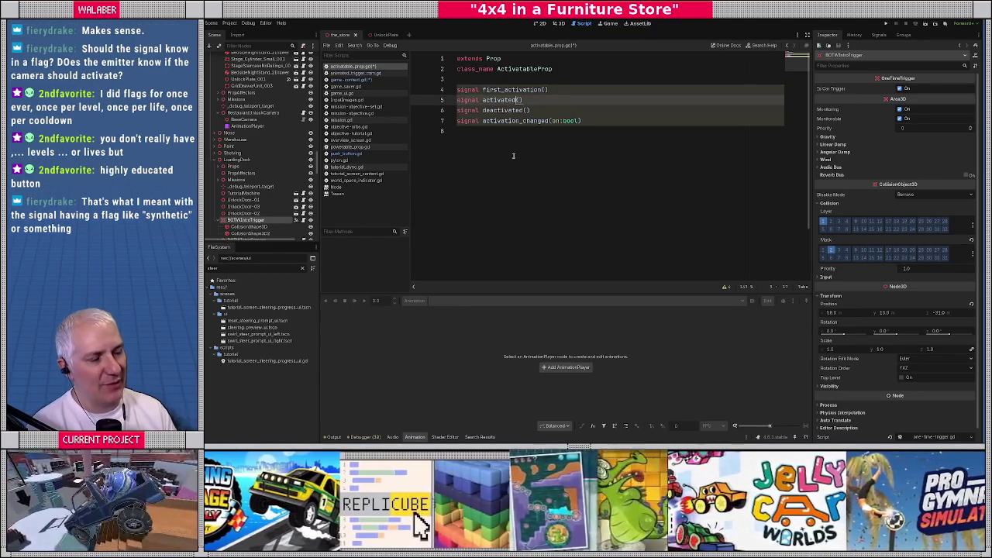
text(is_)
text(save_restore:boo)
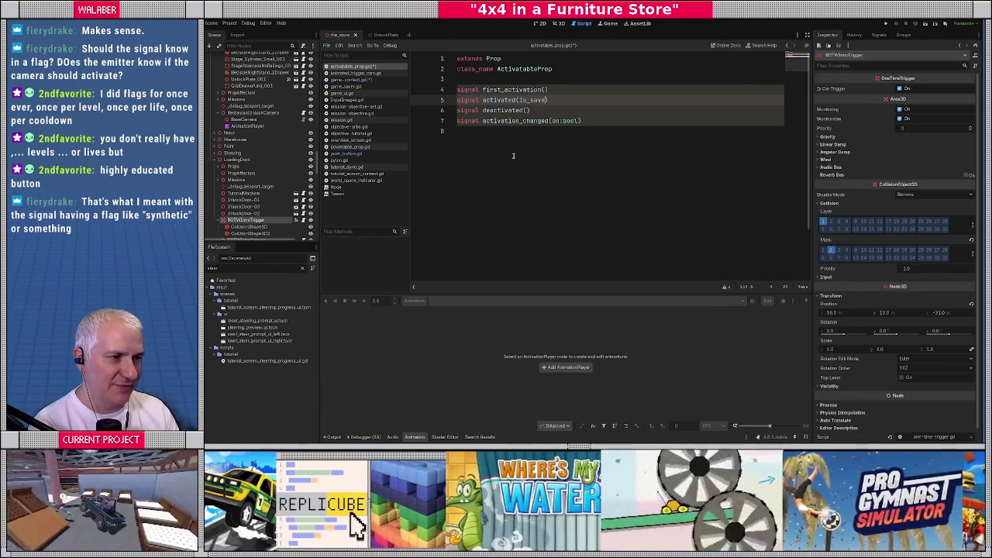
text(l)
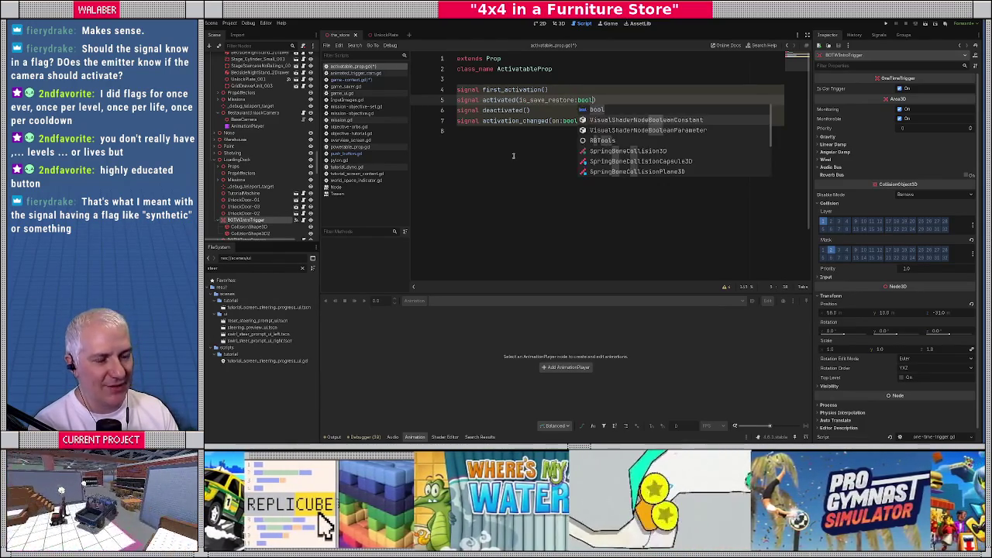
key(Escape)
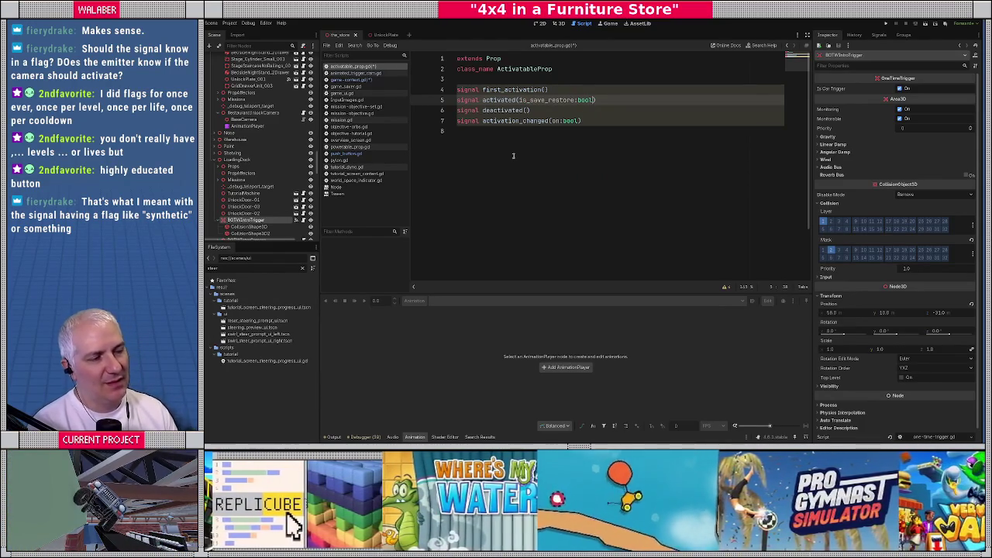
click(518, 100)
key(shift+End)
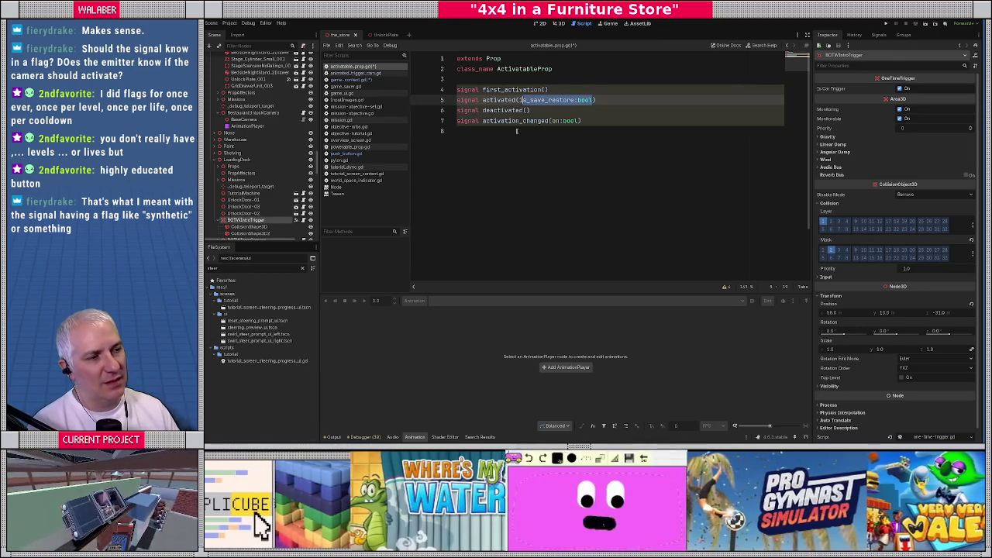
key(BackSpace)
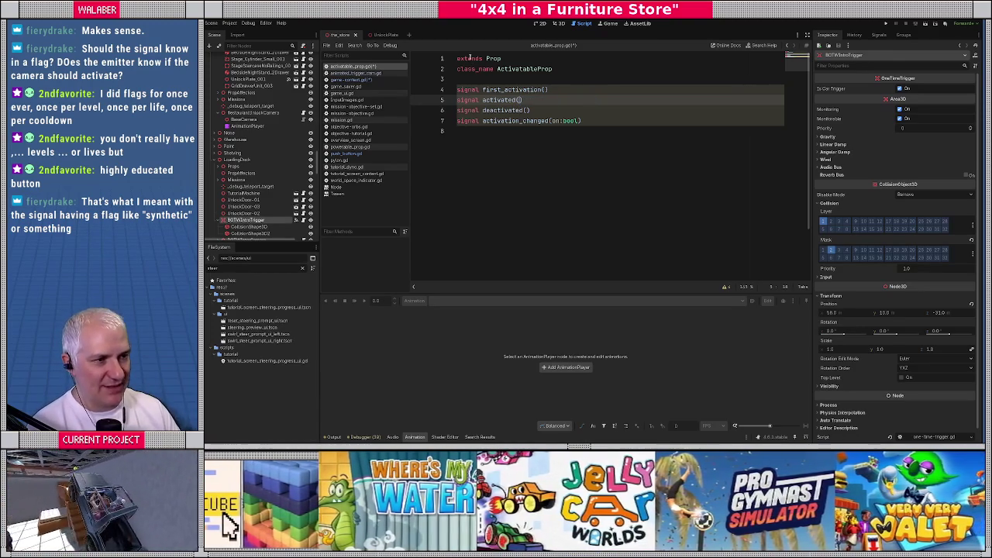
drag(469, 58, 574, 68)
click(574, 68)
click(524, 100)
key(Left)
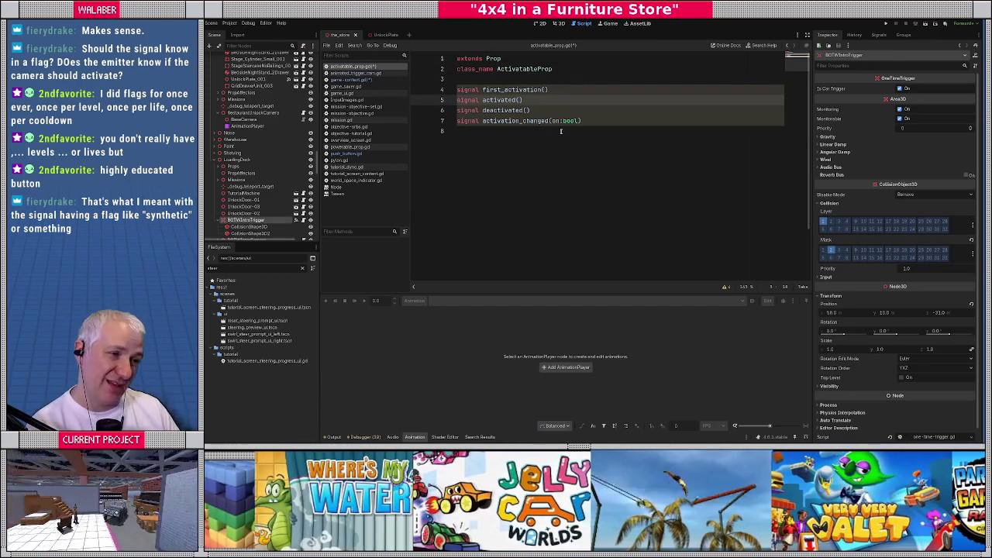
Step: Keep signal first_activation() declared above activated() and save activatable_prop.gd
key(shift+Home)
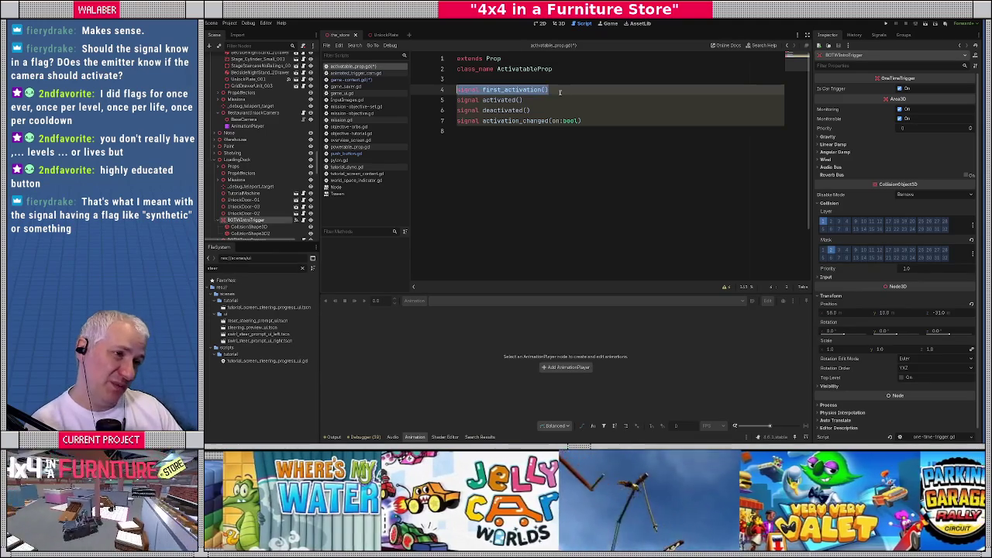
key(BackSpace)
key(ctrl+z)
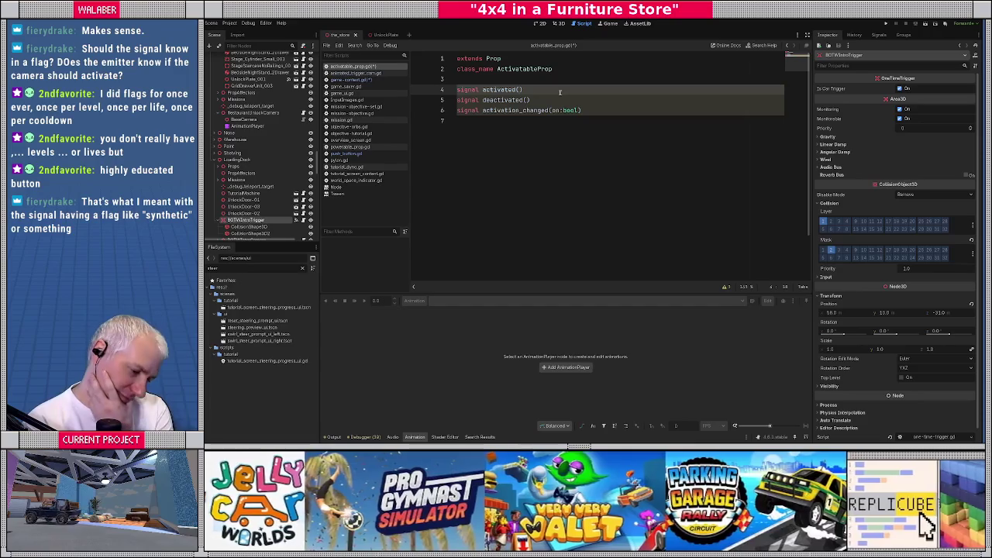
key(ctrl+z)
key(Down)
key(Down)
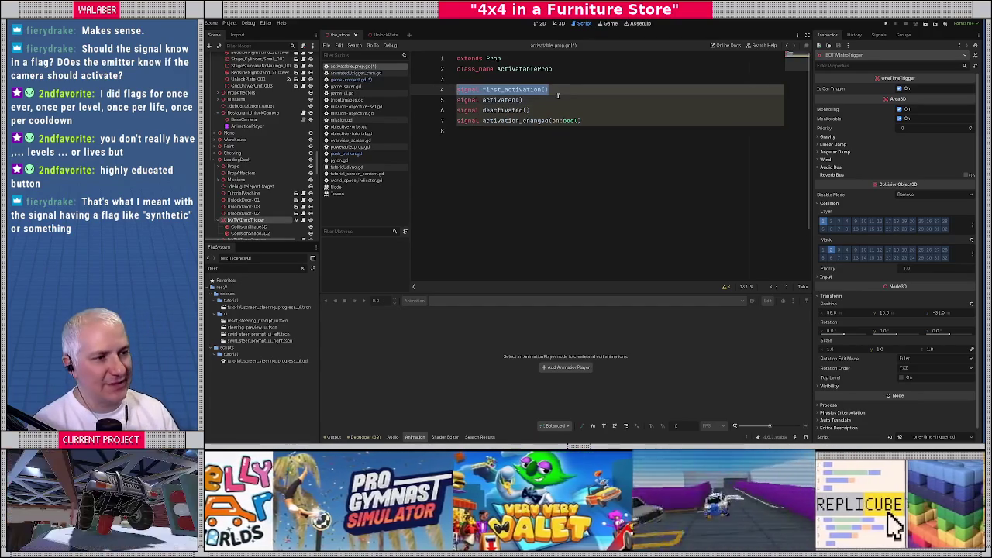
key(Up)
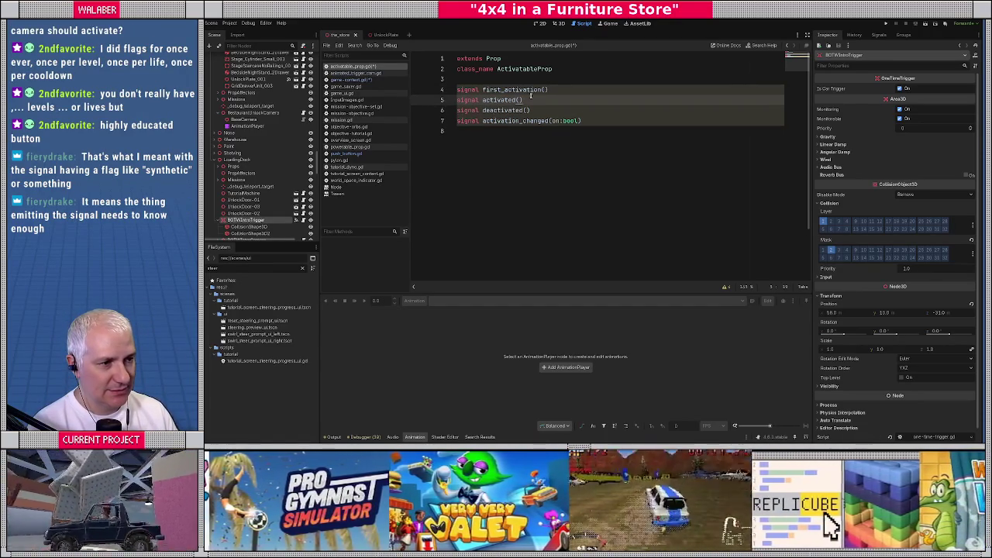
double_click(527, 90)
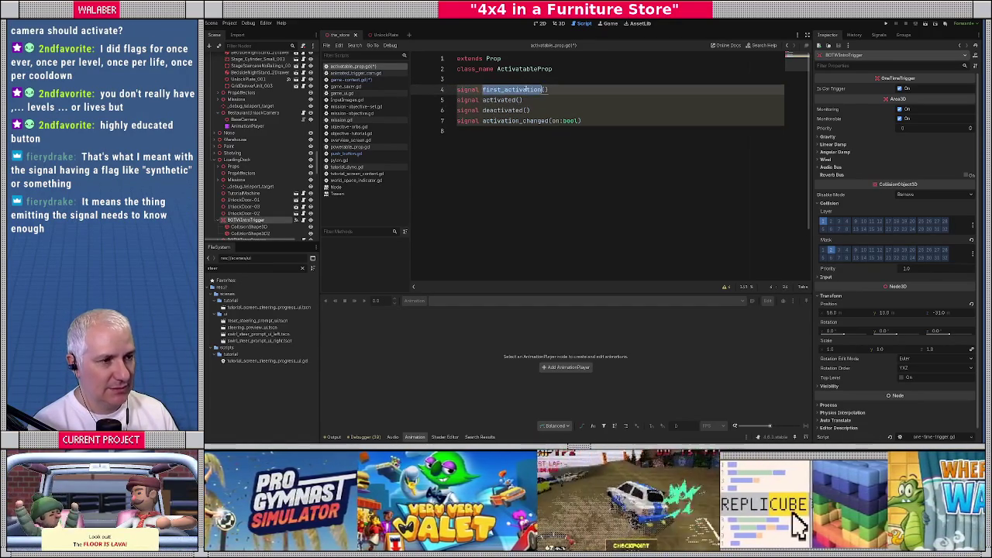
key(ctrl+s)
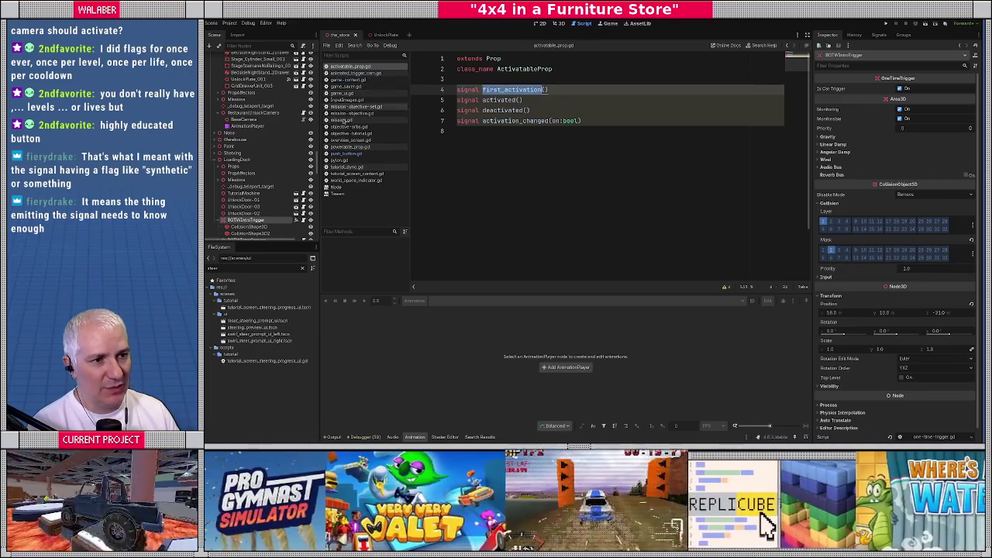
click(345, 155)
Step: Hide the side docks and go to push_button.gd's 'if not momentary' line
click(523, 145)
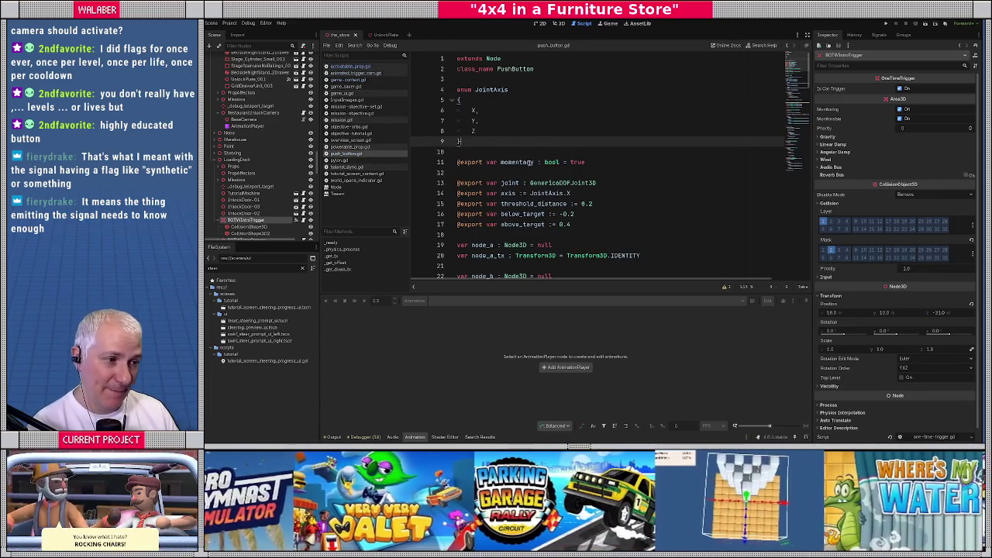
click(807, 35)
scroll(379, 159, down, 12)
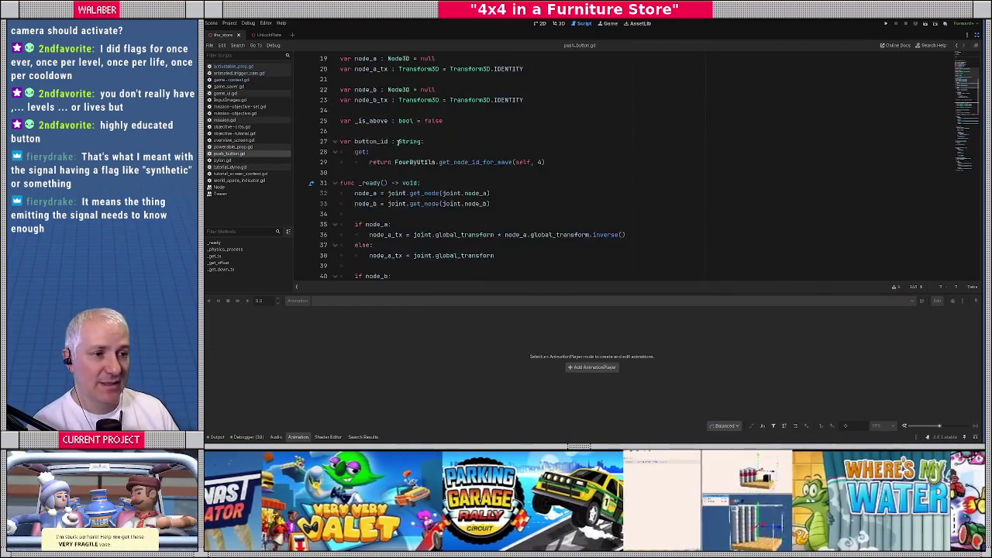
scroll(378, 159, down, 13)
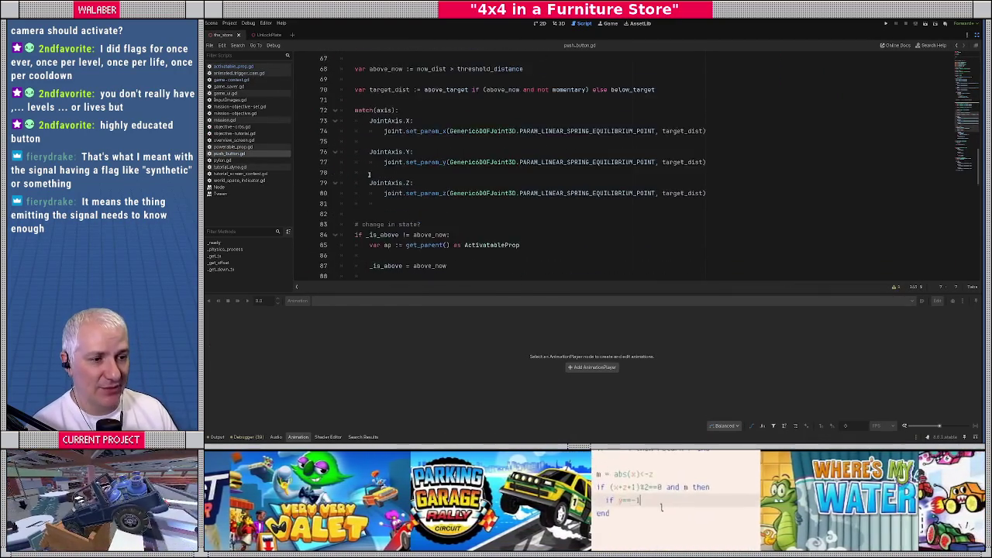
scroll(376, 167, down, 2)
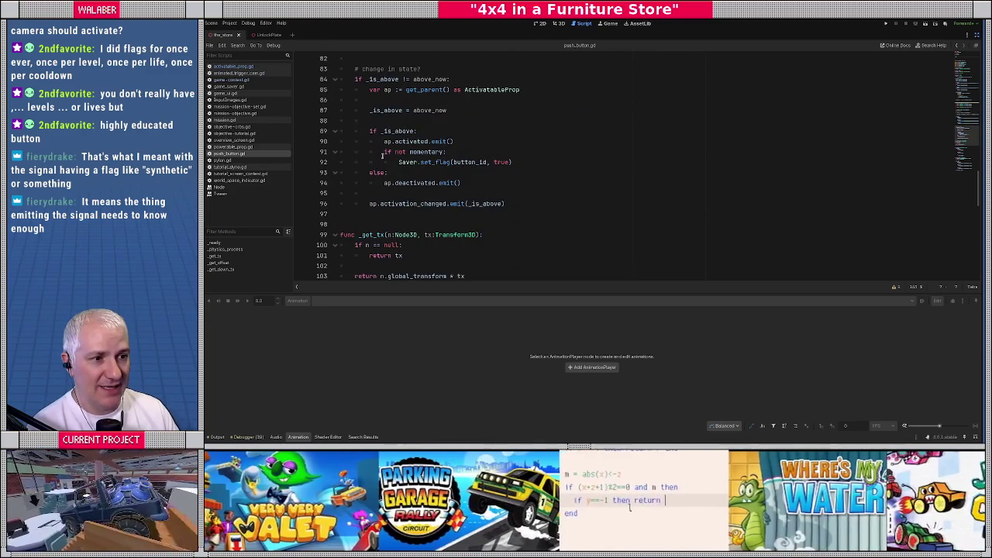
click(432, 153)
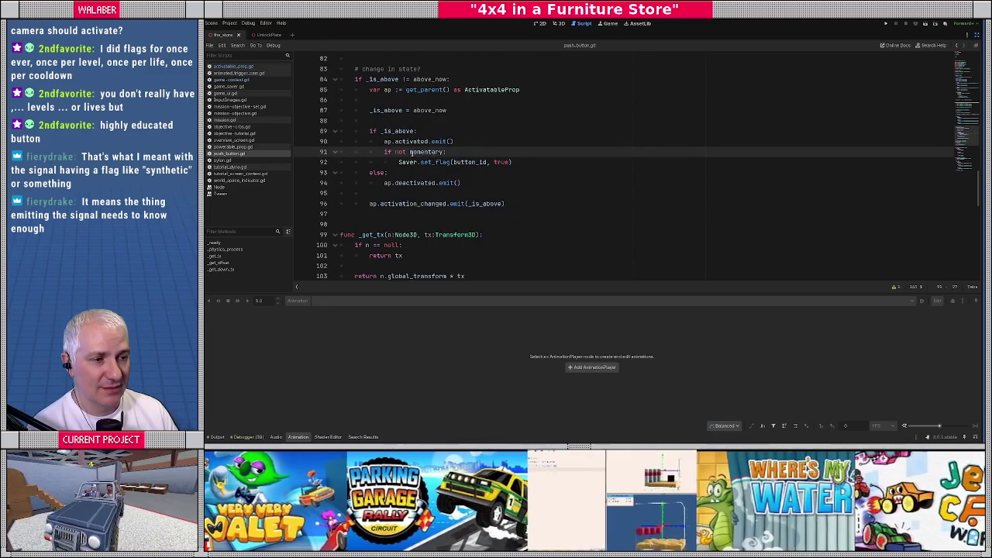
Step: Declare a first_time variable from Saver.has_flag(button_id) under 'if not momentary'
key(Return)
text(var )
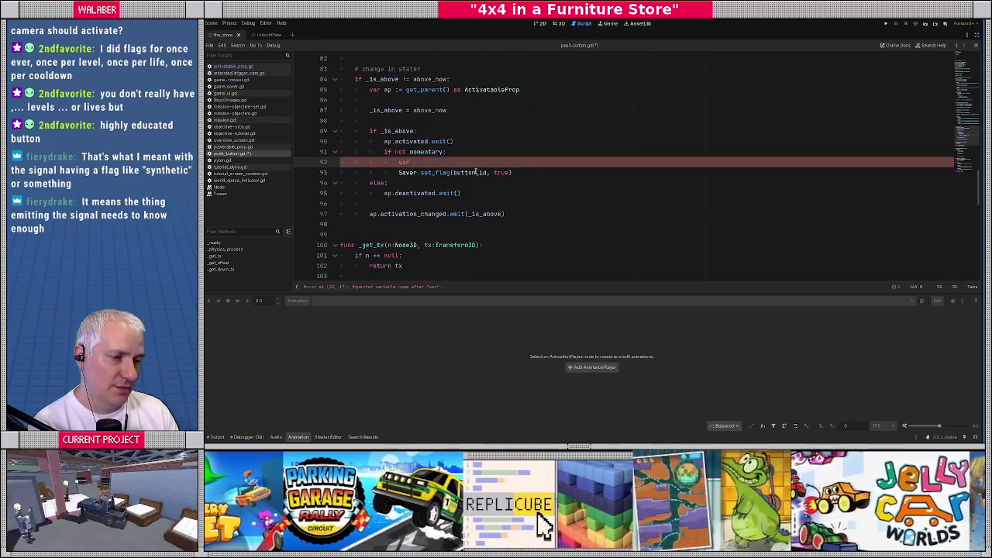
text(first_time)
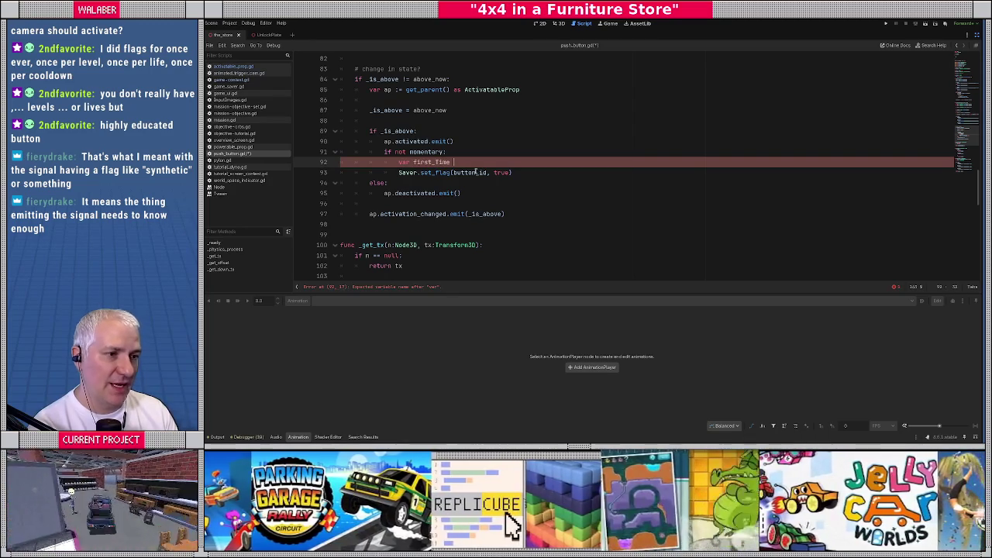
key(BackSpace)
key(BackSpace)
key(BackSpace)
text(time)
key(BackSpace)
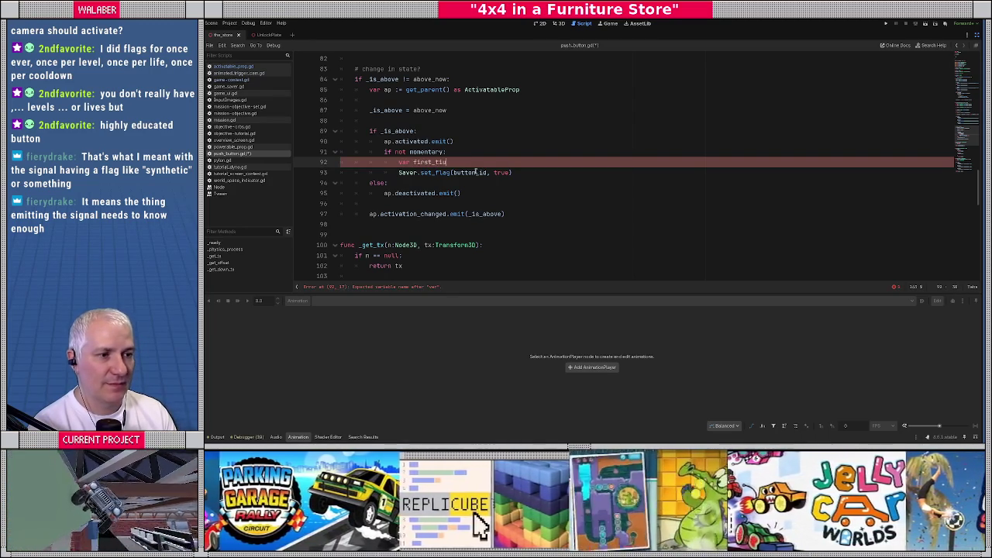
text(e := Saver.has_f)
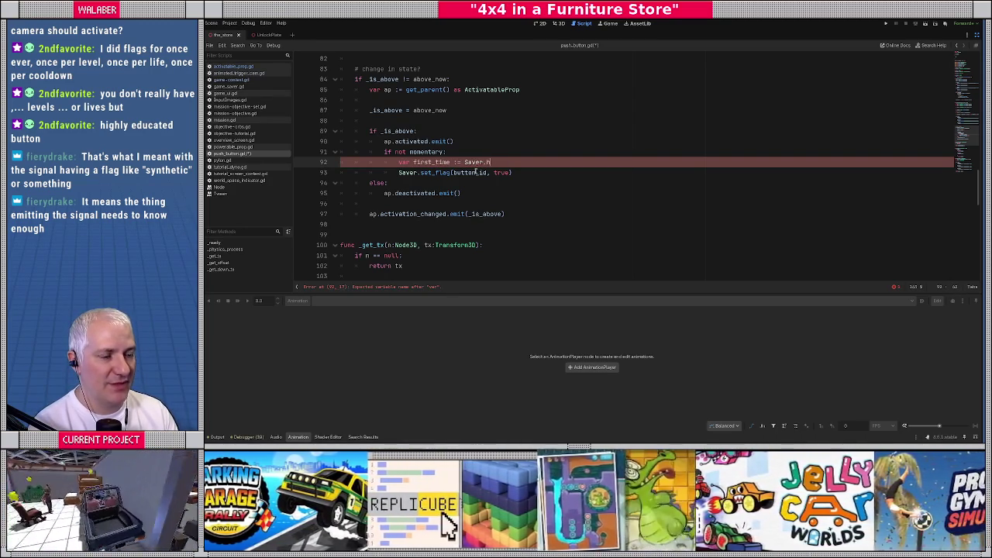
key(Return)
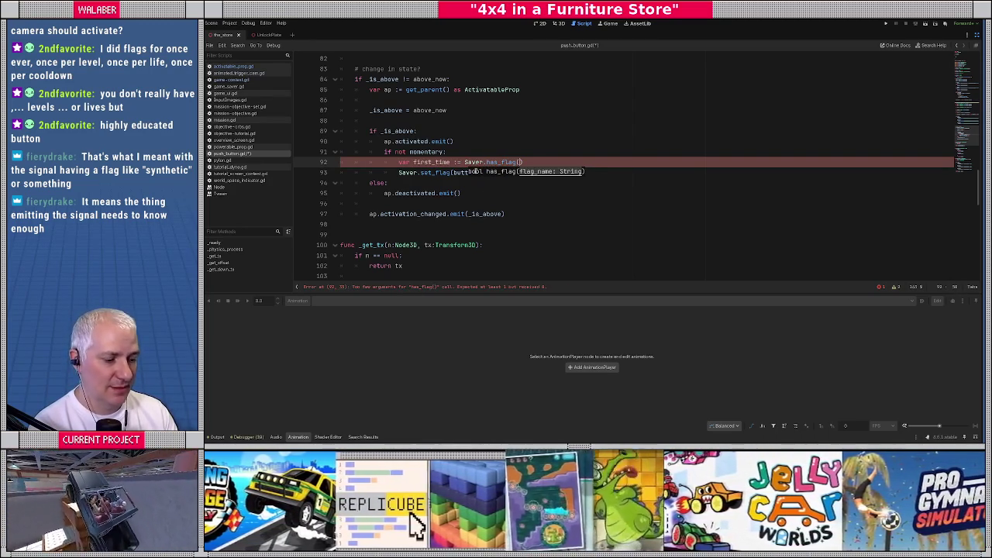
text(button_id)
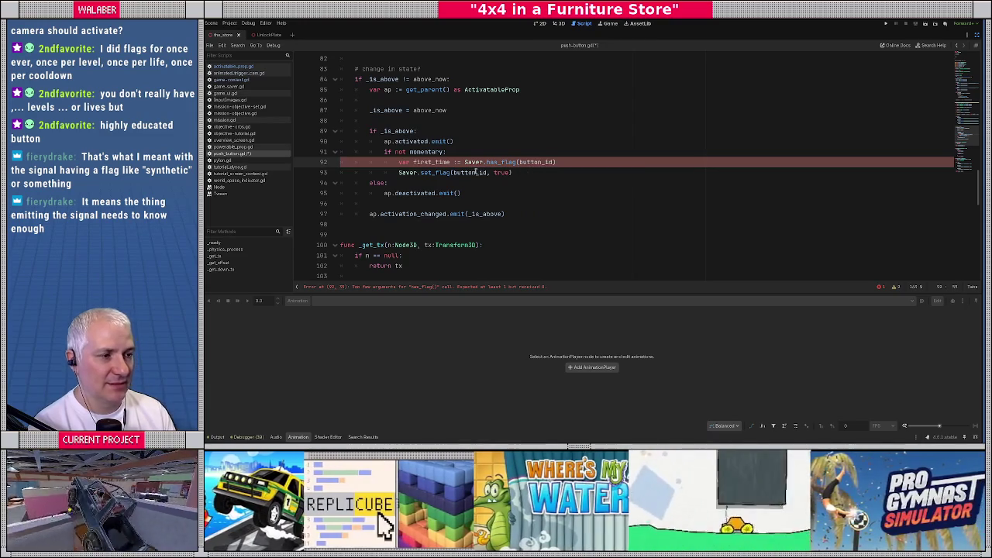
key(End)
key(Return)
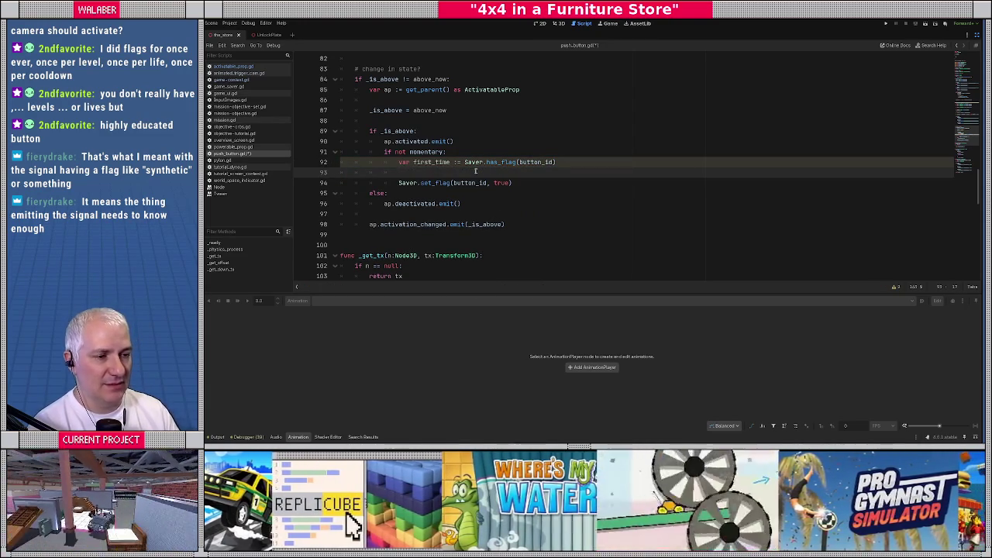
Step: Put the set_flag call inside 'if first_time' and add ap.first_activation.emit() there
text(if first_time)
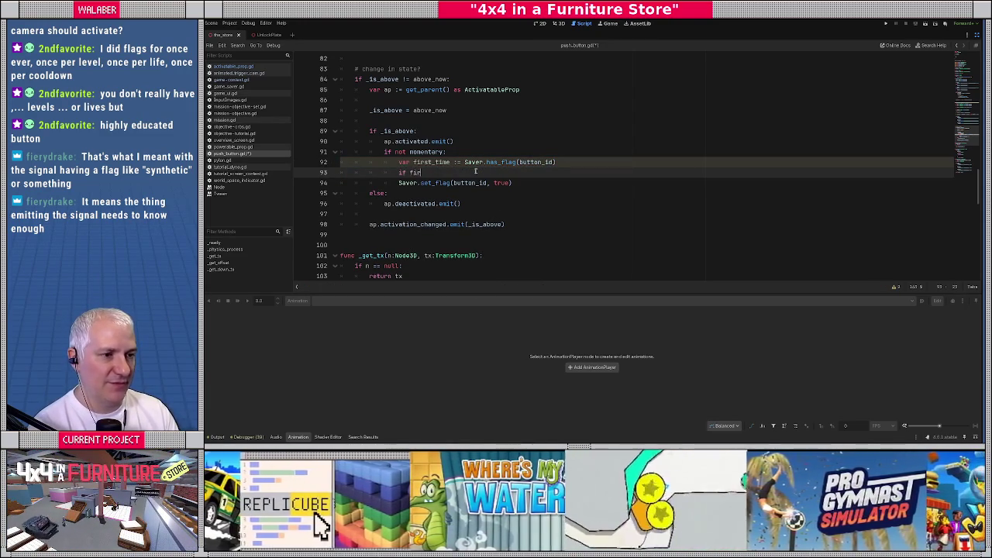
key(Down)
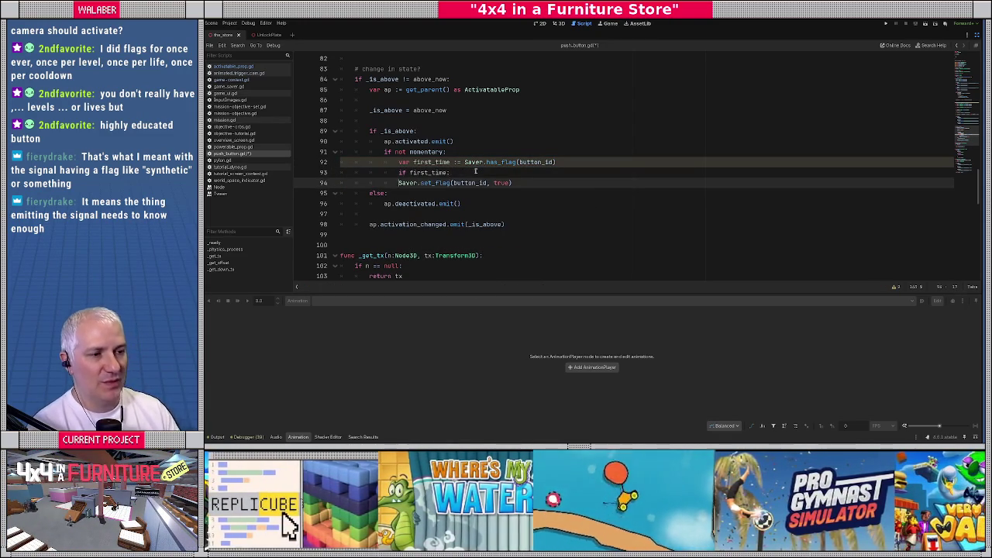
key(Tab)
key(End)
key(Return)
text(ap.)
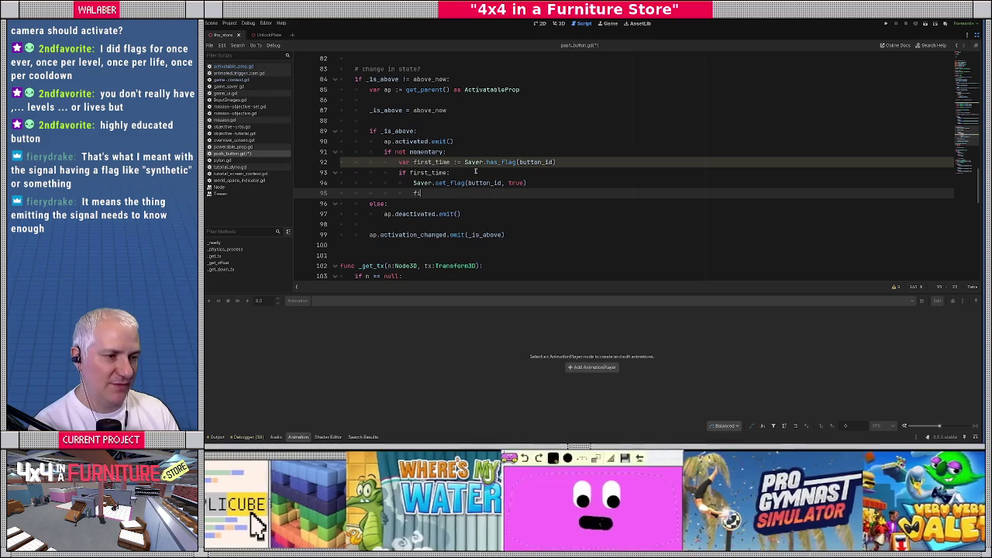
text(fi)
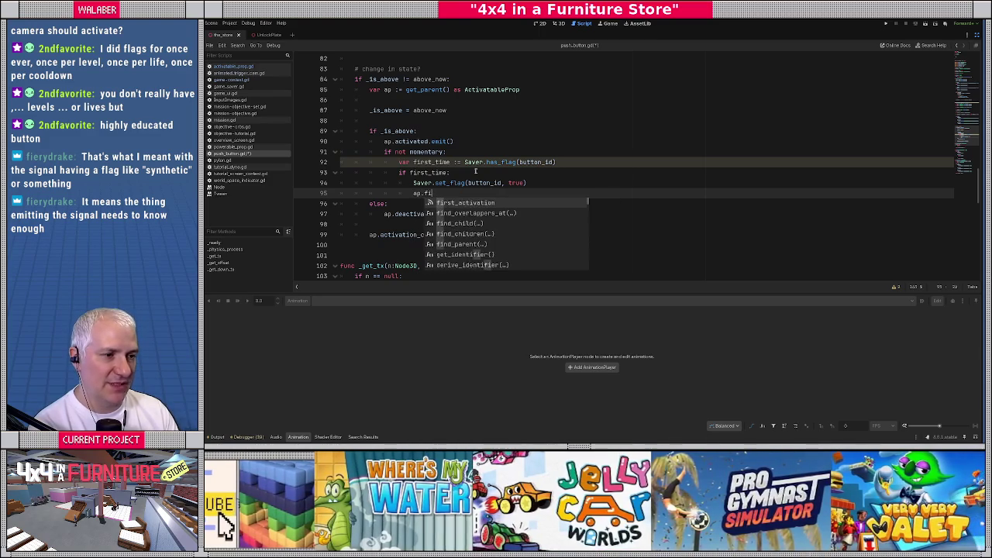
key(Return)
text(.emit())
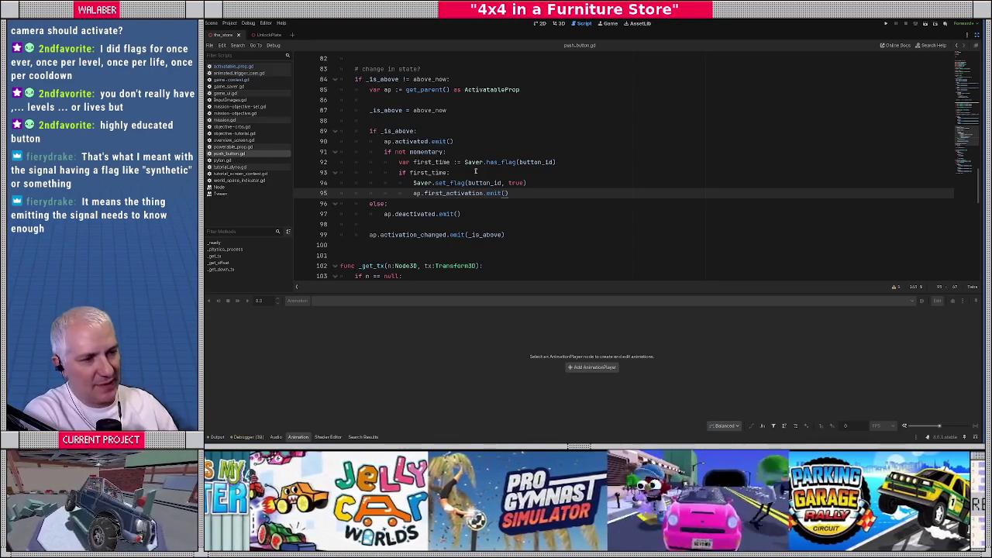
Step: Review the emit calls in the state-change block, lines 83–100, then restore the side docks
double_click(443, 193)
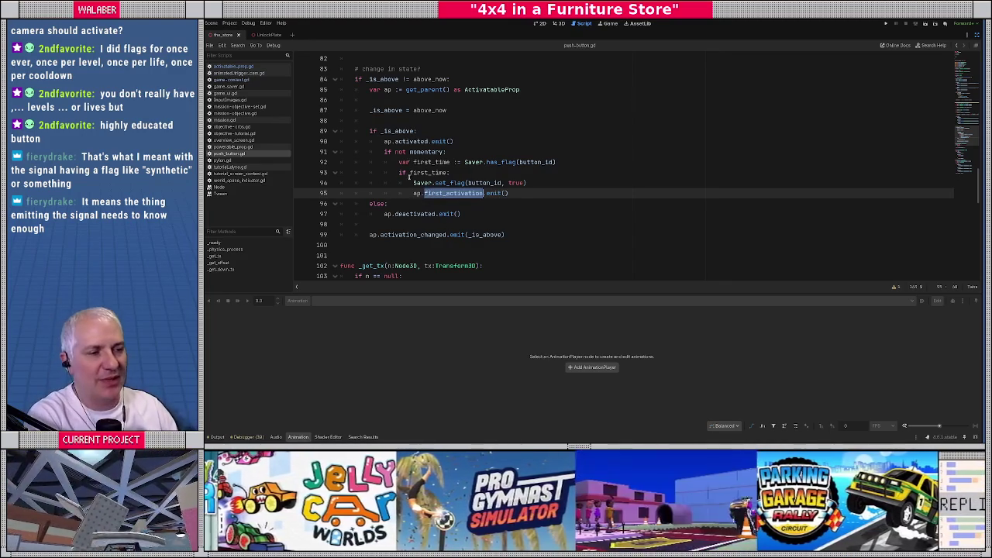
click(402, 132)
mouse_move(352, 68)
mouse_down()
mouse_move(403, 134)
mouse_move(421, 248)
mouse_up()
click(419, 246)
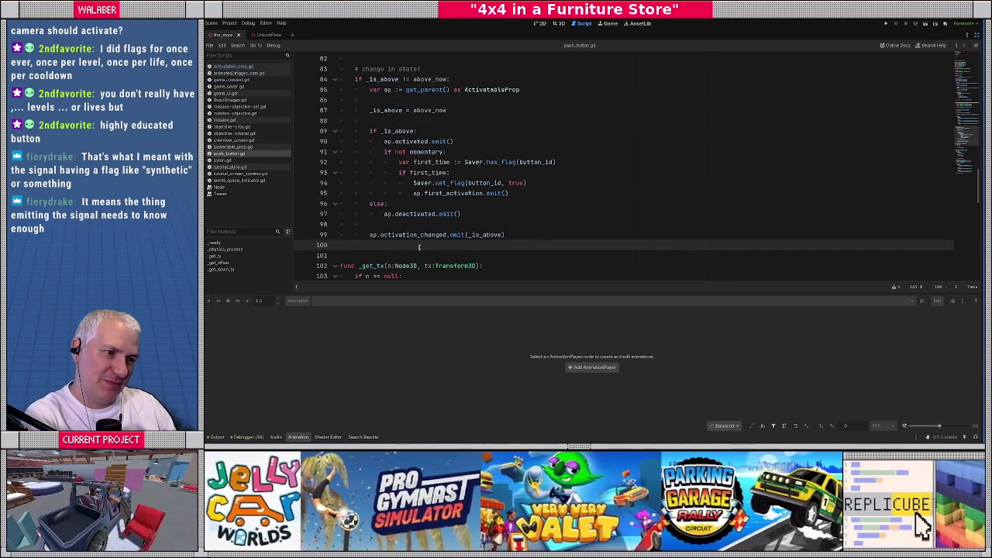
drag(384, 141, 485, 140)
drag(385, 214, 462, 214)
drag(378, 235, 533, 236)
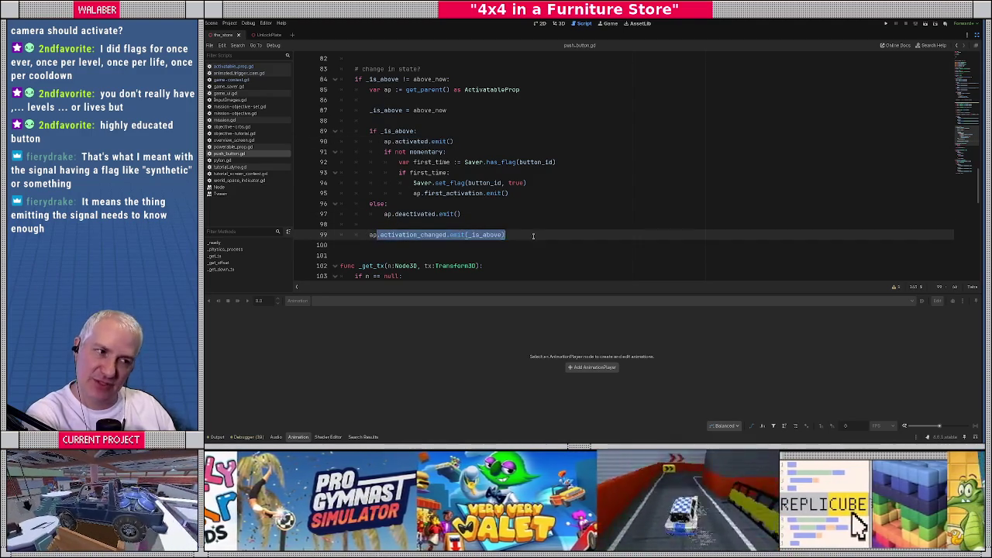
drag(411, 193, 565, 194)
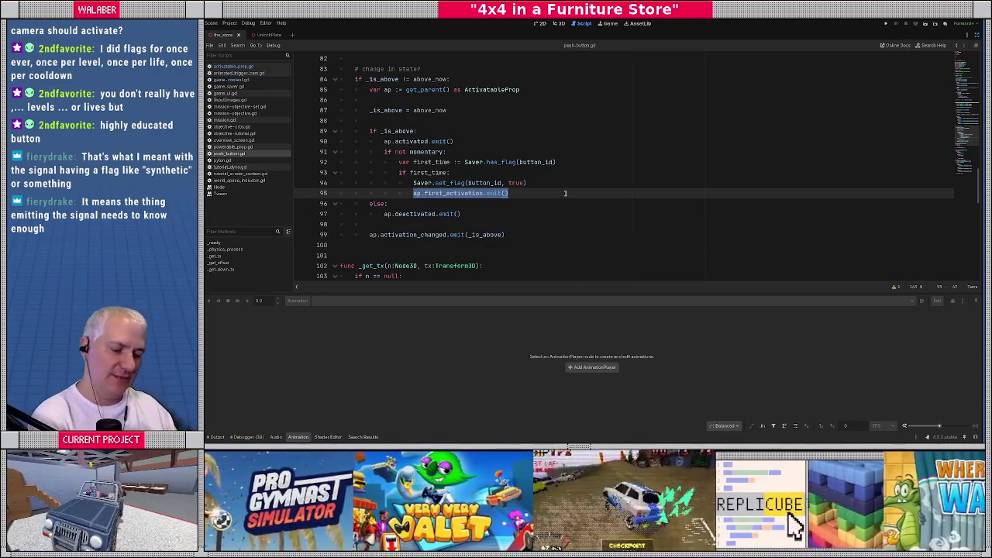
click(482, 143)
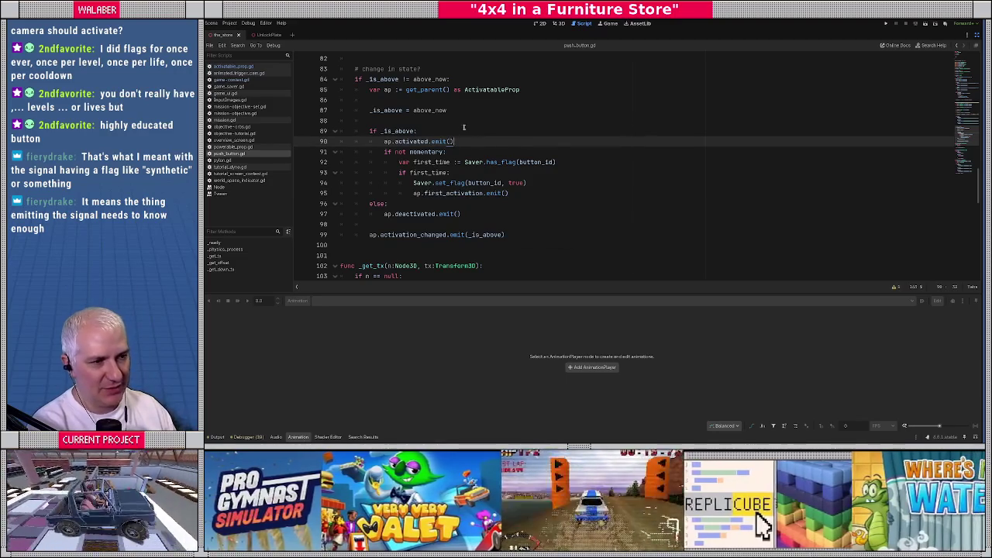
click(464, 127)
mouse_move(444, 142)
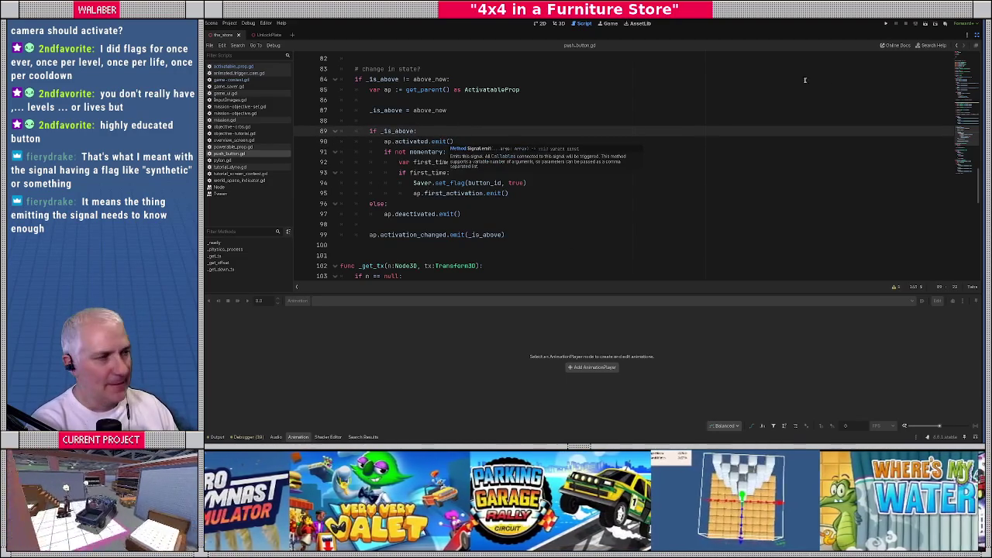
click(979, 45)
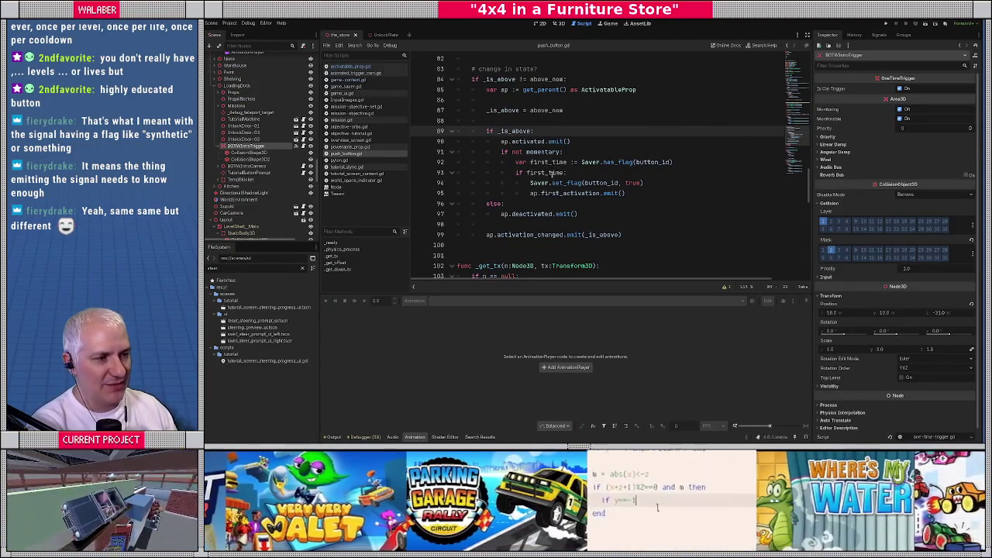
Step: Slightly widen the scene tree and script list, return to the 3D store view, then switch to the to-do list
drag(543, 193, 599, 194)
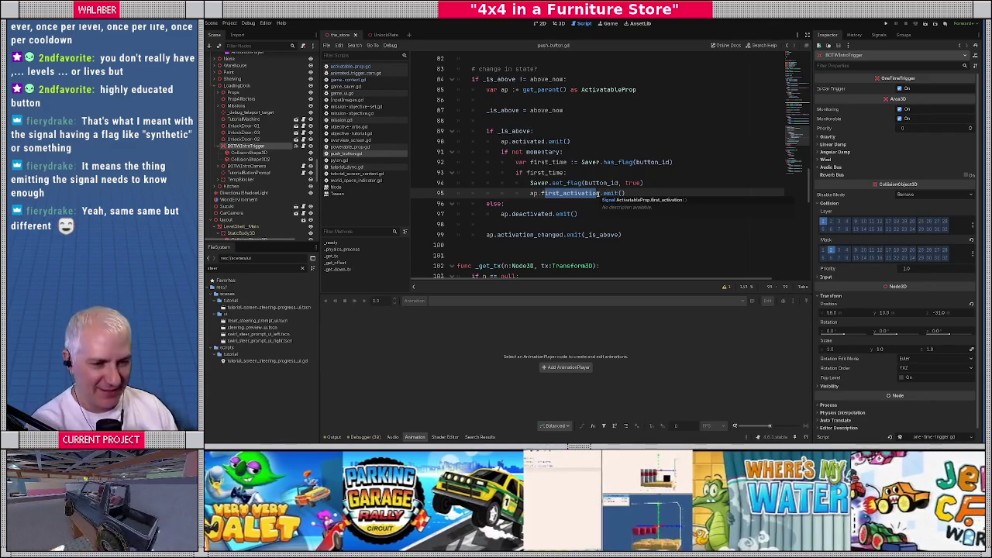
drag(320, 219, 329, 219)
drag(420, 214, 425, 214)
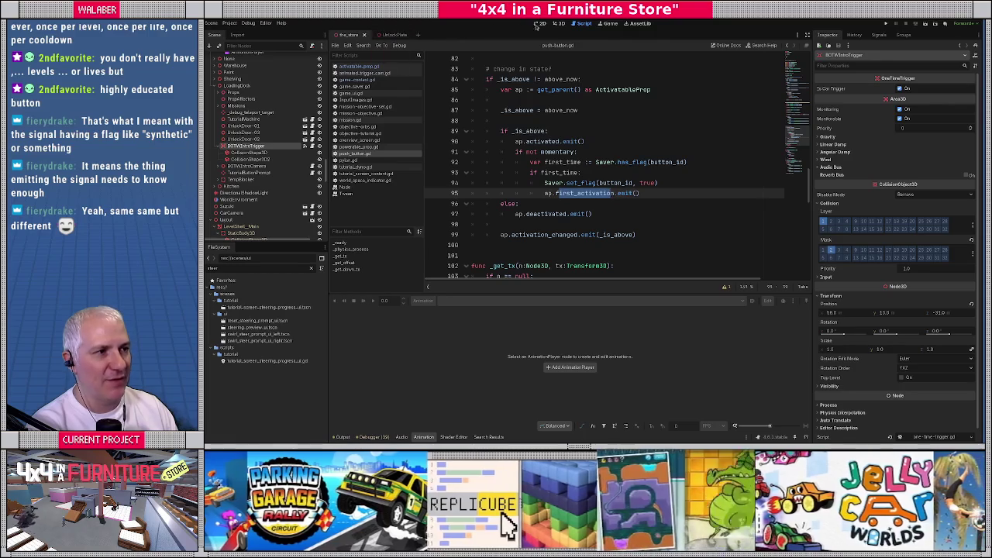
click(558, 24)
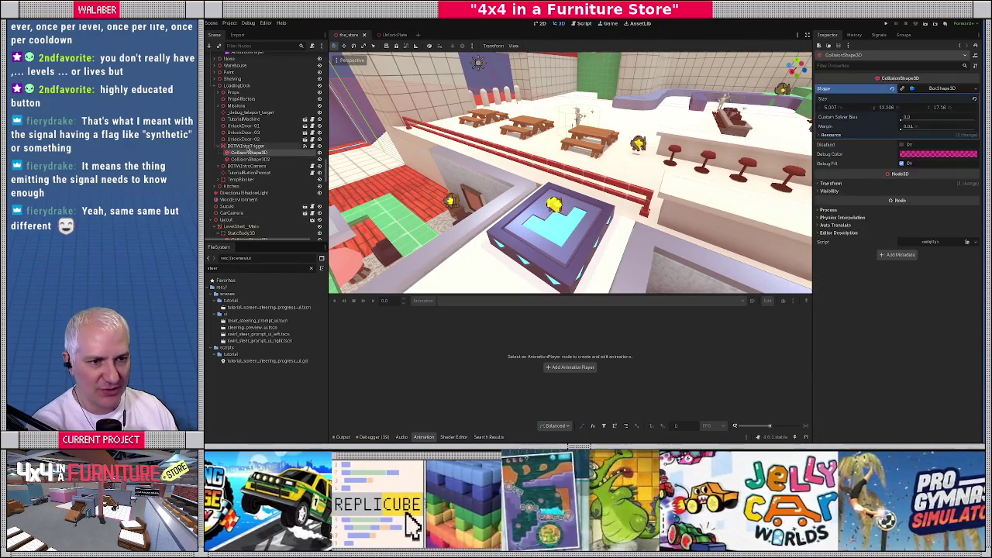
key(alt+Tab)
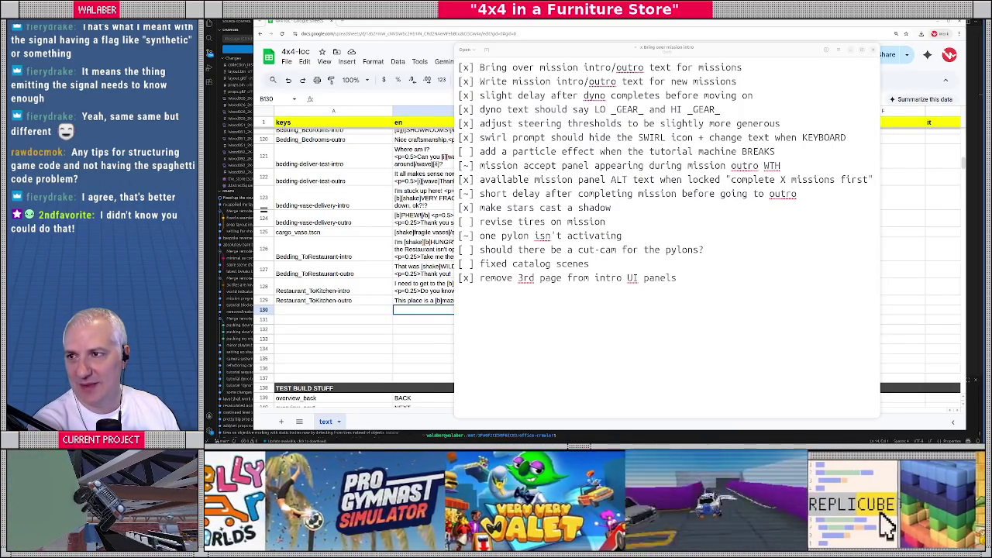
key(alt+Tab)
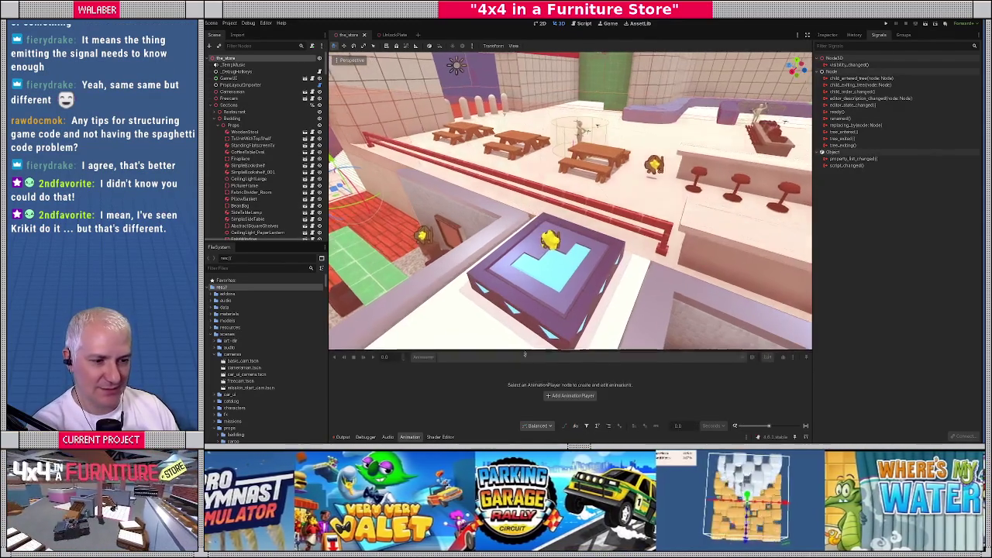
Step: Make the 3D viewport taller and select the UnlockPlate in the scene
drag(521, 305, 524, 367)
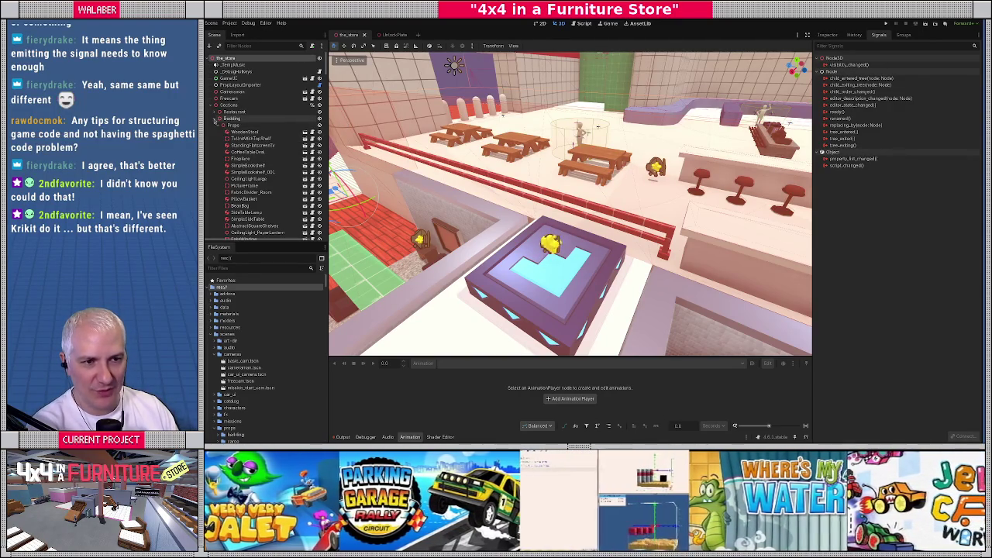
click(515, 291)
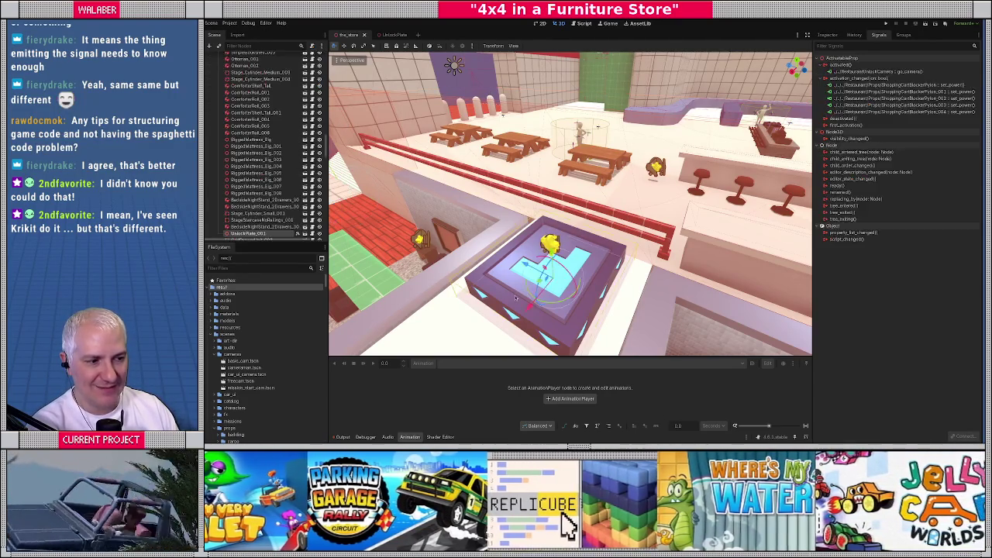
right_click(845, 72)
click(845, 119)
Step: Link first_activation to go_camera on RestaurantUnlockCamera, found by filtering 'camer'
right_click(853, 120)
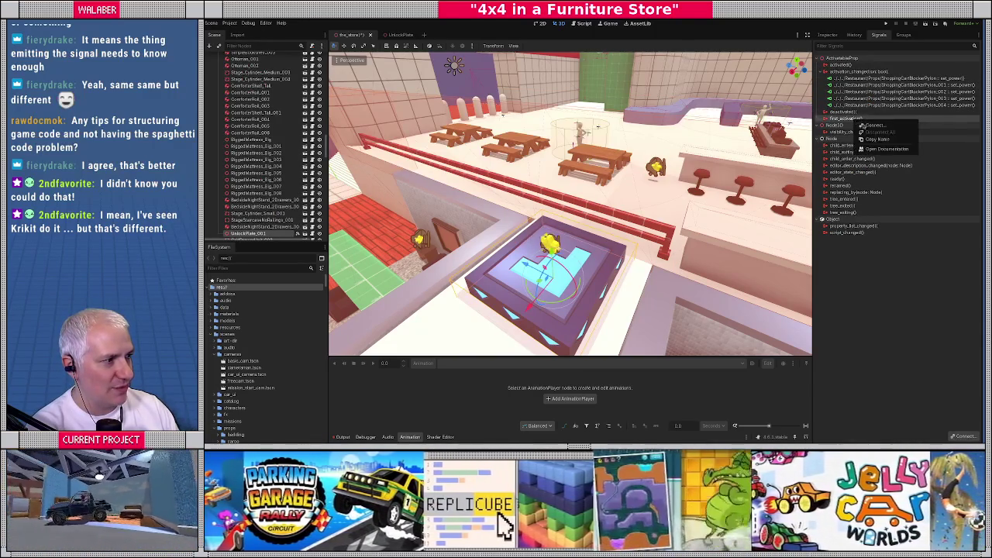
click(869, 127)
click(579, 192)
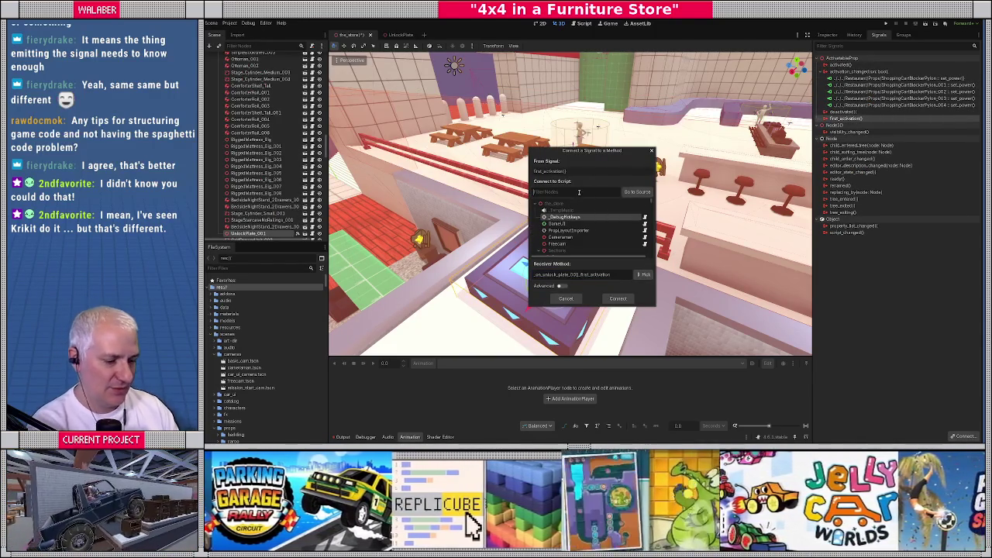
text(camer)
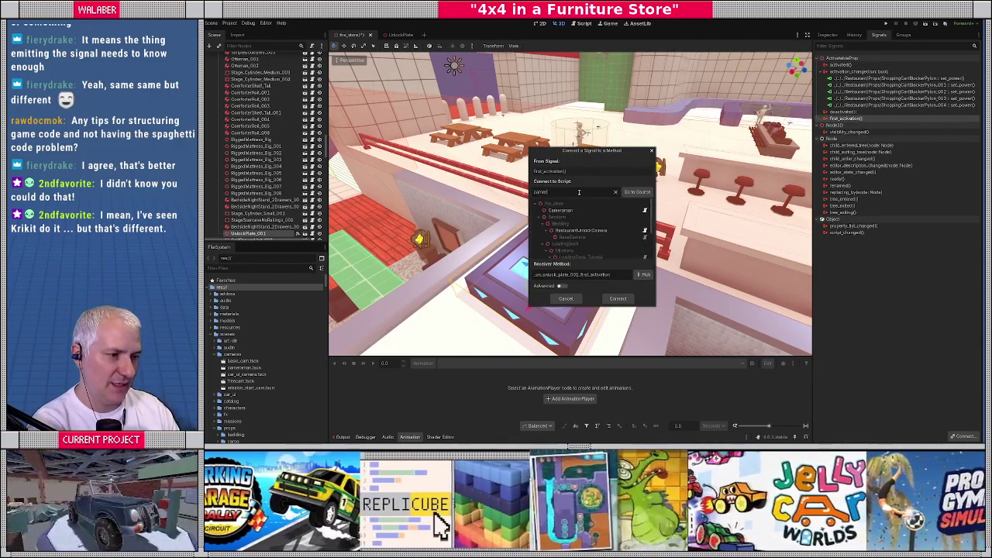
click(578, 230)
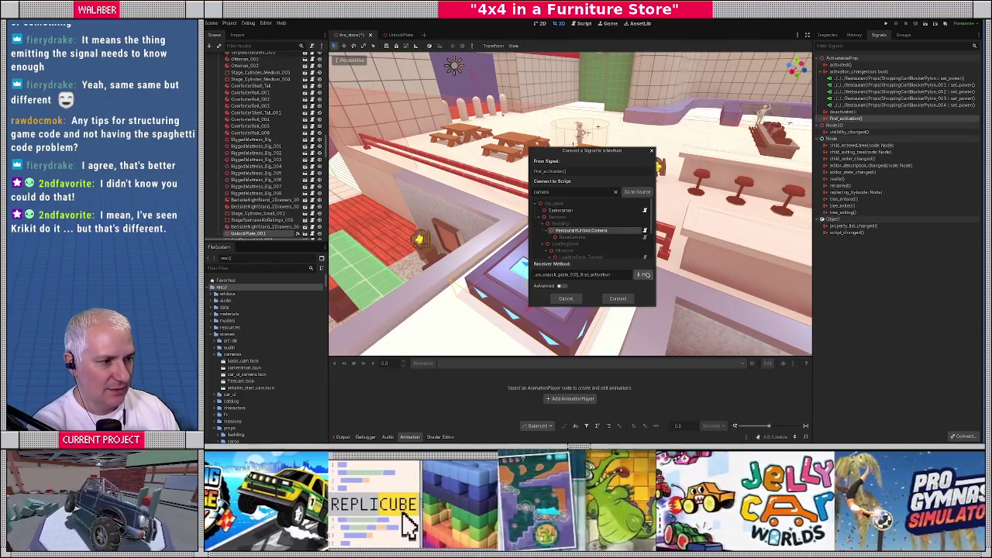
click(645, 275)
click(556, 165)
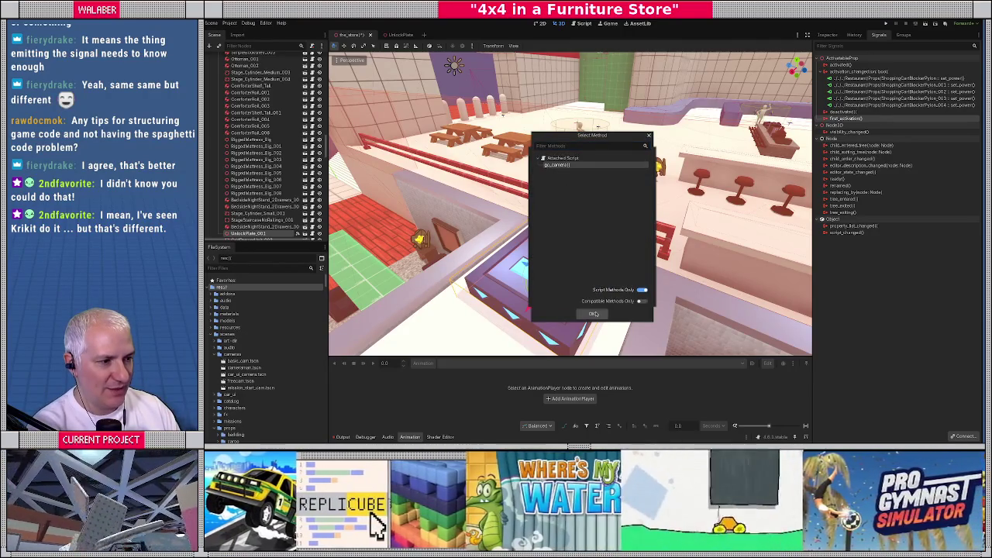
click(592, 314)
click(617, 299)
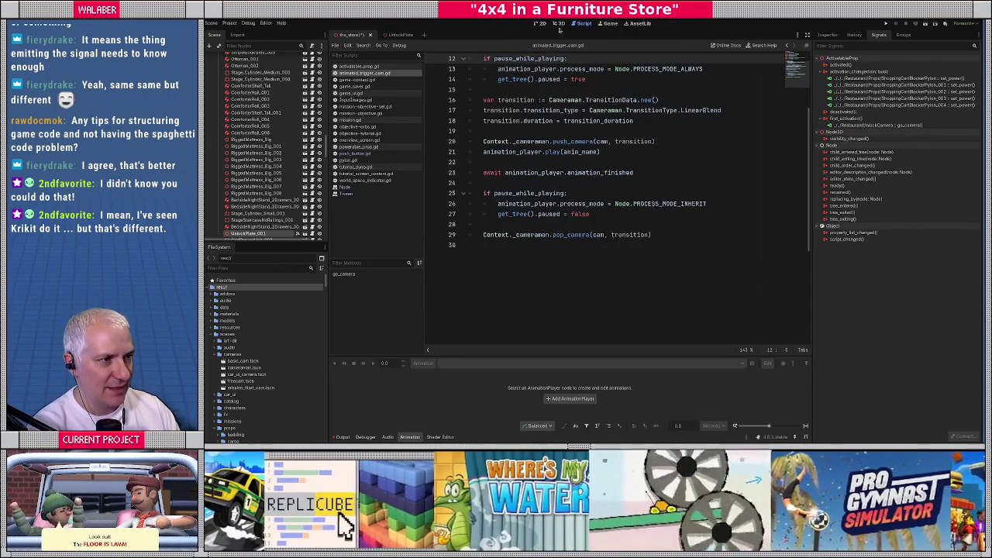
click(559, 24)
drag(566, 189, 549, 198)
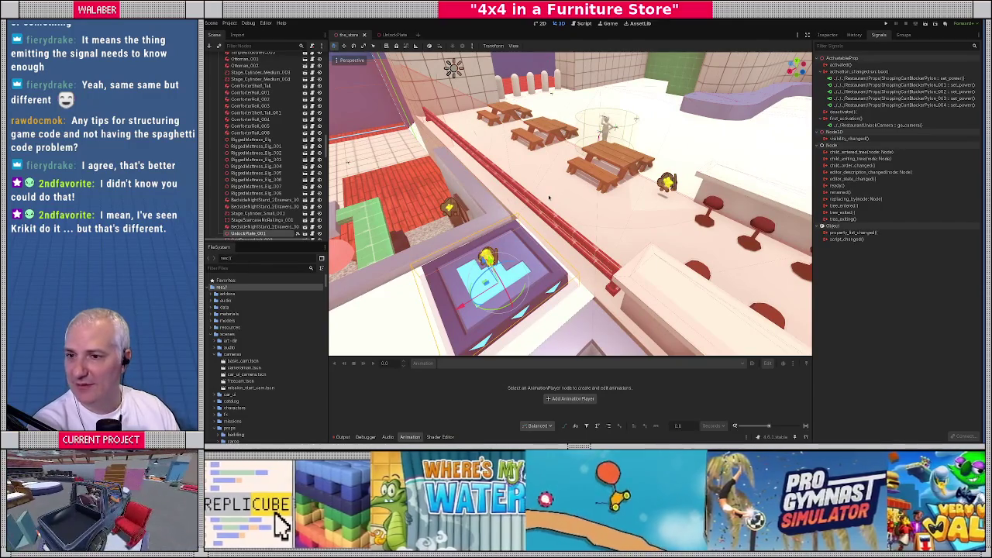
Step: Review save.dat in VS Code, then run the Godot project with F5
key(alt+Tab)
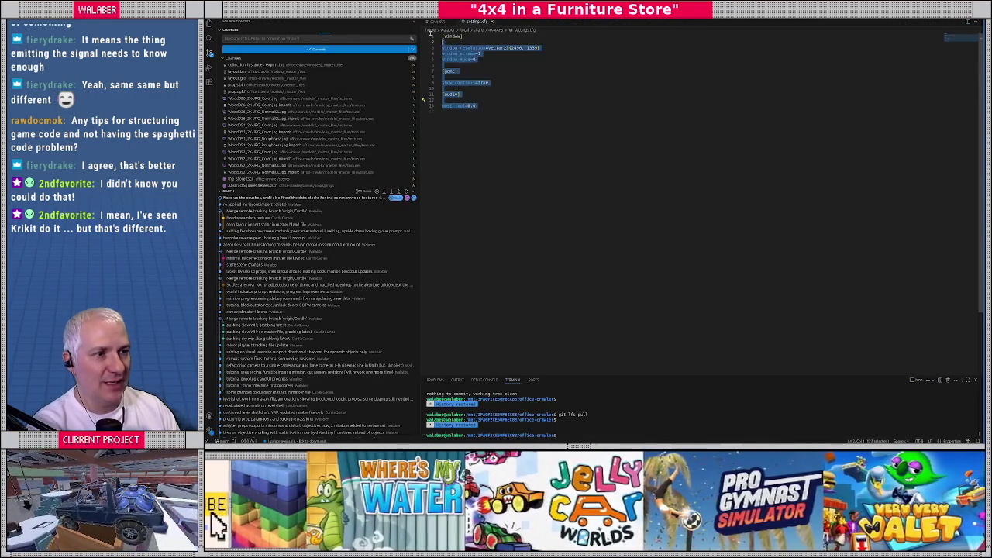
key(ctrl+Tab)
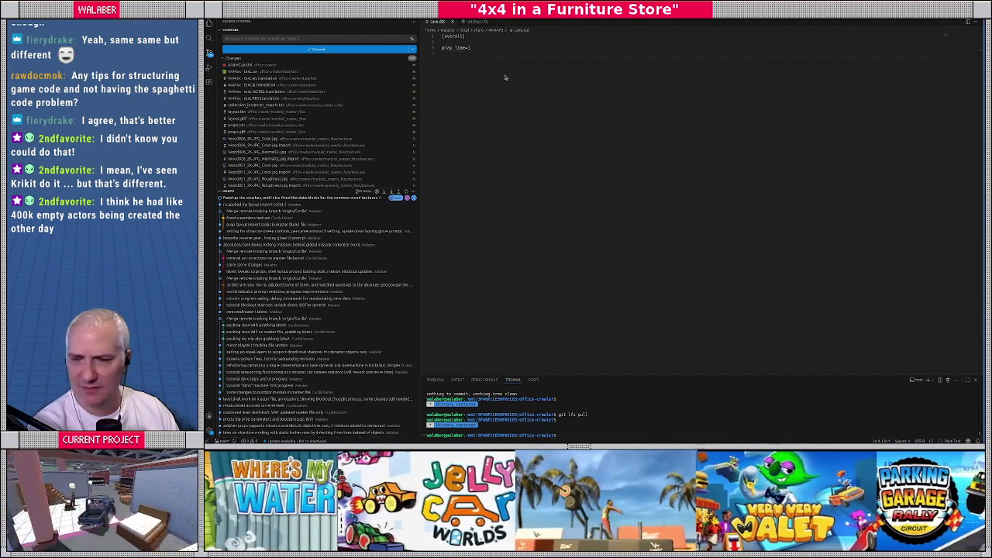
key(alt+Tab)
key(F5)
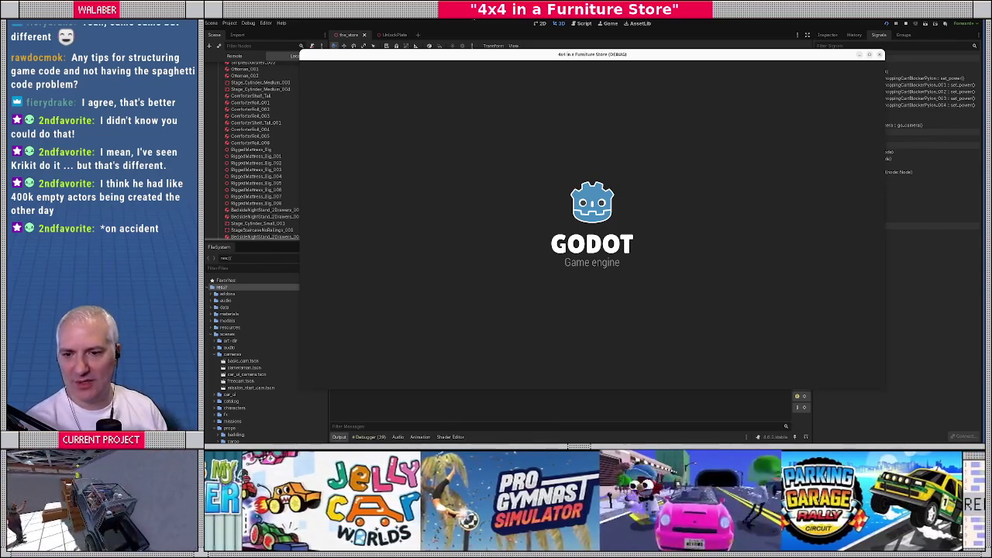
Step: Advance past the welcome tutorial to start driving, then bring up the to-do list
key(Return)
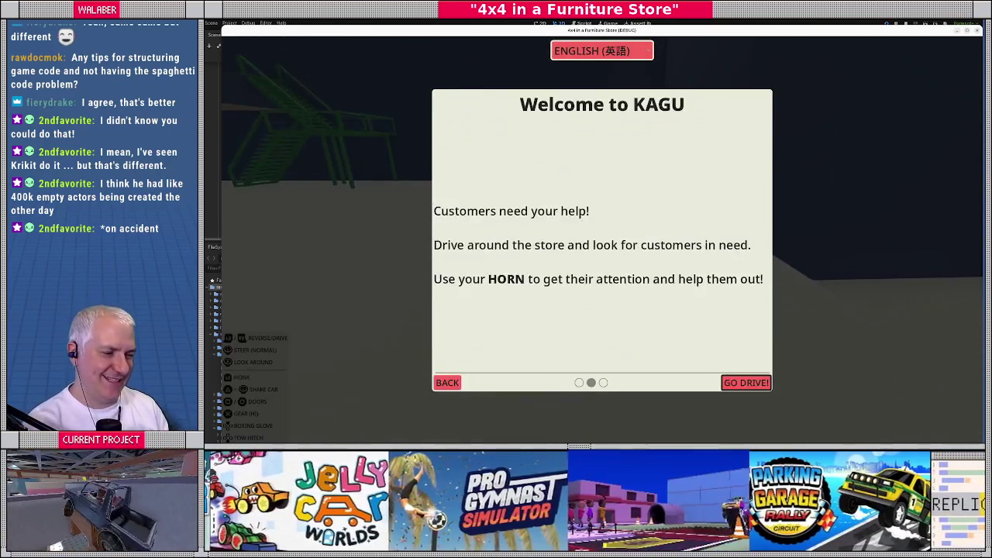
key(Return)
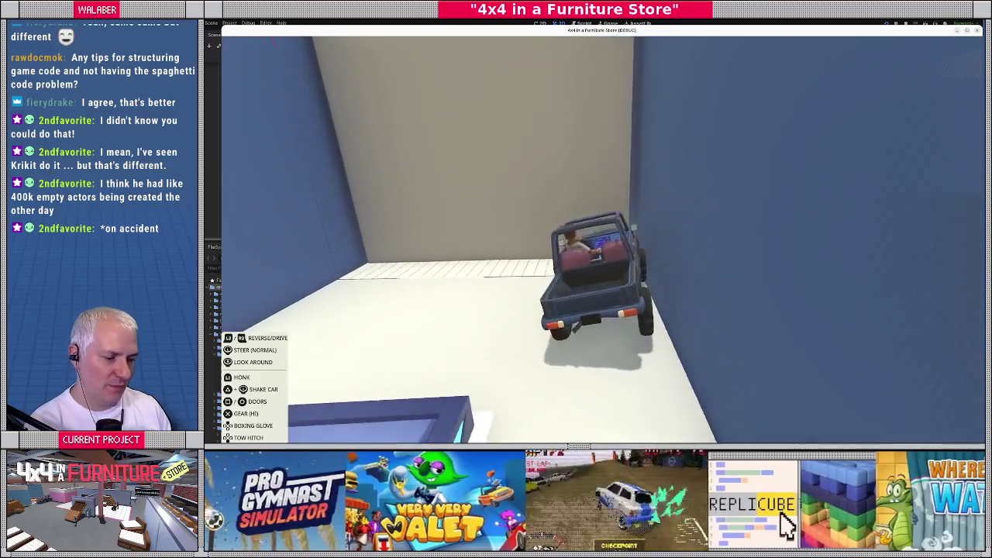
key(alt+Tab)
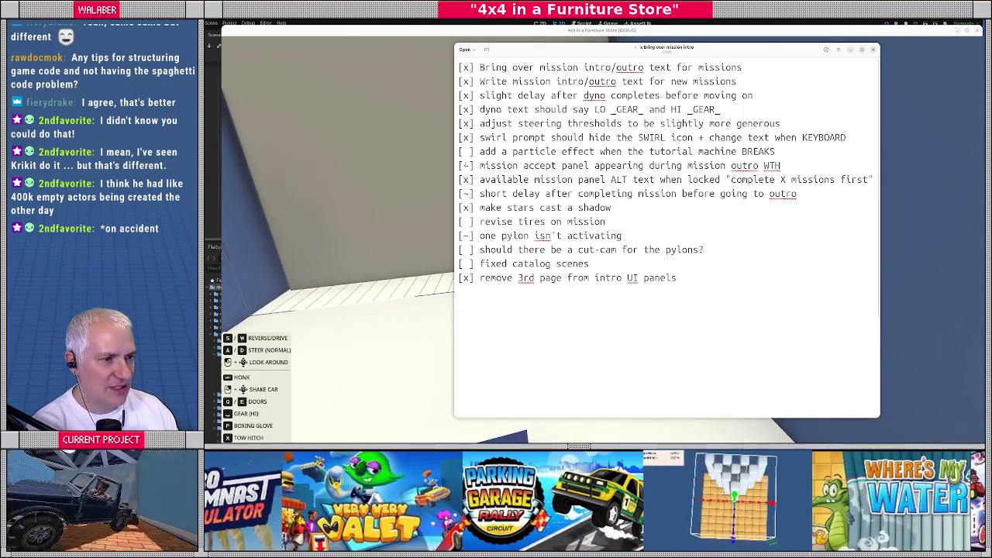
key(Up)
key(ctrl+shift+Right)
key(ctrl+shift+Right)
key(ctrl+shift+Right)
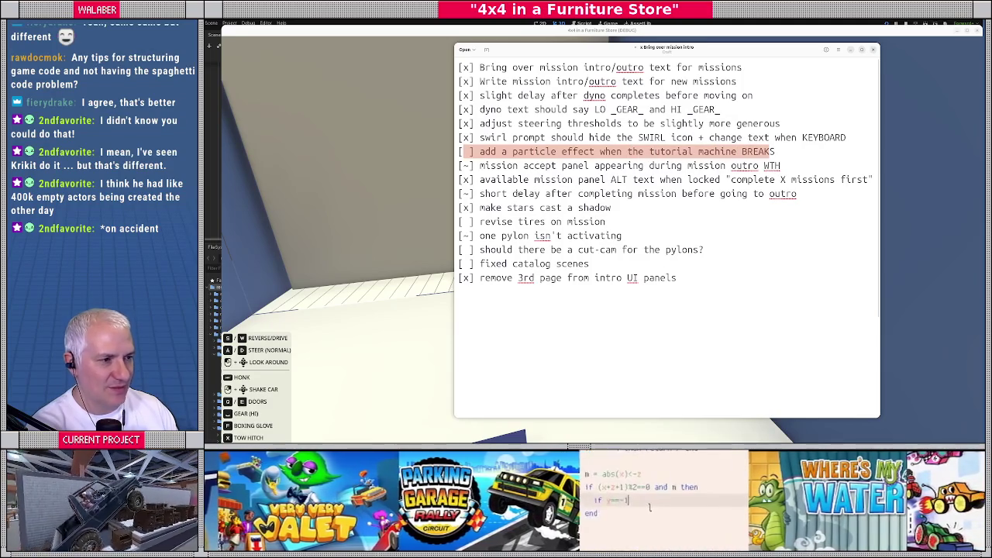
key(Down)
key(Down)
key(Down)
key(ctrl+shift+Right)
key(ctrl+shift+Right)
key(ctrl+shift+Right)
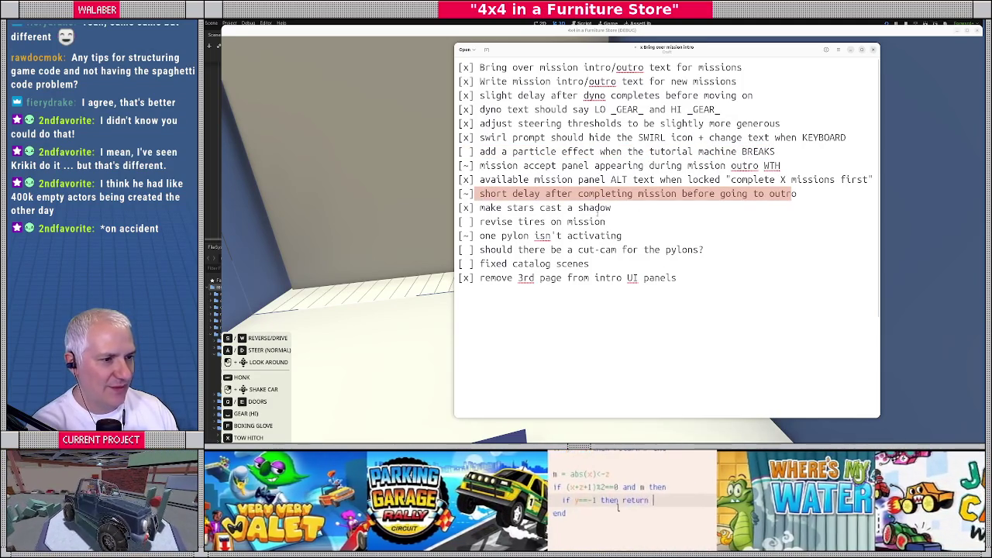
key(Down)
key(Down)
key(Down)
key(shift+End)
click(424, 221)
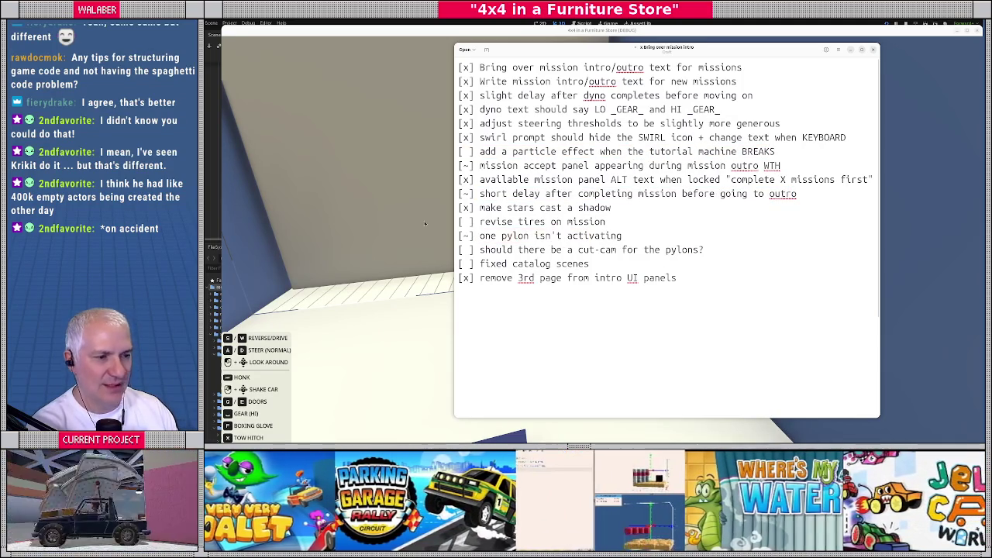
click(372, 186)
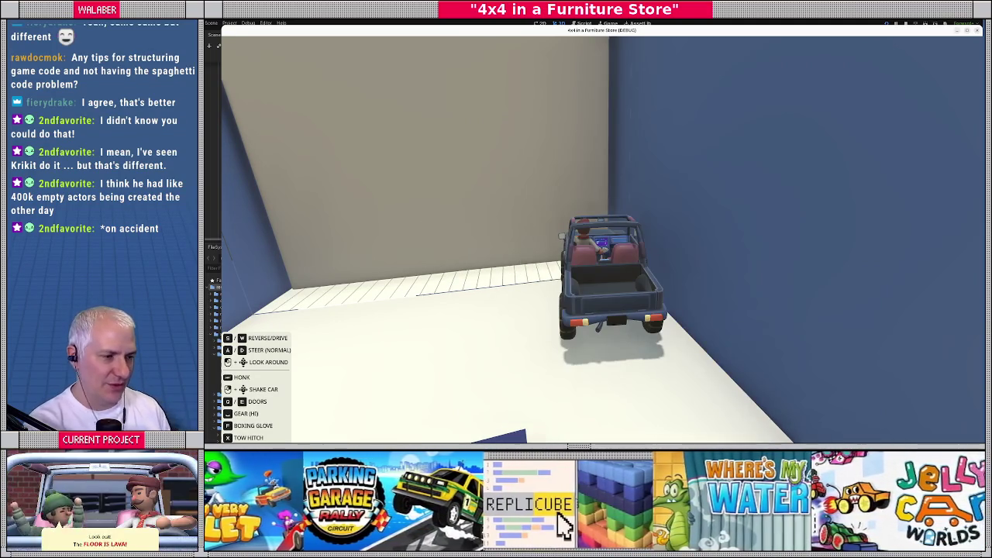
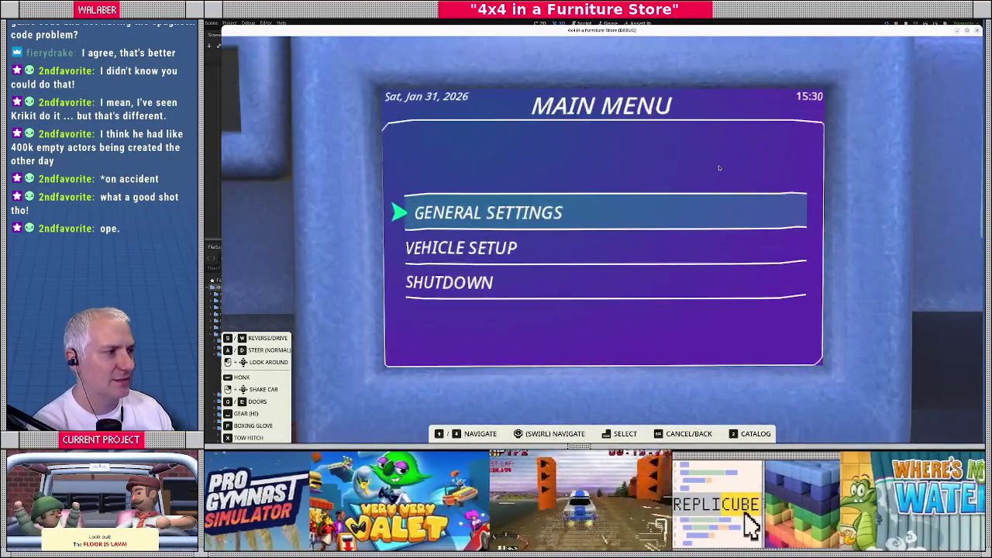
Step: Stop the running game and view animated_trigger_cam.gd with the debugger's Errors list
key(alt+Tab)
key(alt+Tab)
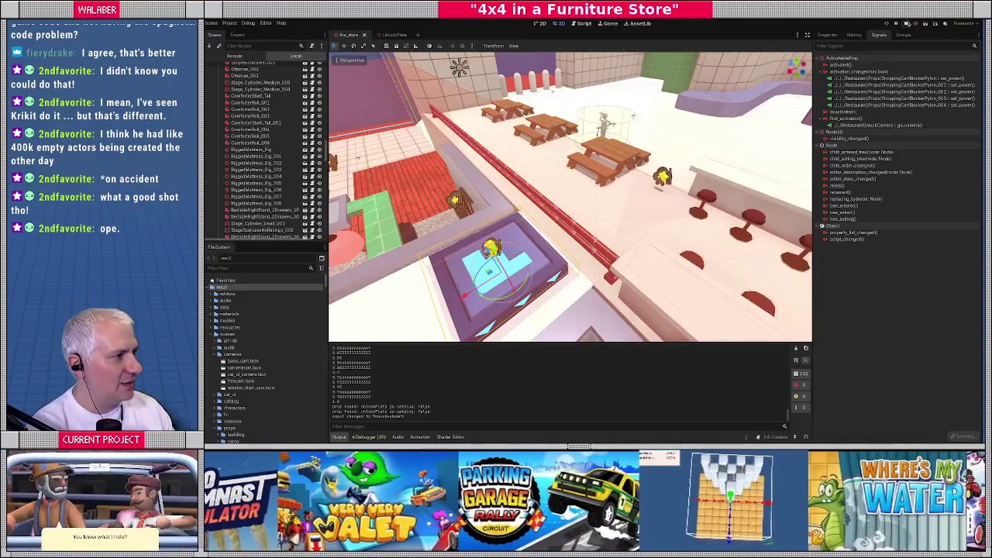
click(906, 24)
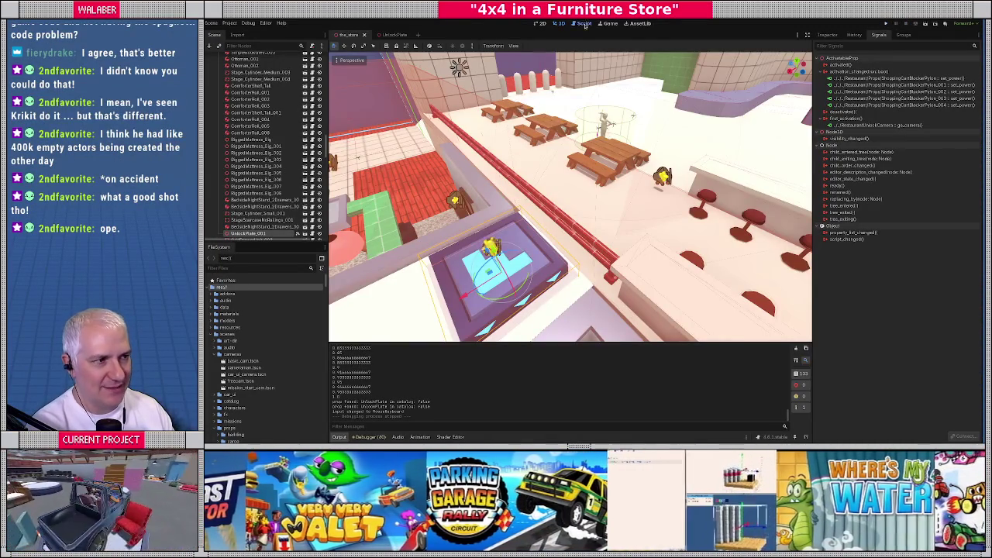
click(585, 24)
click(367, 437)
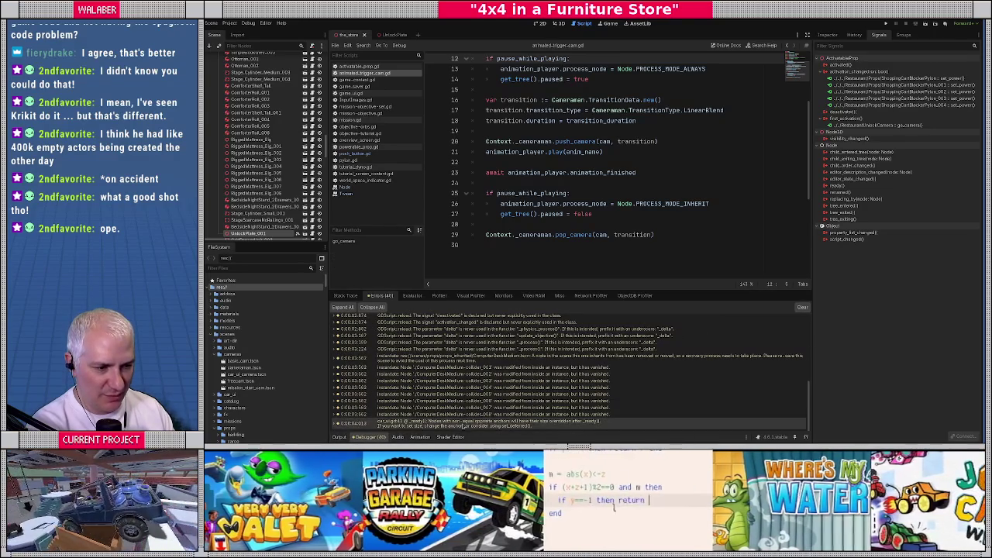
Step: Check the transition duration line, return to the 3D view, then switch to save.dat
click(523, 120)
scroll(545, 100, up, 3)
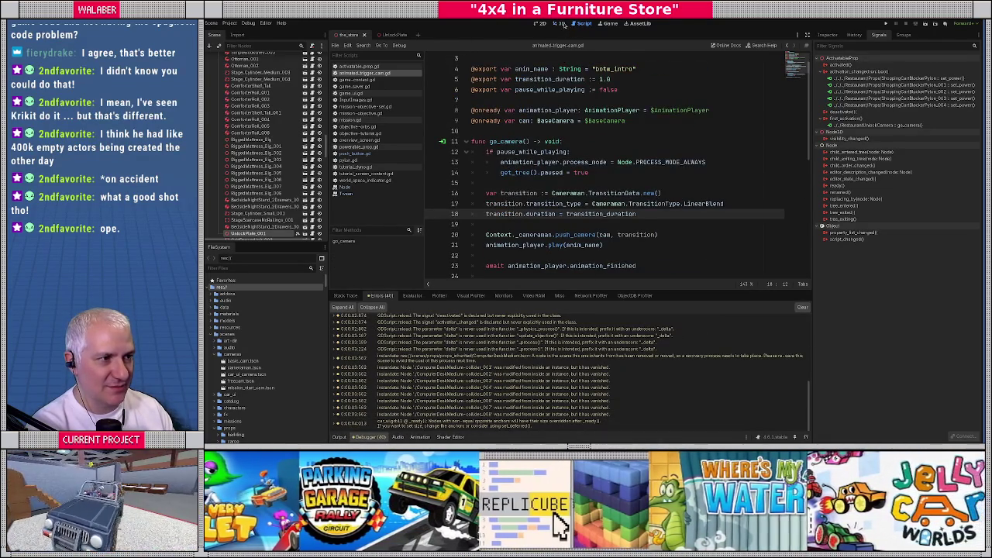
click(561, 23)
key(alt+Tab)
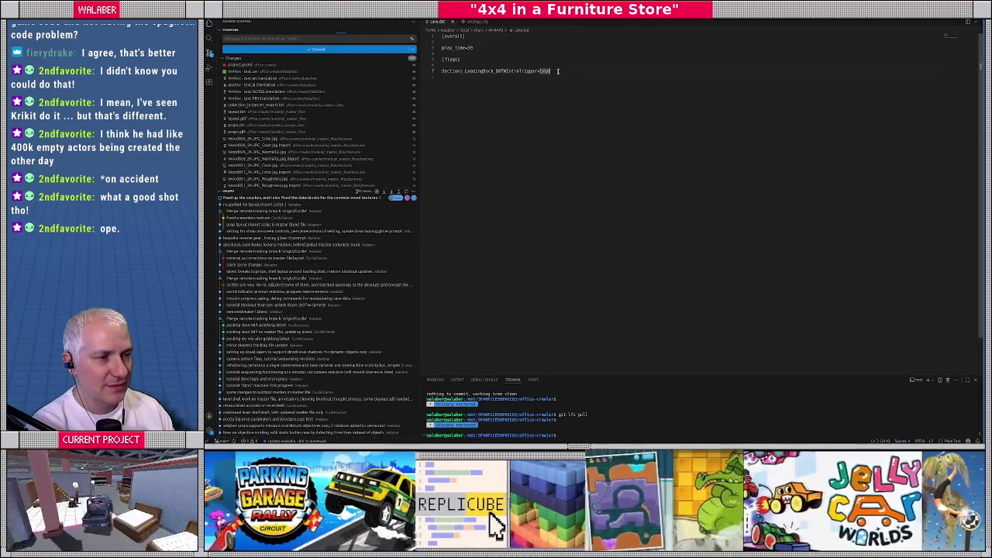
Step: Inspect the LoadingDock intro trigger flag on line 7 of save.dat, then relaunch the game with F5
click(481, 77)
drag(591, 72, 420, 71)
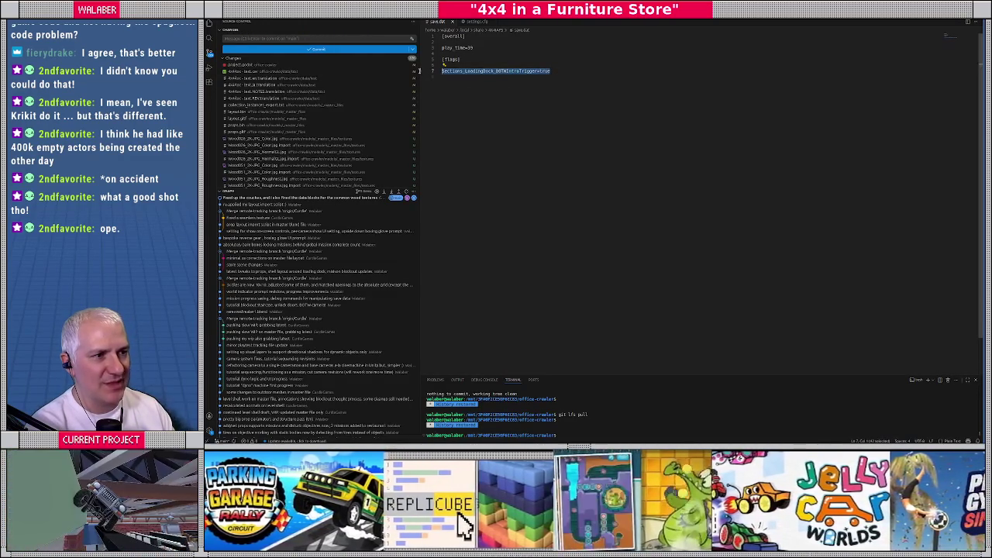
click(483, 82)
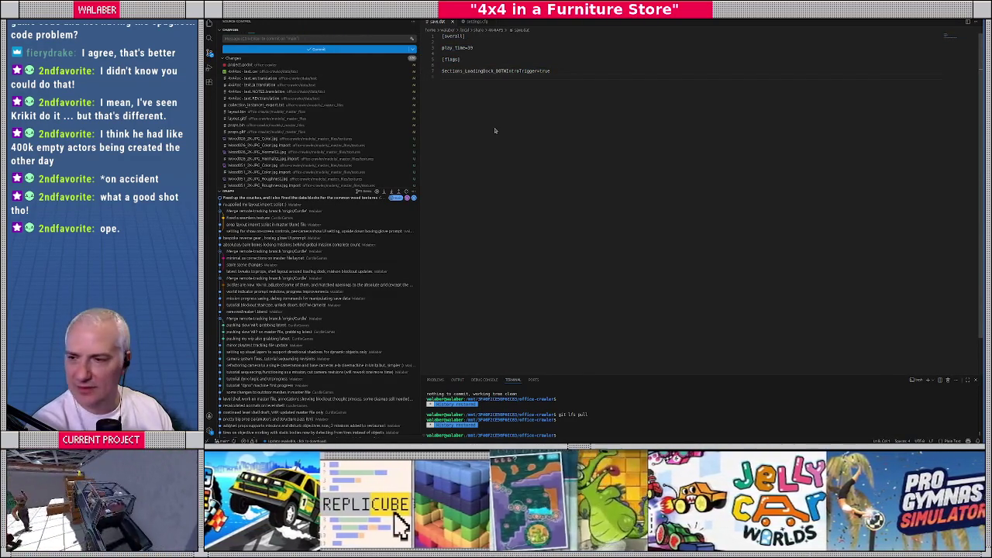
key(alt+Tab)
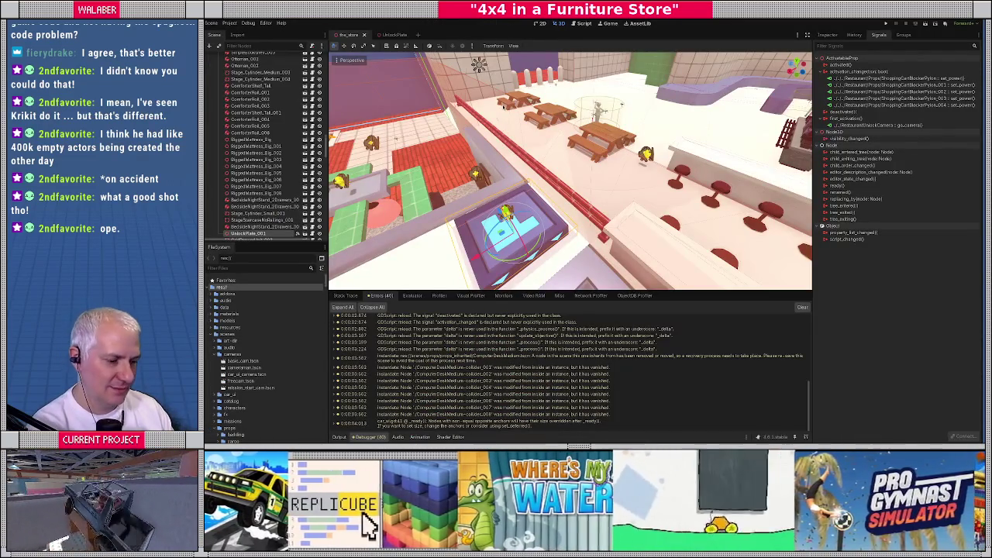
key(F5)
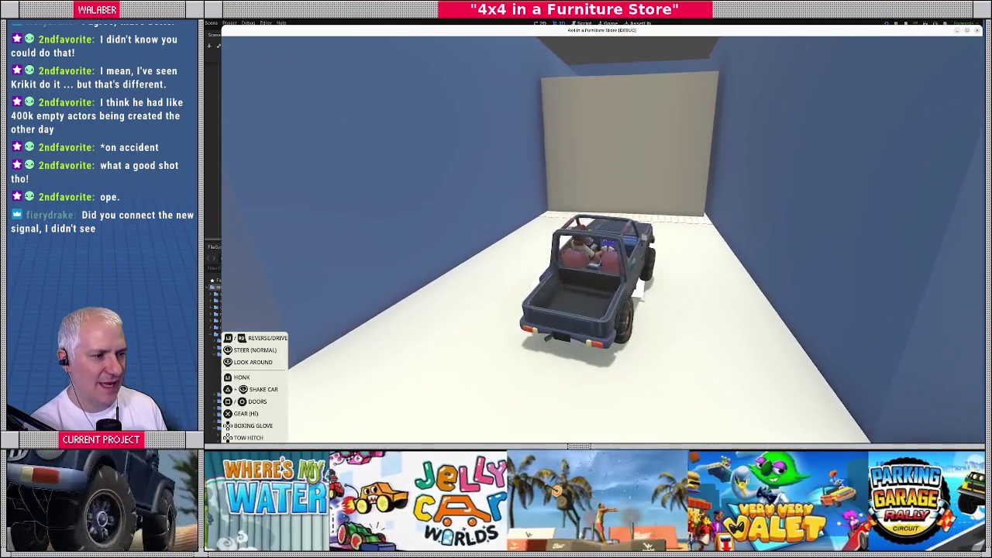
key(F8)
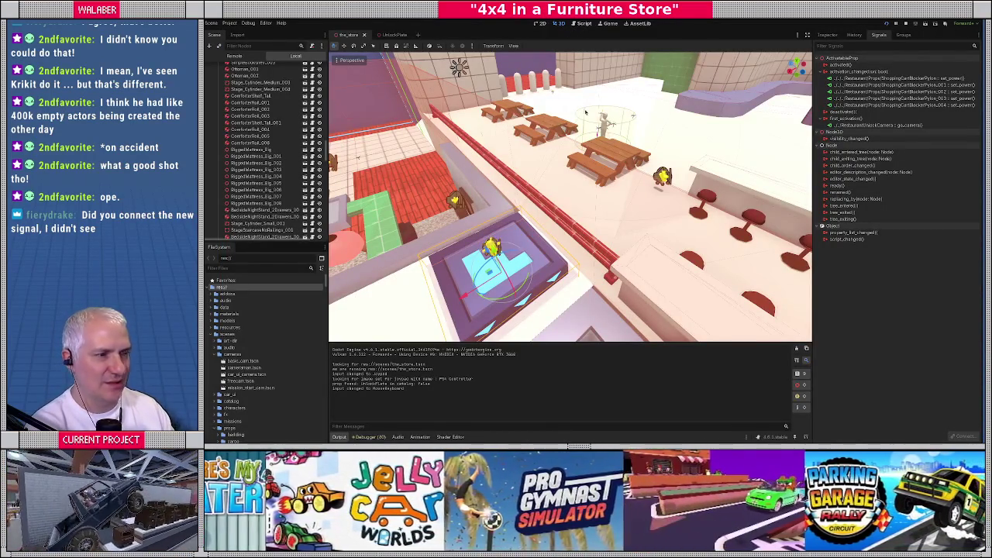
key(alt+Tab)
key(ctrl+a)
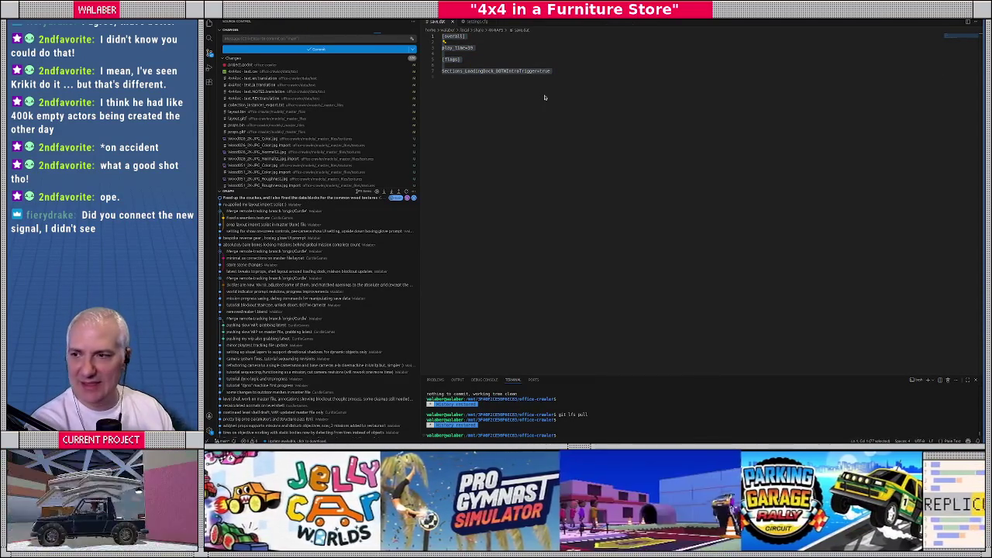
key(alt+Tab)
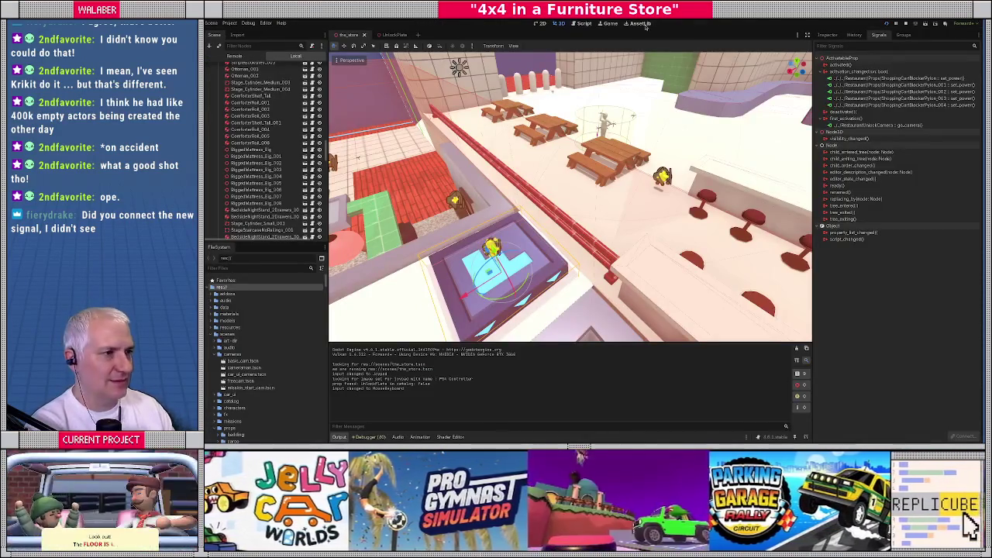
click(582, 24)
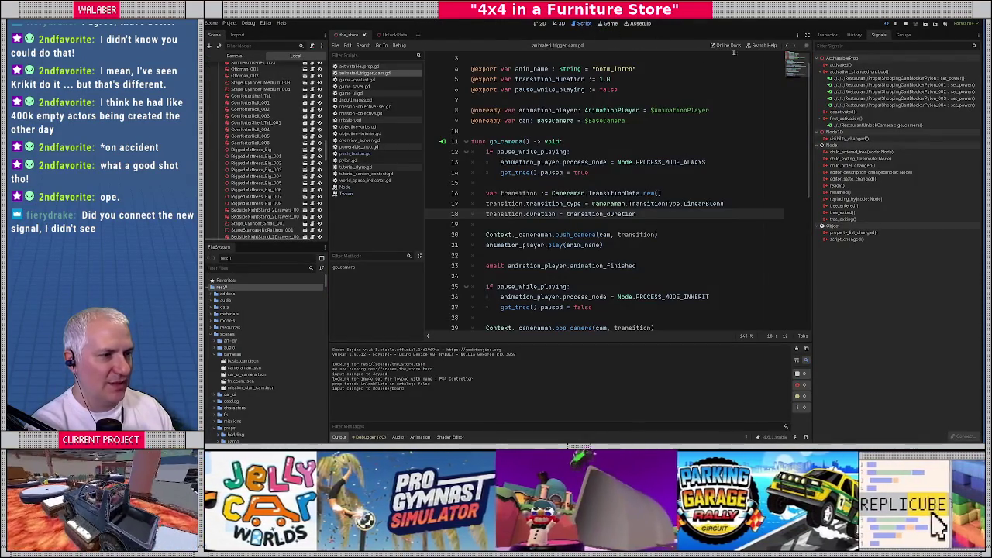
Step: In push_button.gd, add 'not' before Saver.has_flag(button_id) on line 92
scroll(628, 205, down, 3)
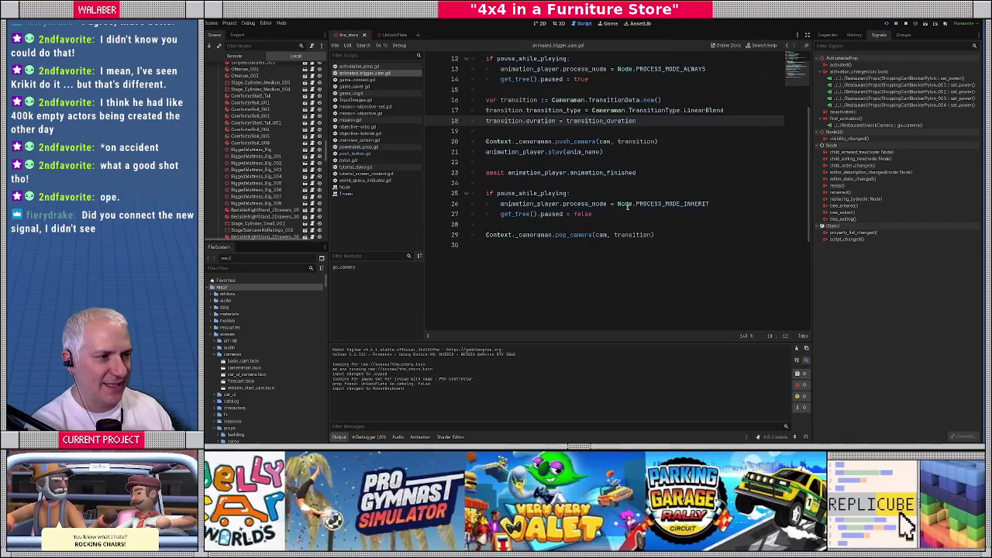
click(358, 154)
scroll(559, 217, down, 10)
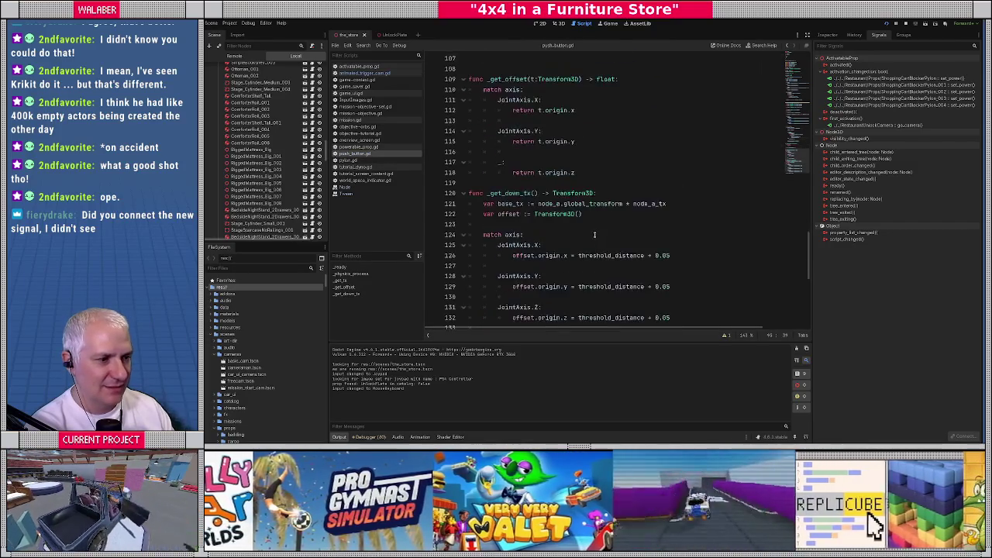
scroll(594, 233, up, 10)
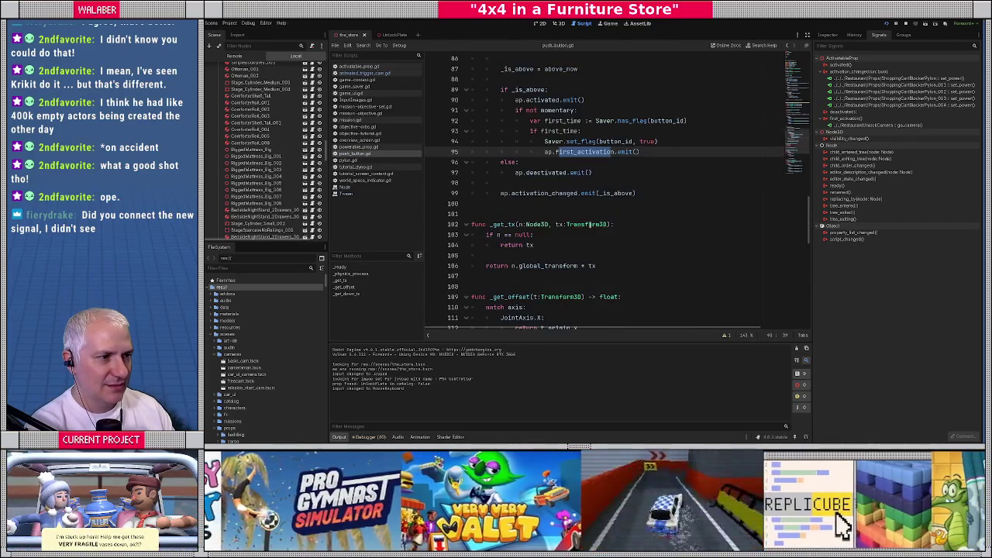
click(529, 111)
scroll(541, 155, up, 1)
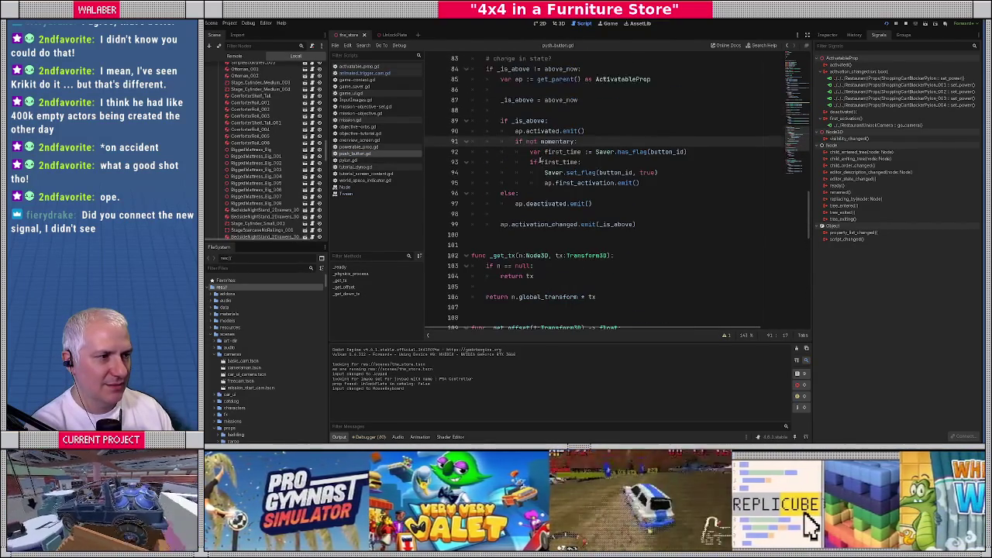
click(540, 162)
click(596, 152)
text(not)
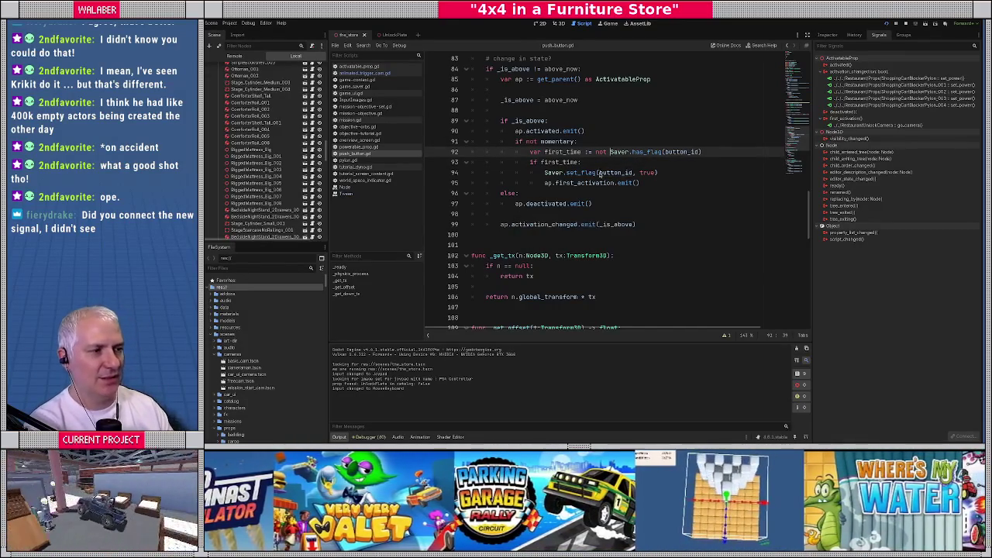
key(alt+Tab)
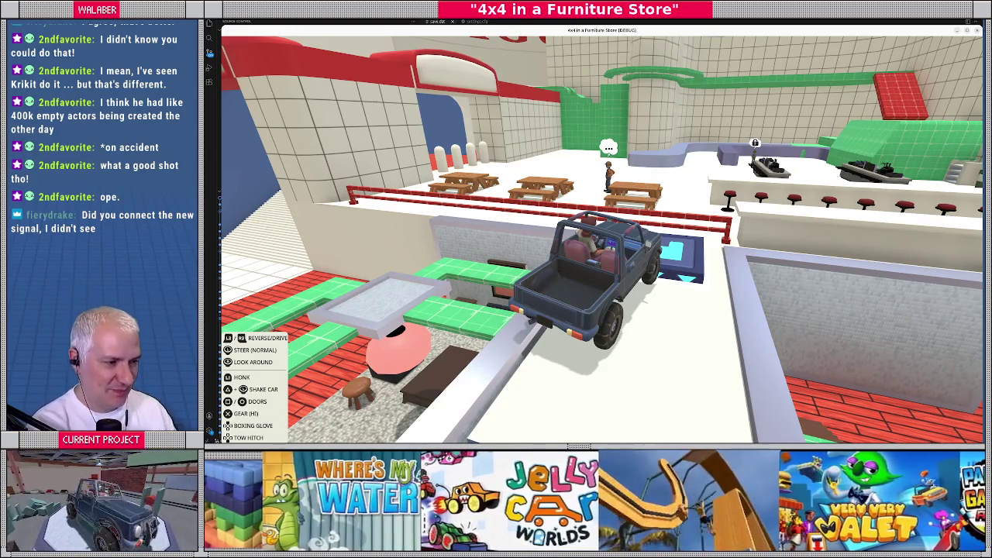
Step: Glance at VS Code, then return to Godot and stop the test run
key(alt+Tab)
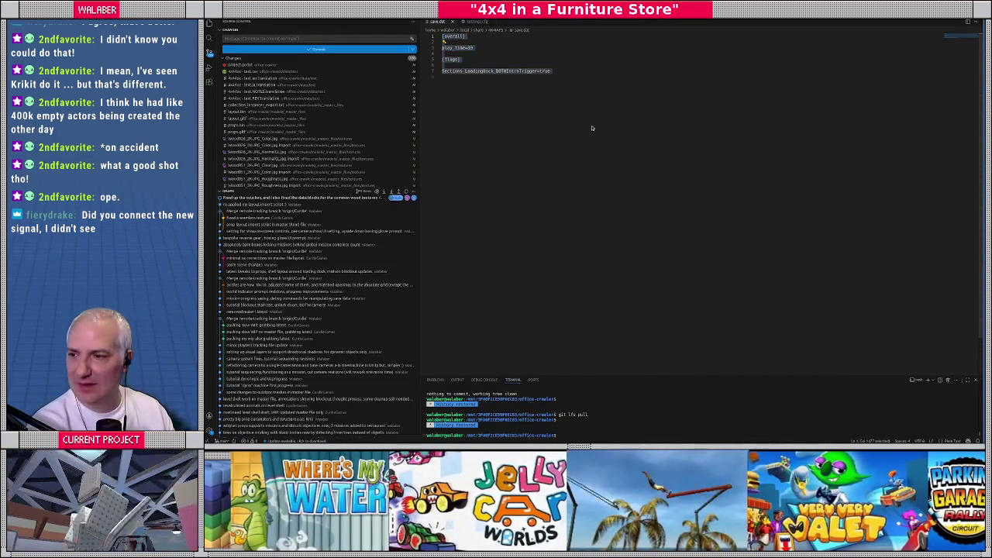
key(alt+Tab)
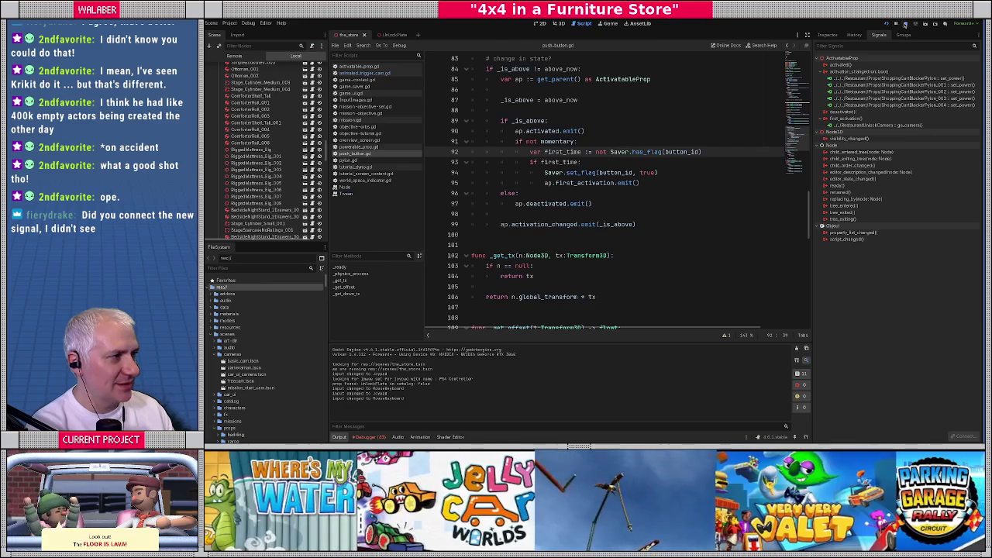
click(905, 24)
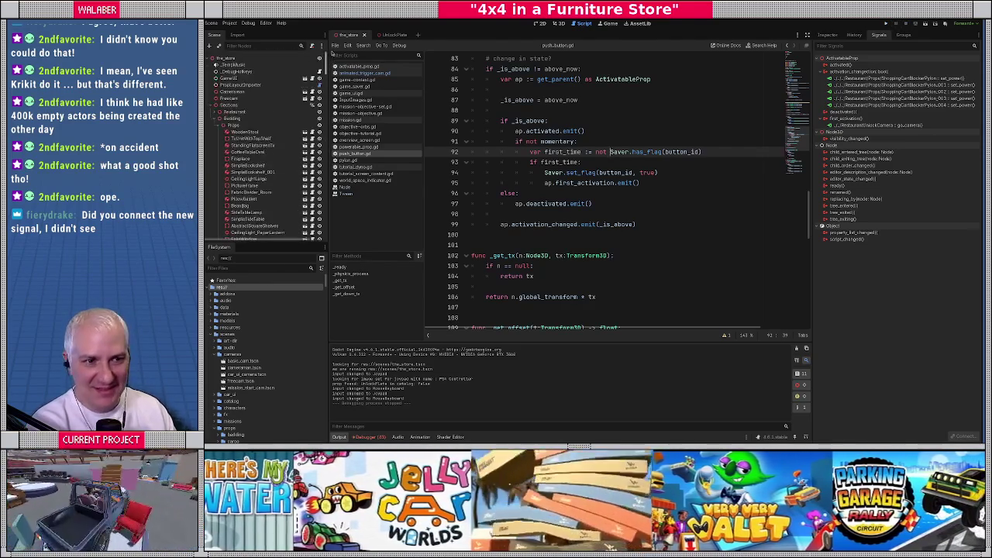
Step: Open the cameraman scene and set the Cameraman node's process mode to Always
click(215, 105)
click(299, 92)
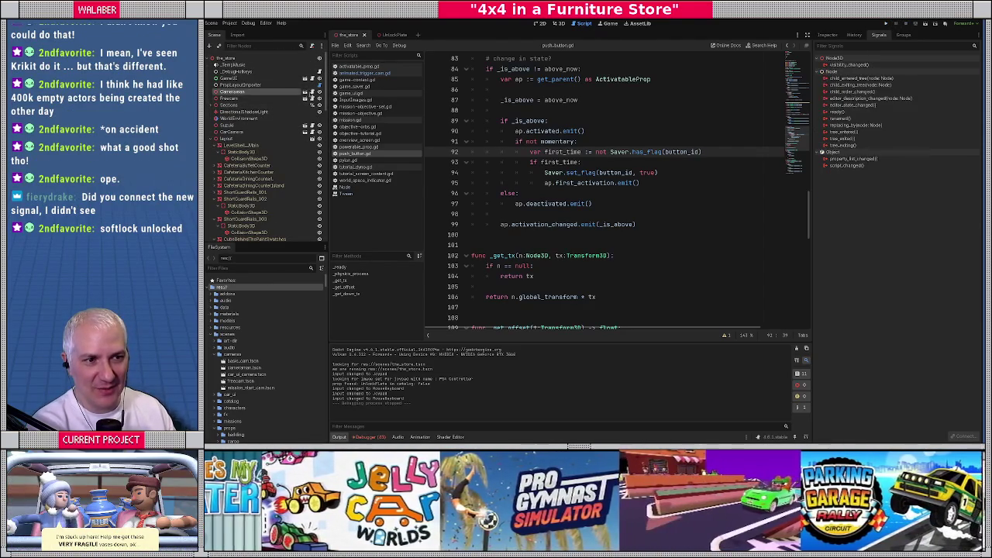
click(305, 92)
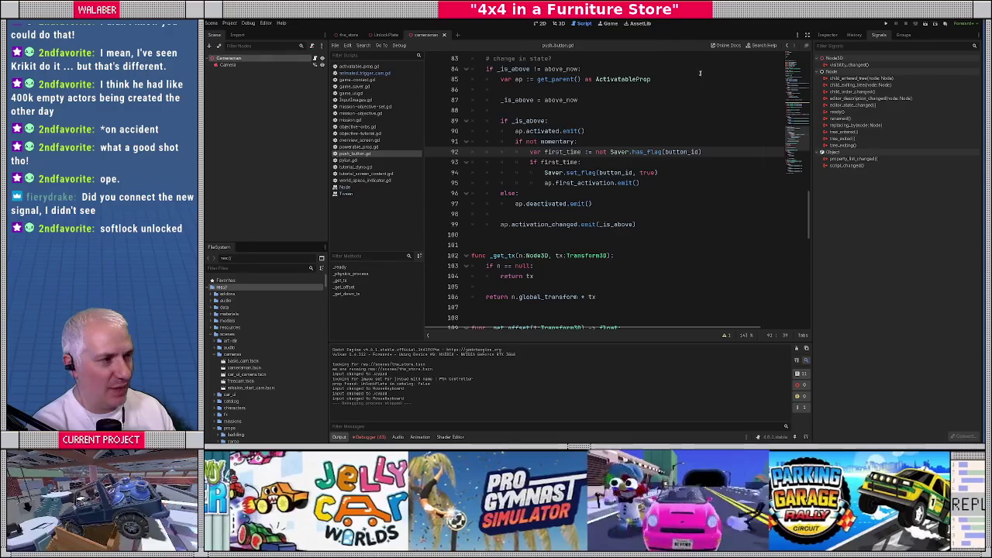
click(827, 35)
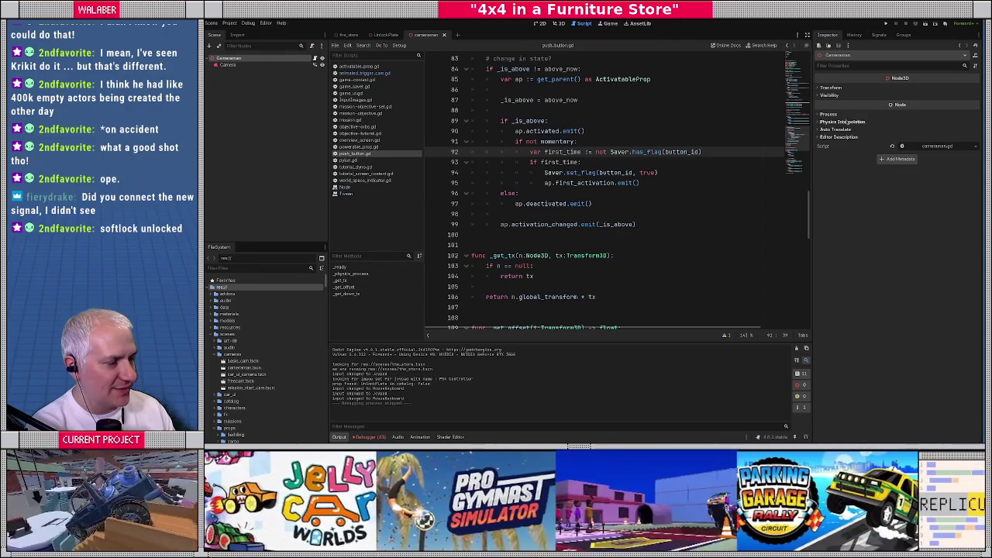
click(847, 116)
click(932, 124)
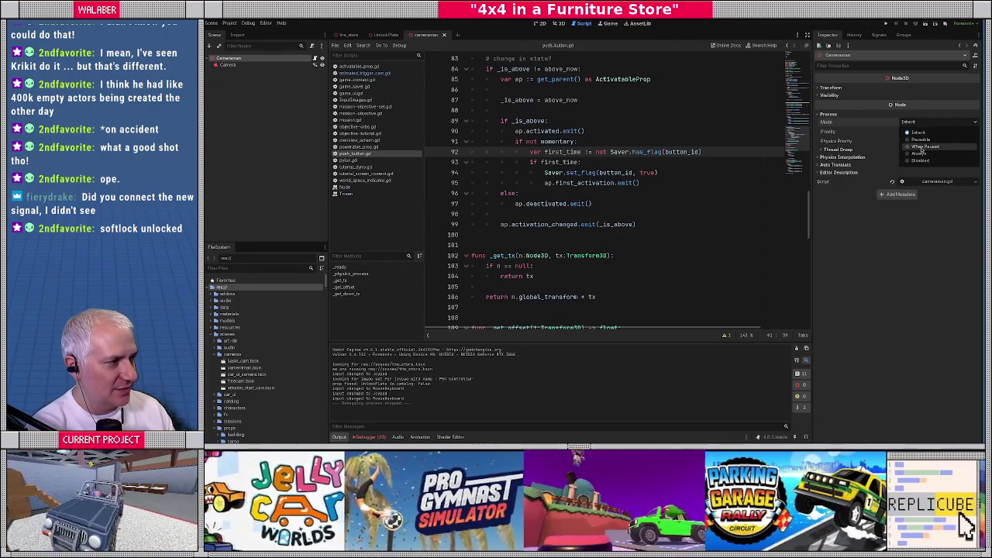
click(918, 154)
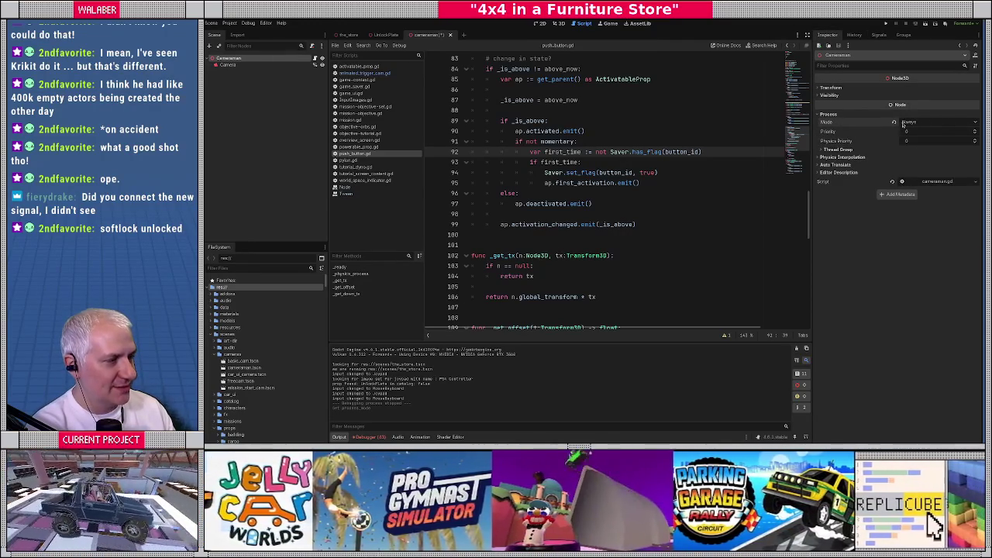
Step: Leave the Camera node's process mode at Inherit and save the cameraman scene
click(248, 69)
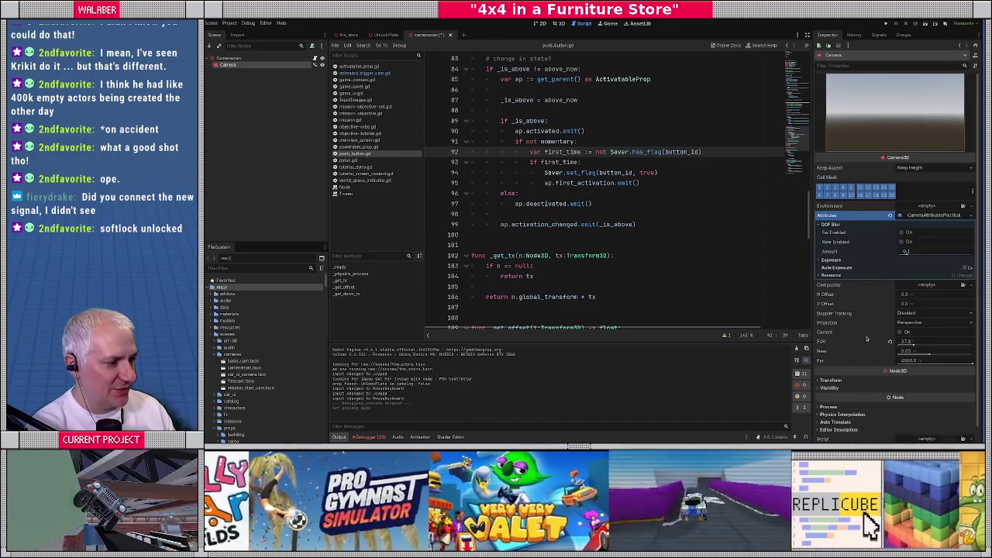
scroll(867, 339, down, 1)
click(824, 391)
click(921, 399)
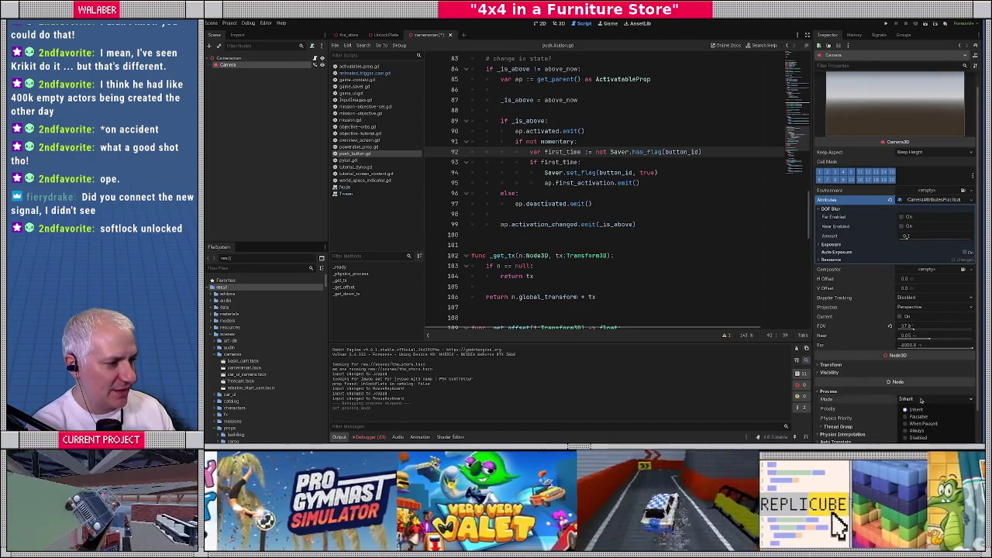
click(916, 409)
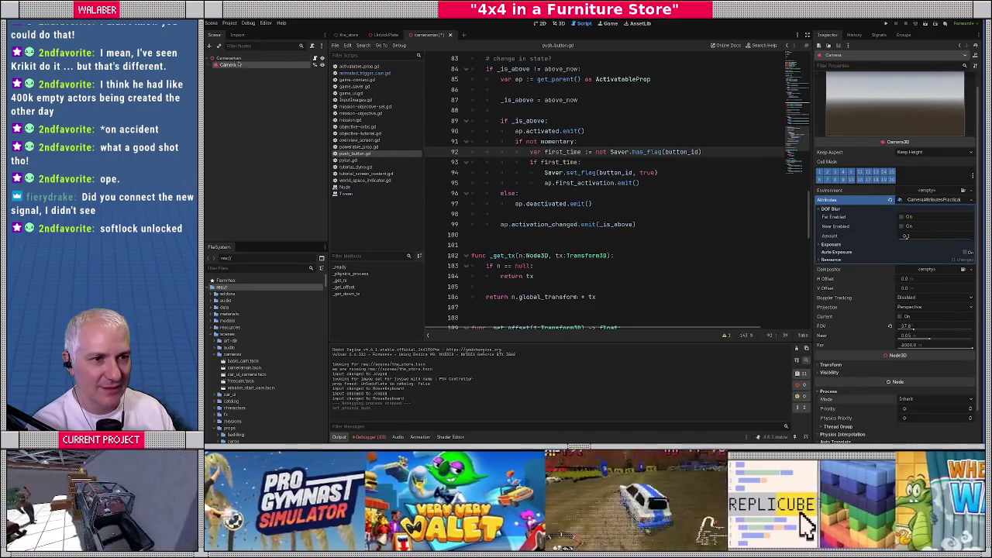
click(229, 58)
key(ctrl+s)
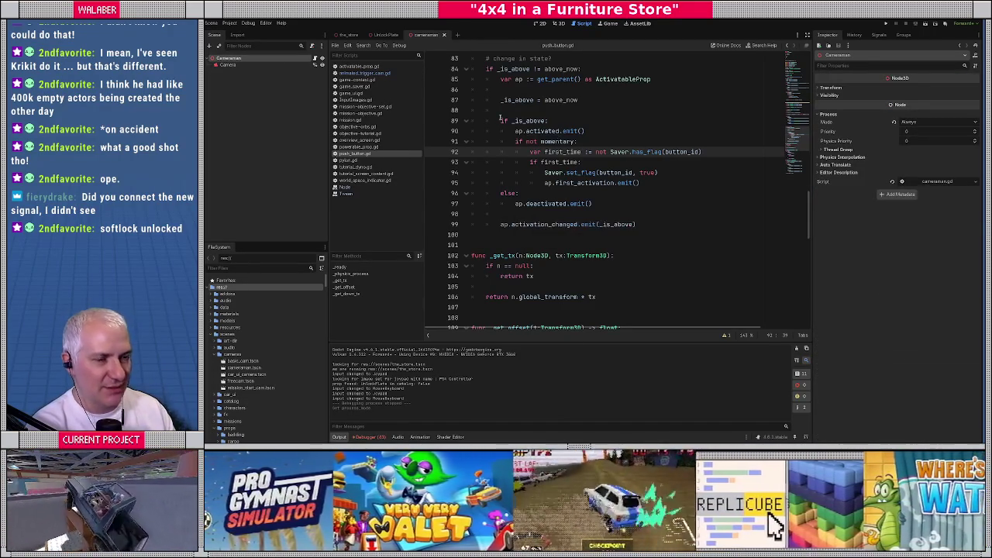
Step: In the_store scene, expand Sections and open RestaurantUnlockCamera's animated_trigger_cam.gd script
scroll(538, 177, down, 3)
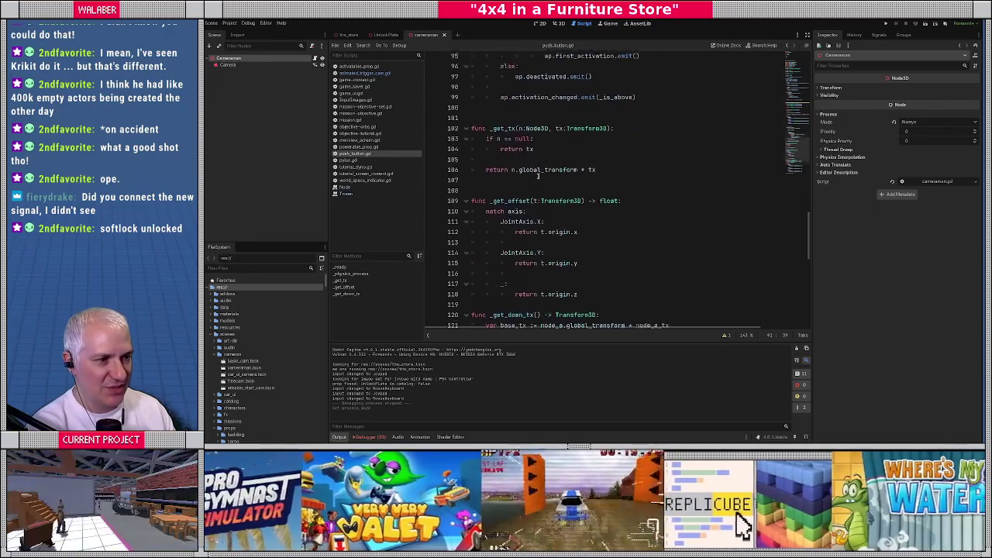
scroll(539, 177, up, 6)
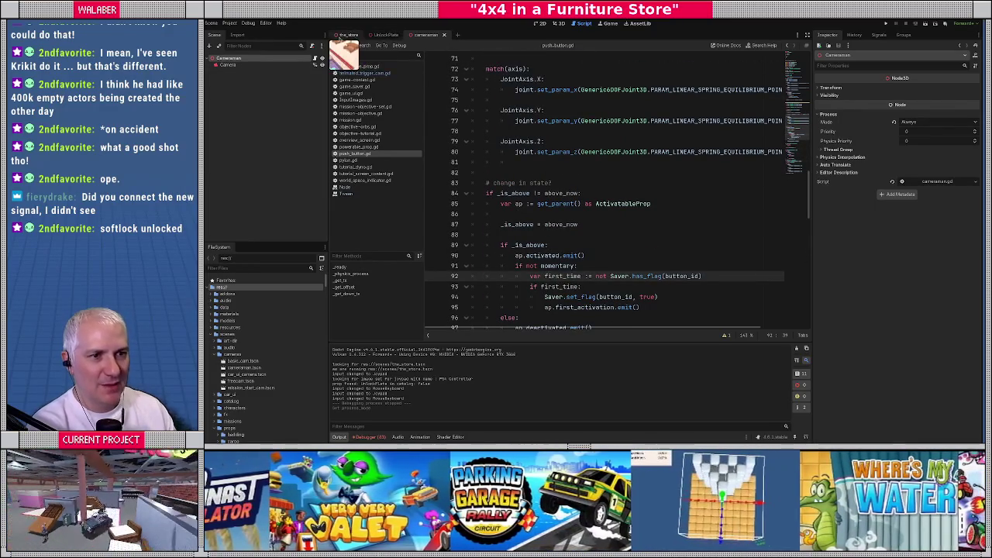
click(347, 34)
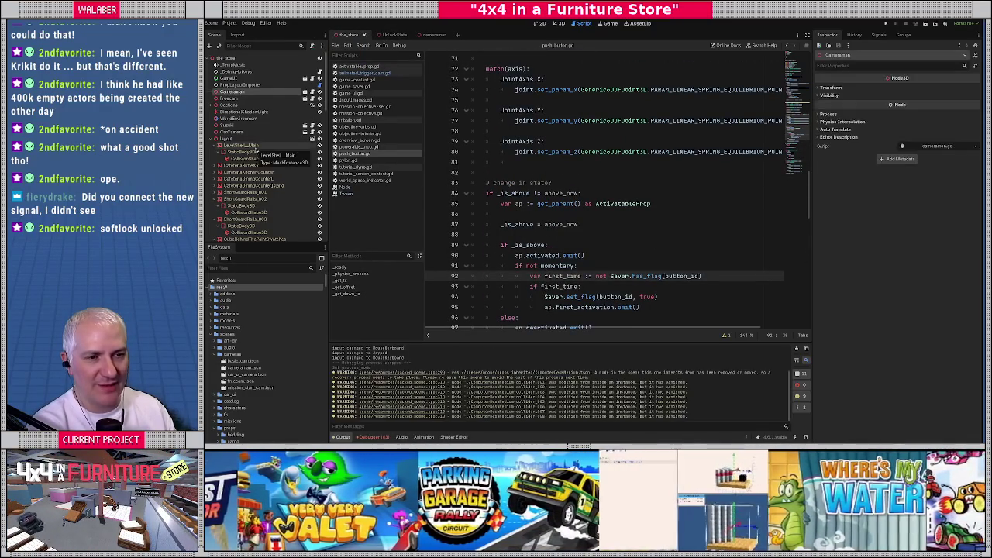
scroll(232, 132, down, 3)
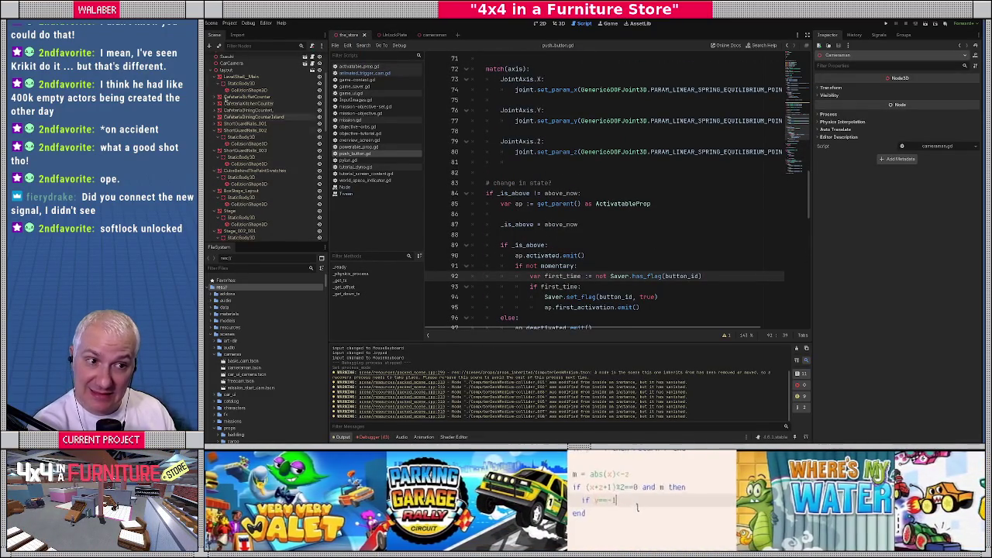
click(217, 77)
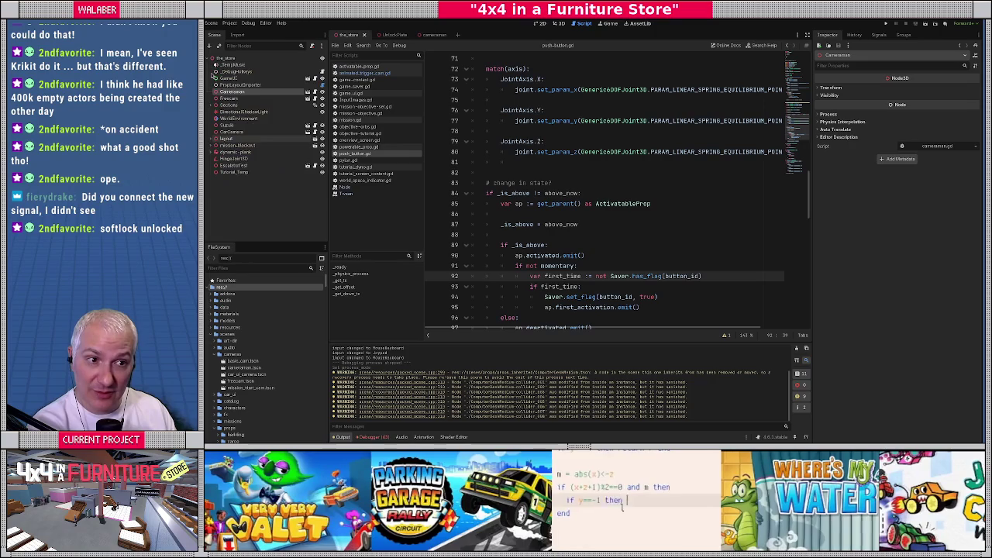
click(216, 105)
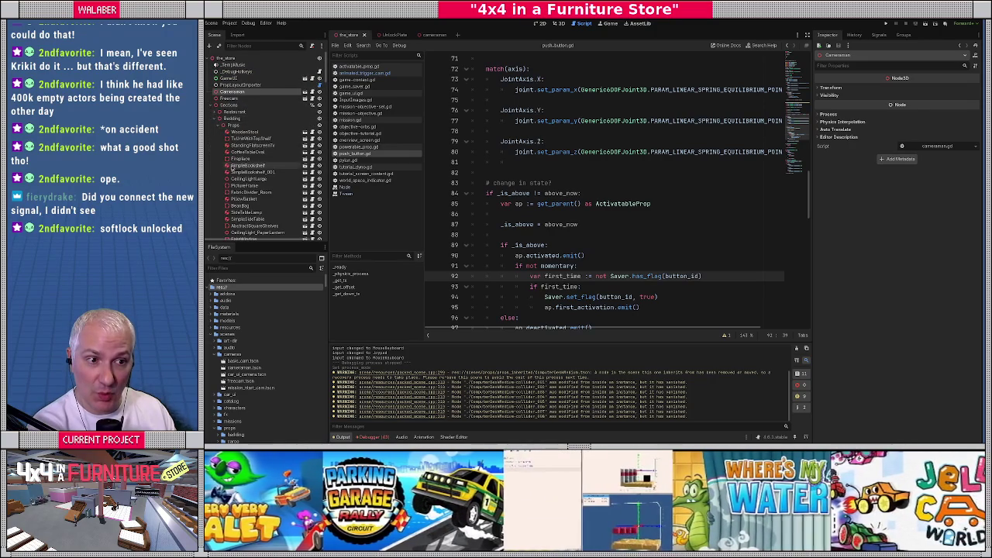
click(220, 126)
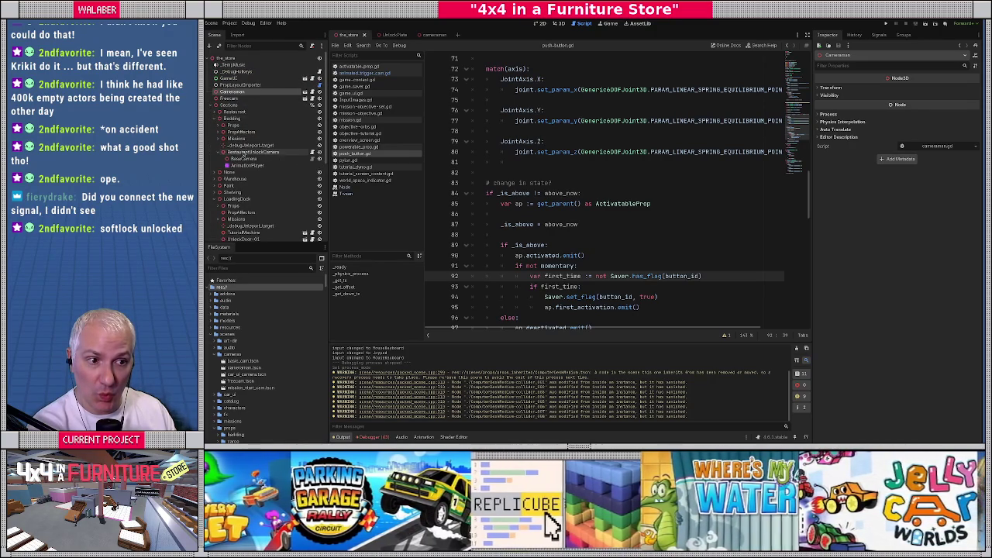
click(260, 153)
click(313, 155)
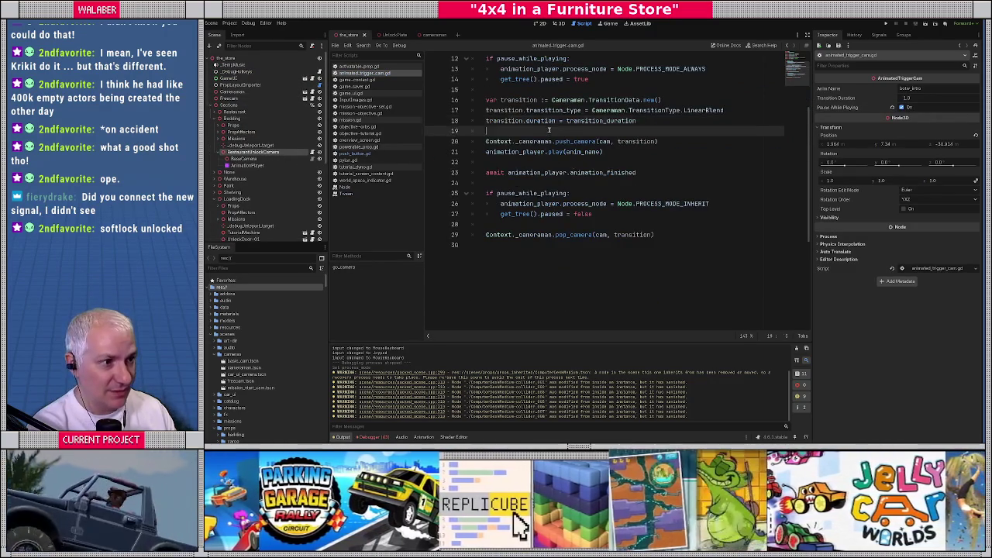
Step: Select PROCESS_MODE_ALWAYS on line 13 and inspect the AnimationPlayer's Playback Options
double_click(657, 131)
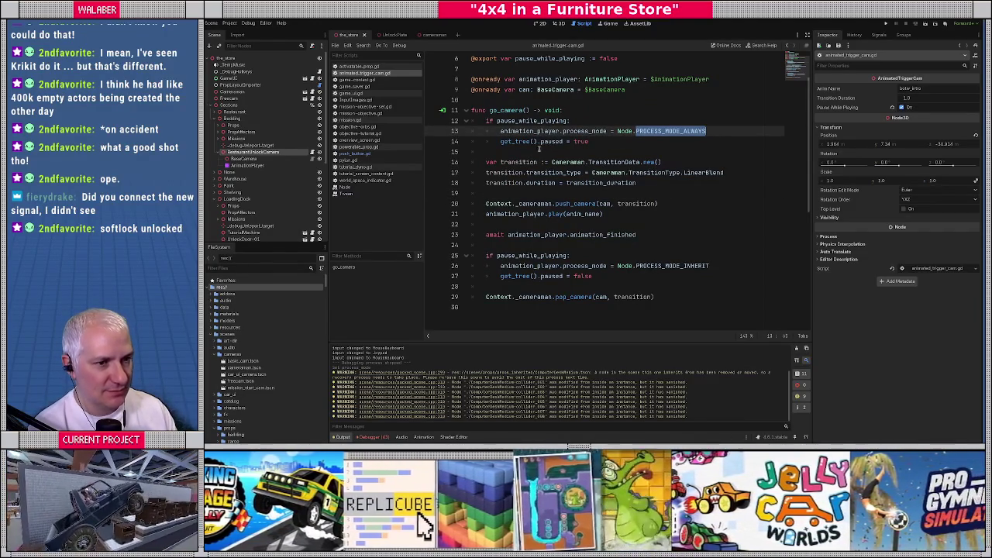
click(247, 165)
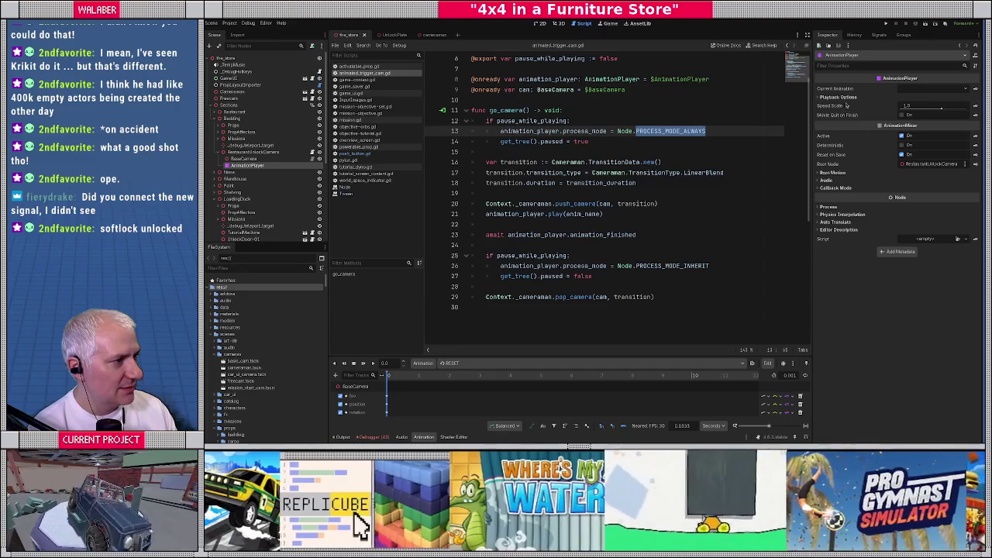
click(834, 98)
click(836, 104)
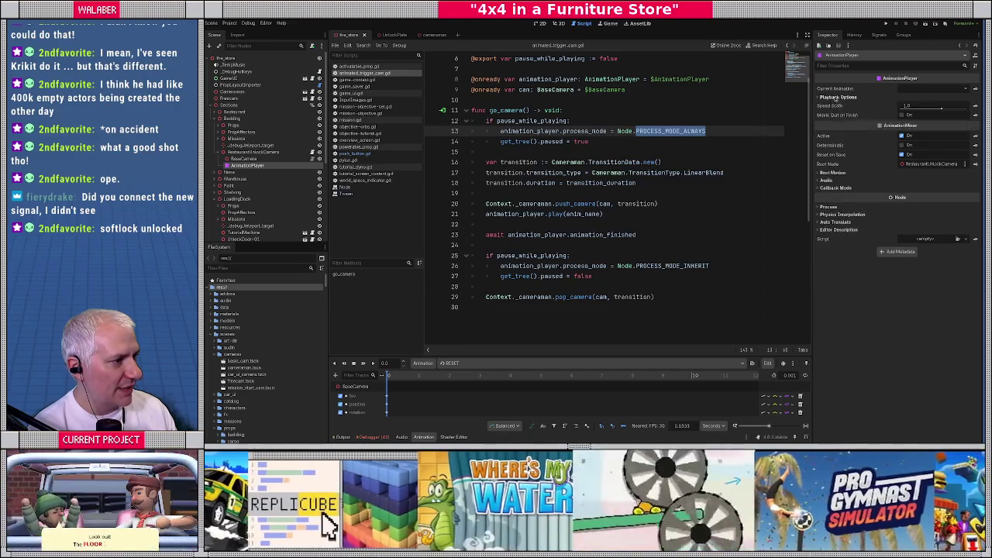
Step: Review the AnimationPlayer's Callback Mode settings, then switch to the save file
click(828, 188)
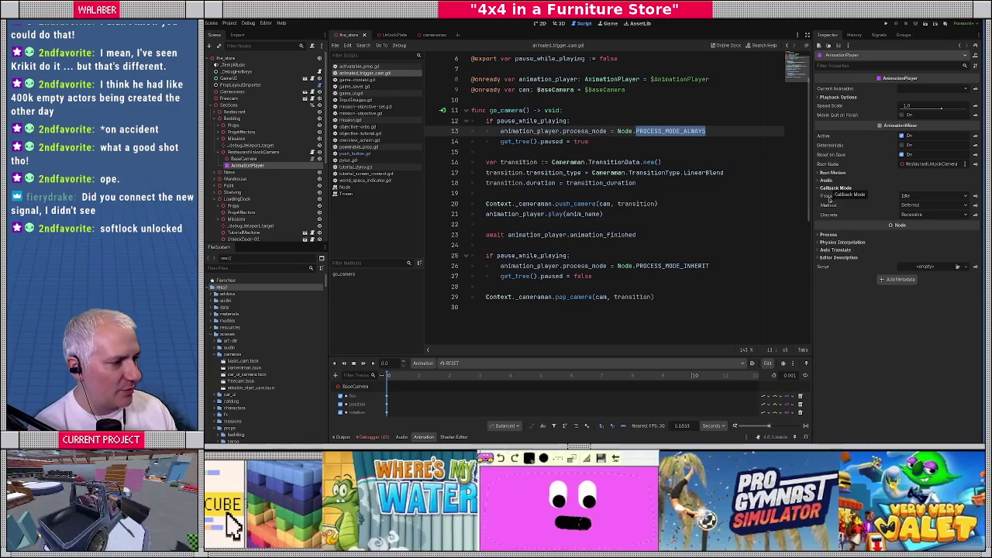
mouse_move(831, 198)
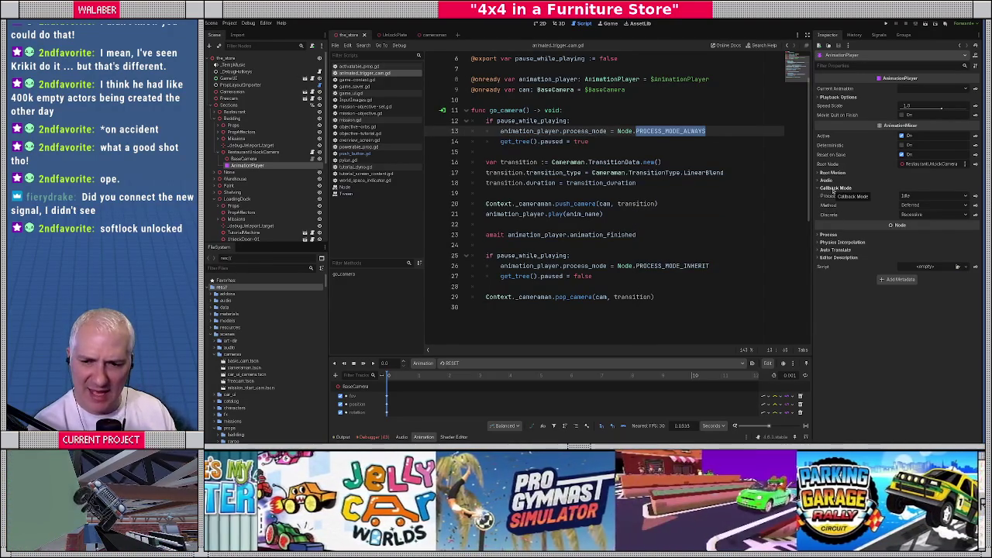
click(834, 188)
click(536, 173)
key(alt+Tab)
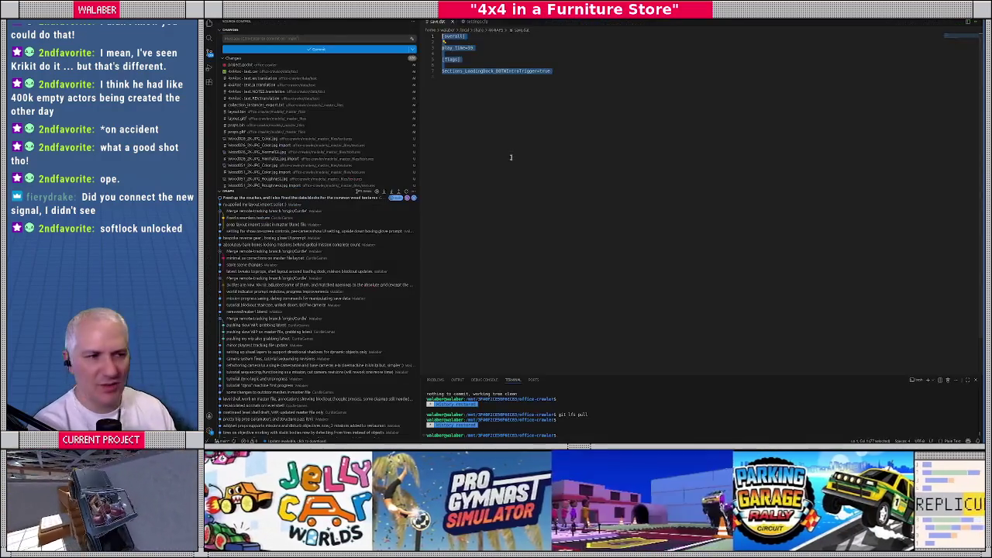
Step: Undo a change in the save file, return to line 14 in Godot, and launch the game with F5
key(ctrl+z)
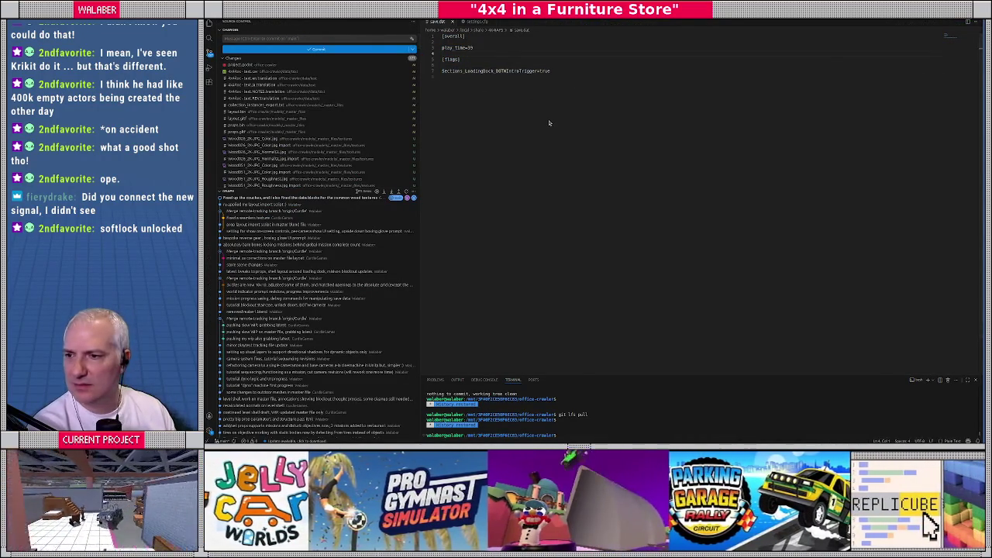
key(alt+Tab)
click(554, 141)
key(F5)
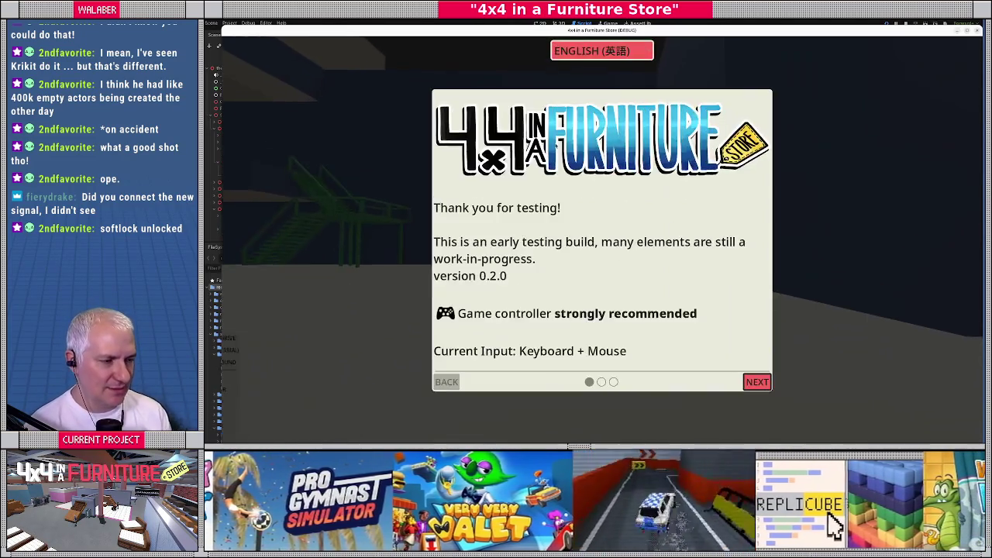
Step: Get past the testing notice into gameplay, stop the run with F8, and switch to the save file
key(Return)
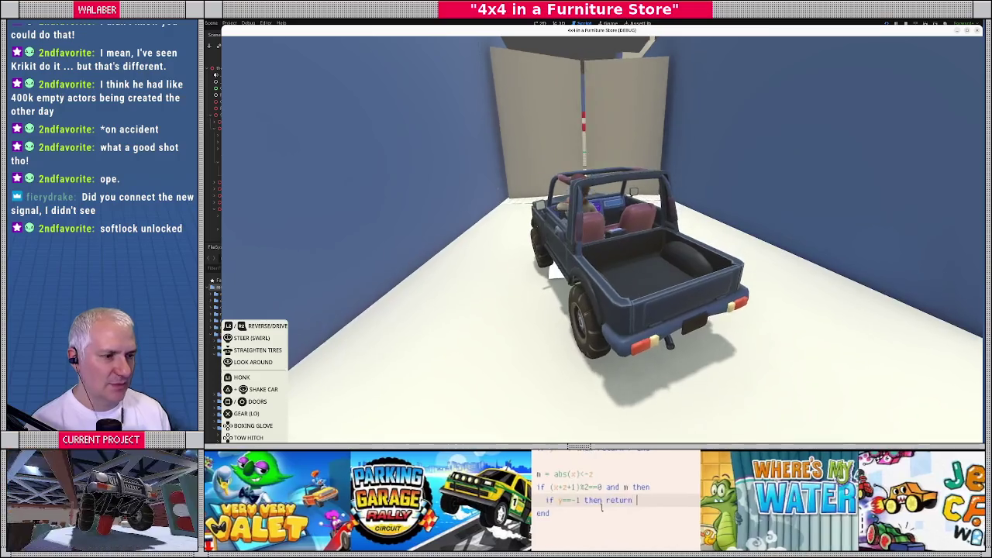
key(F8)
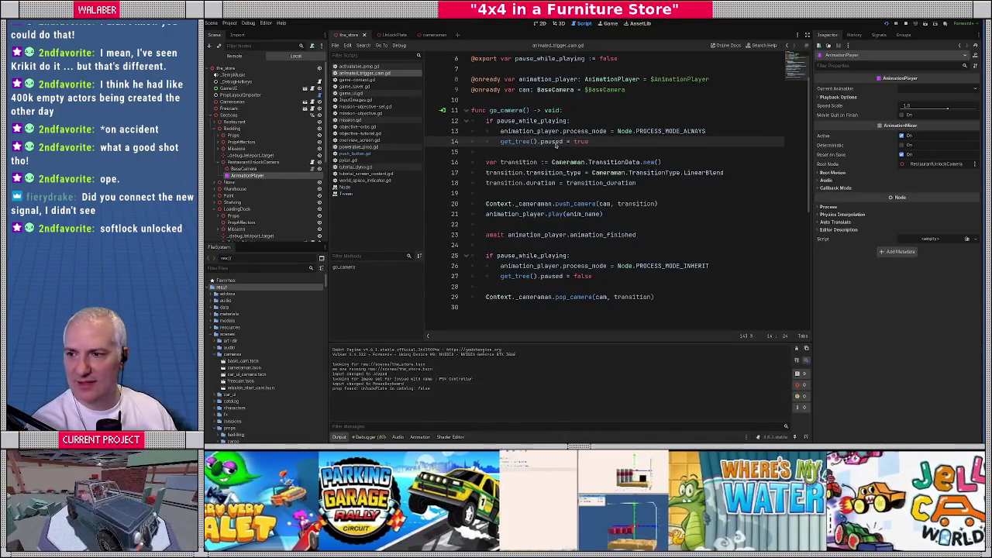
key(alt+Tab)
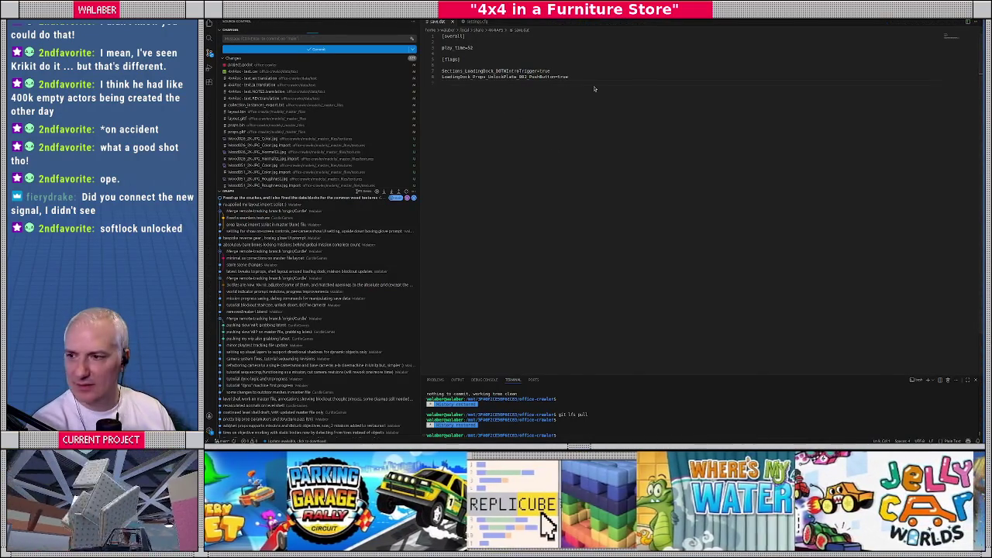
Step: Drive the jeep down the corridor, close the game window, and stop the run in Godot
key(w)
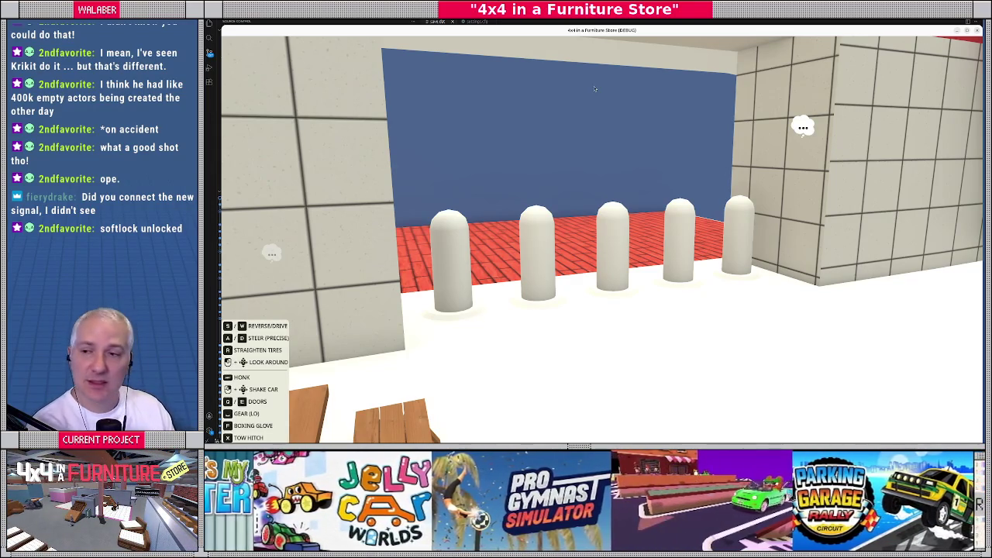
key(alt+F4)
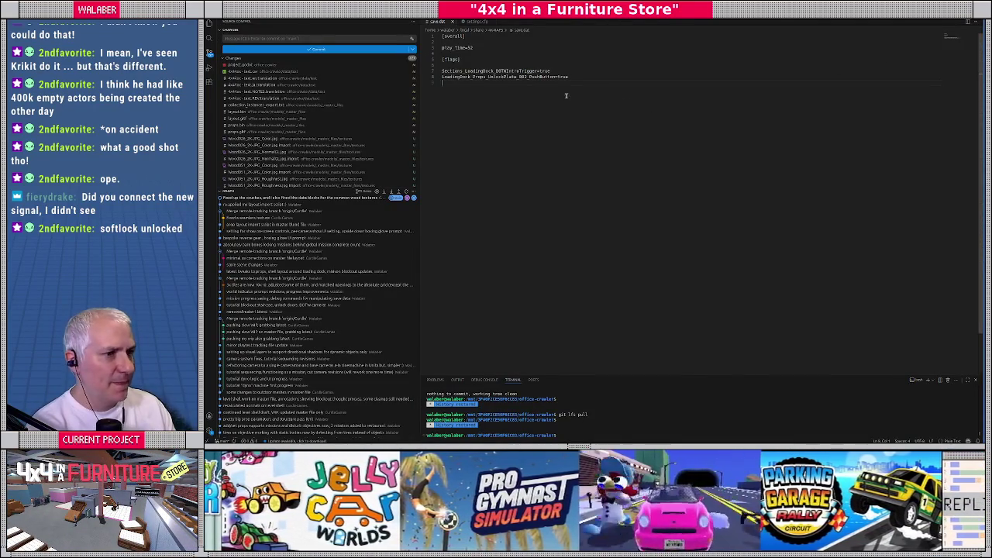
key(alt+Tab)
click(905, 24)
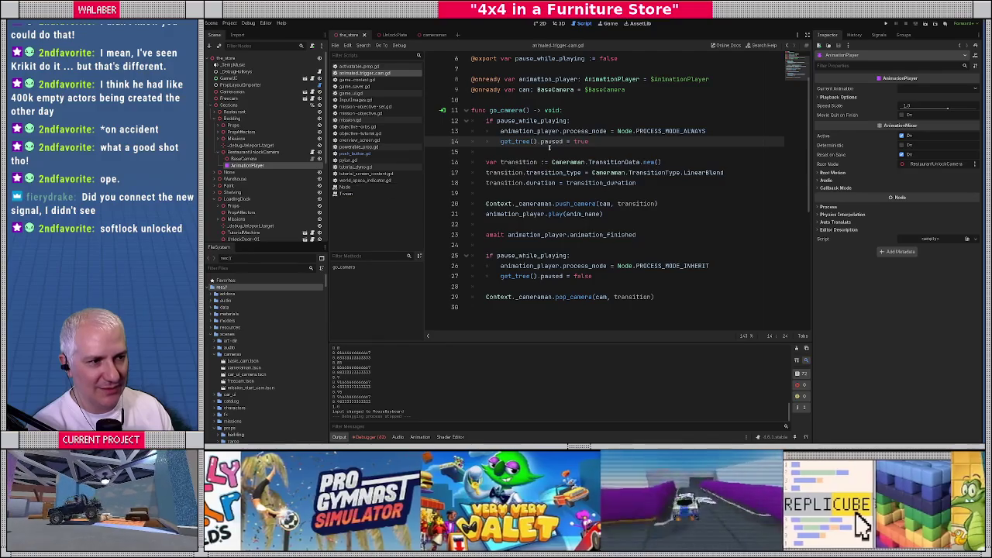
Step: Reselect AnimationPlayer, toggle its Playback Options and Process sections, and open its class reference
click(555, 152)
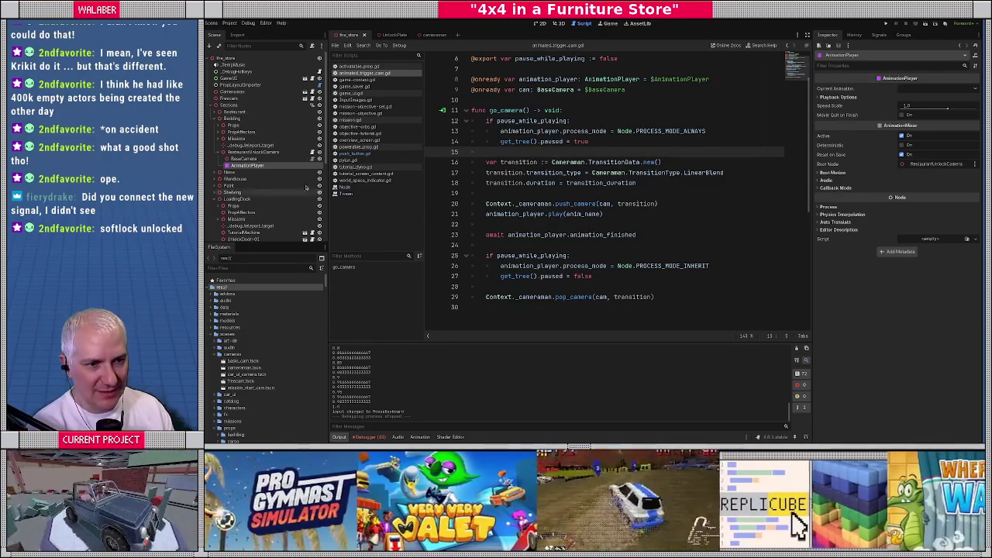
click(268, 166)
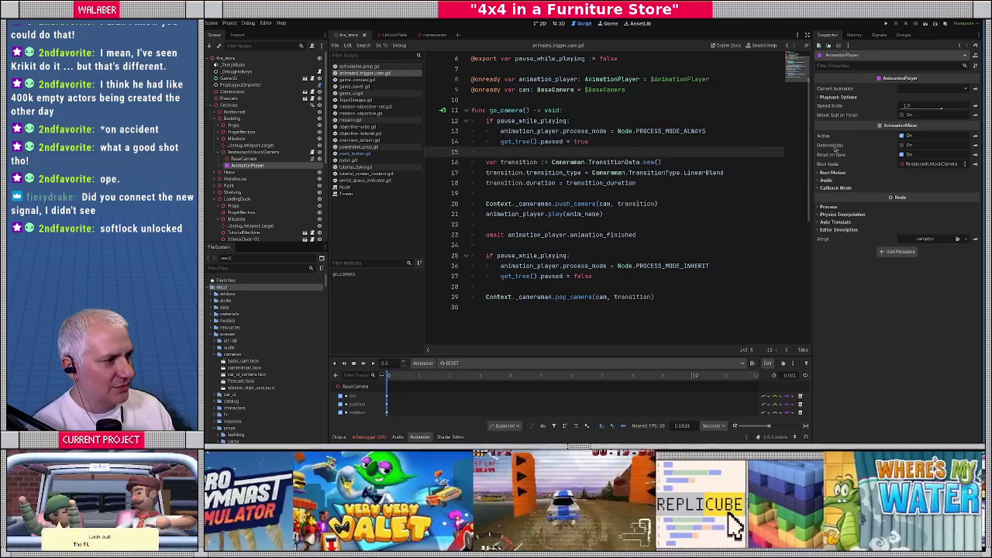
click(830, 98)
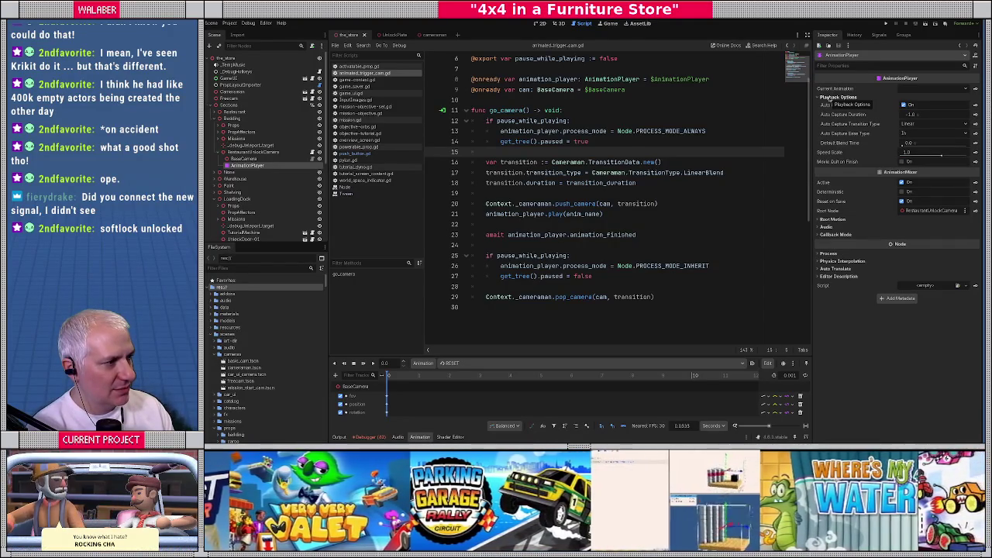
click(830, 99)
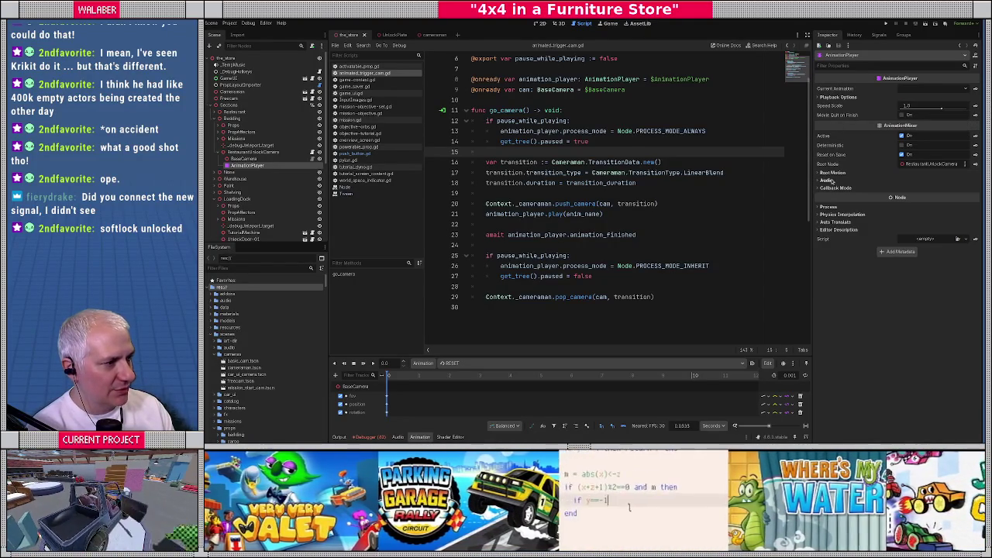
click(829, 207)
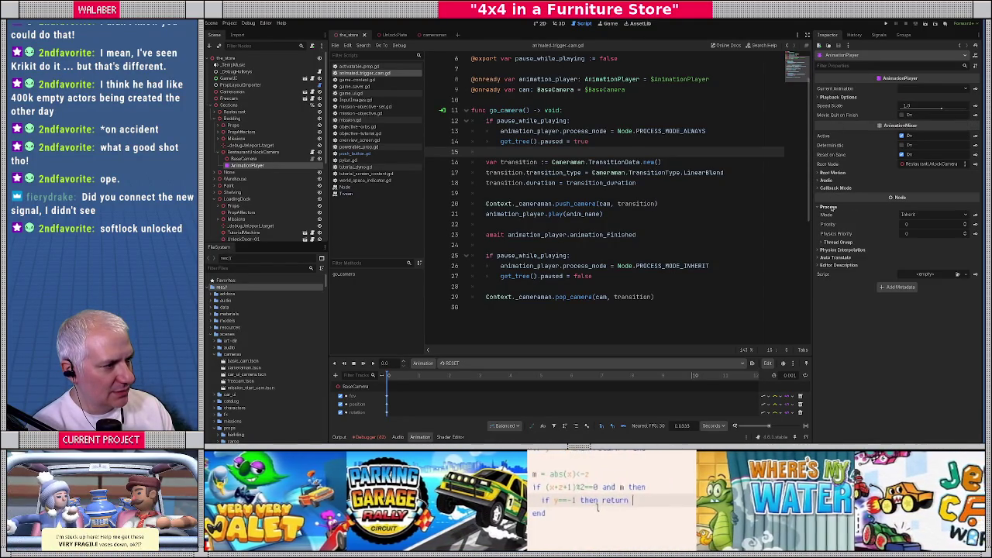
click(828, 207)
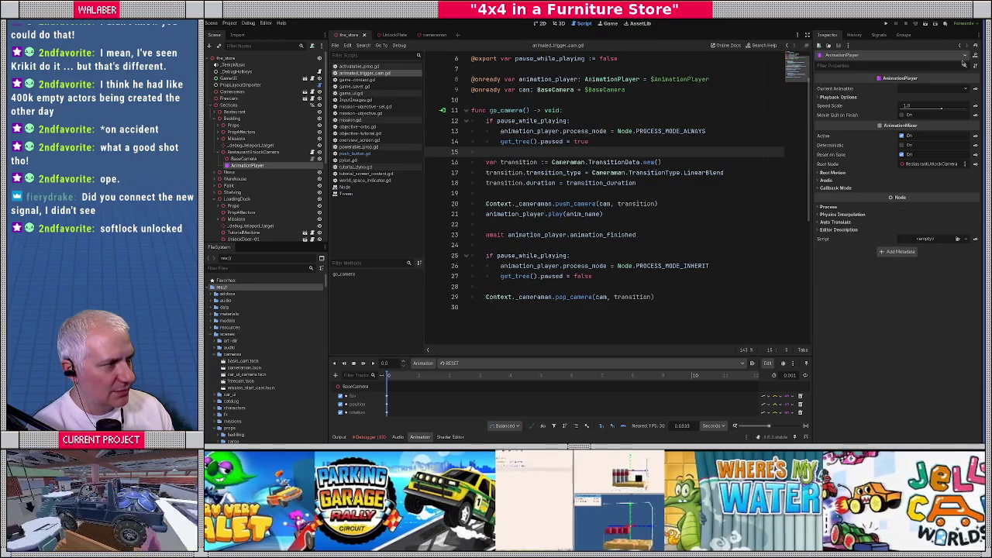
click(899, 78)
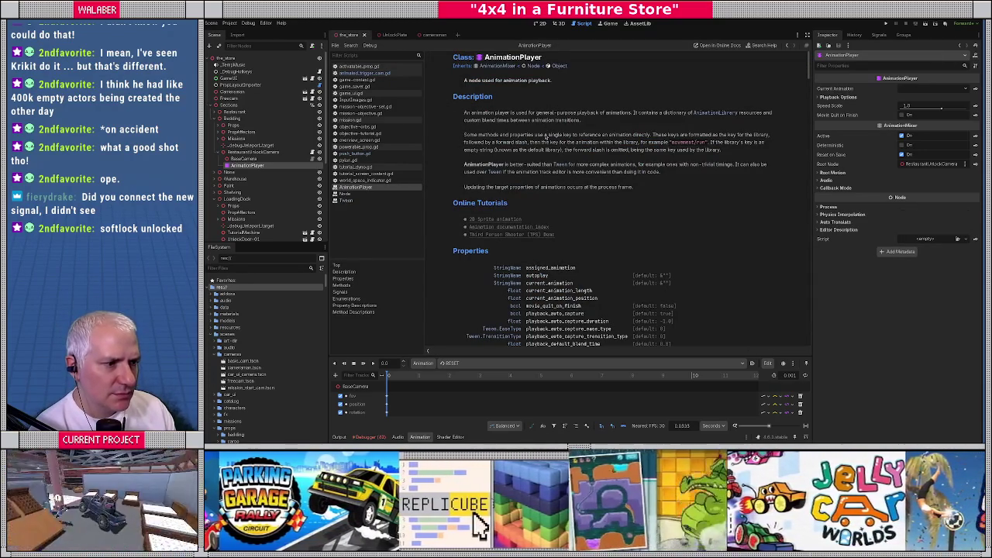
Step: Scroll past the AnimationPlayer reference and open pylon.gd from the script list
scroll(546, 136, down, 2)
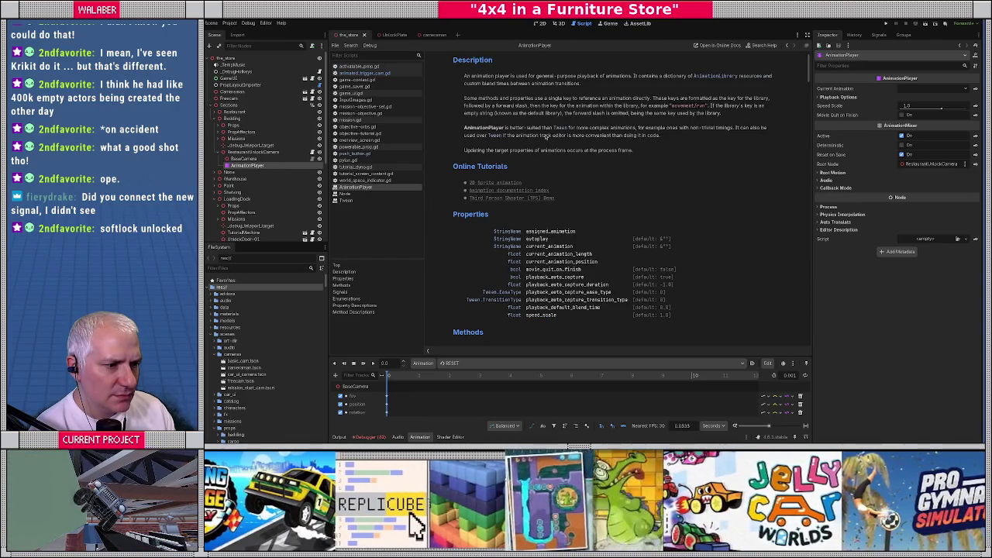
scroll(546, 136, down, 5)
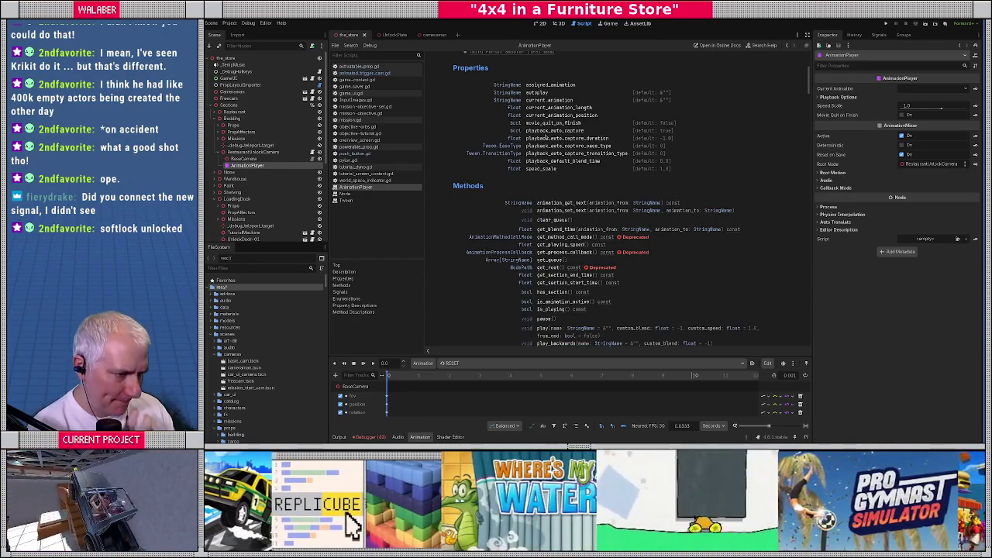
scroll(547, 136, down, 10)
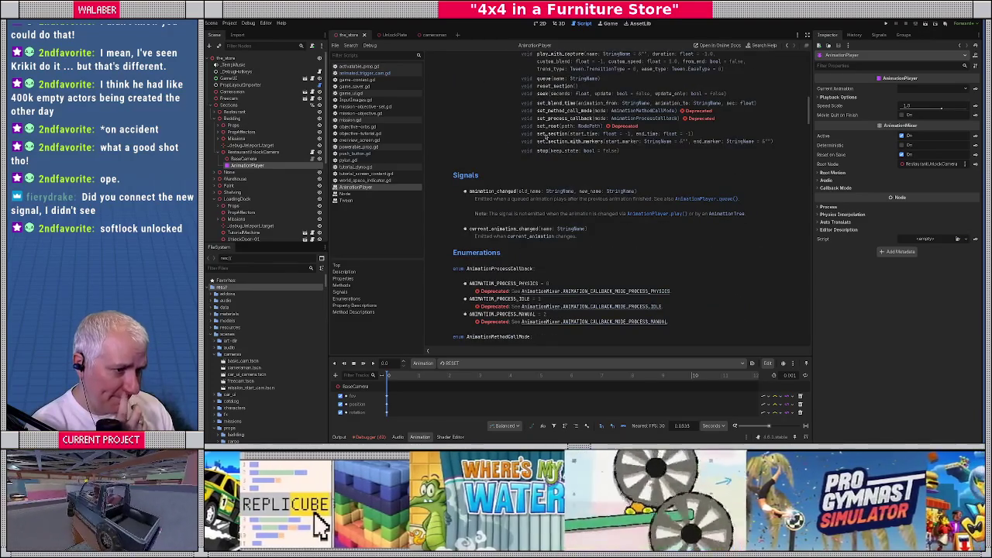
scroll(546, 137, down, 4)
scroll(546, 136, up, 20)
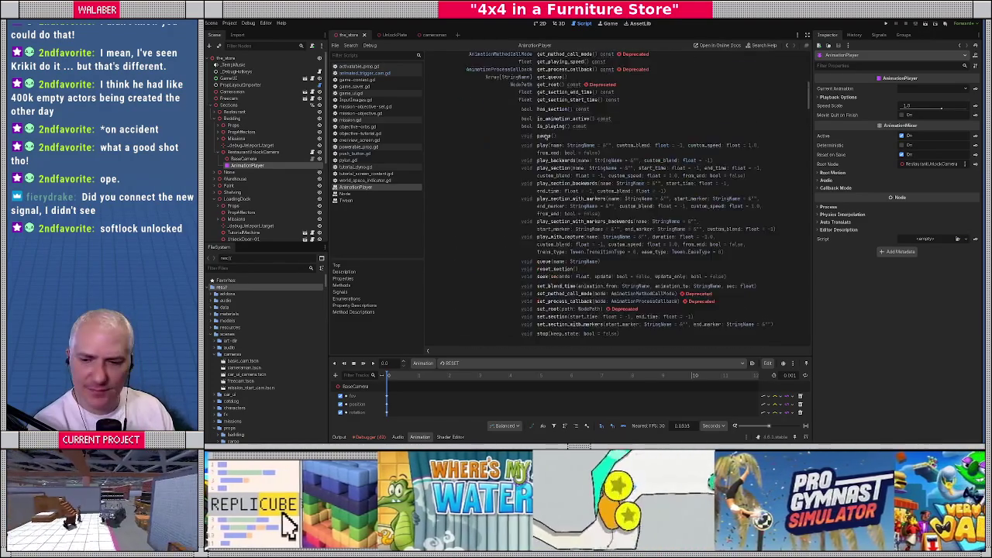
click(353, 161)
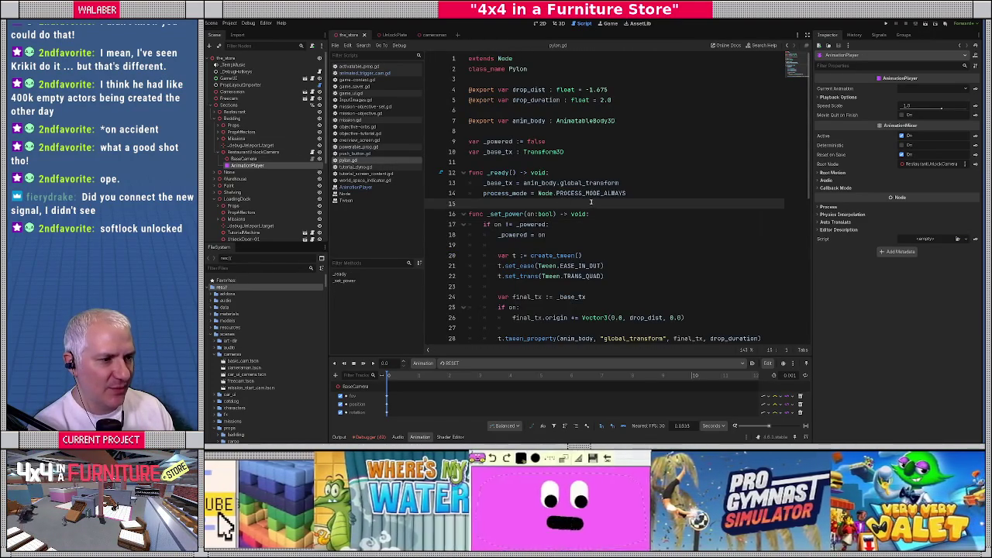
Step: Review pylon.gd's drop tween block, then bring GitHub issue #81994 into view
scroll(564, 198, down, 2)
drag(473, 193, 574, 271)
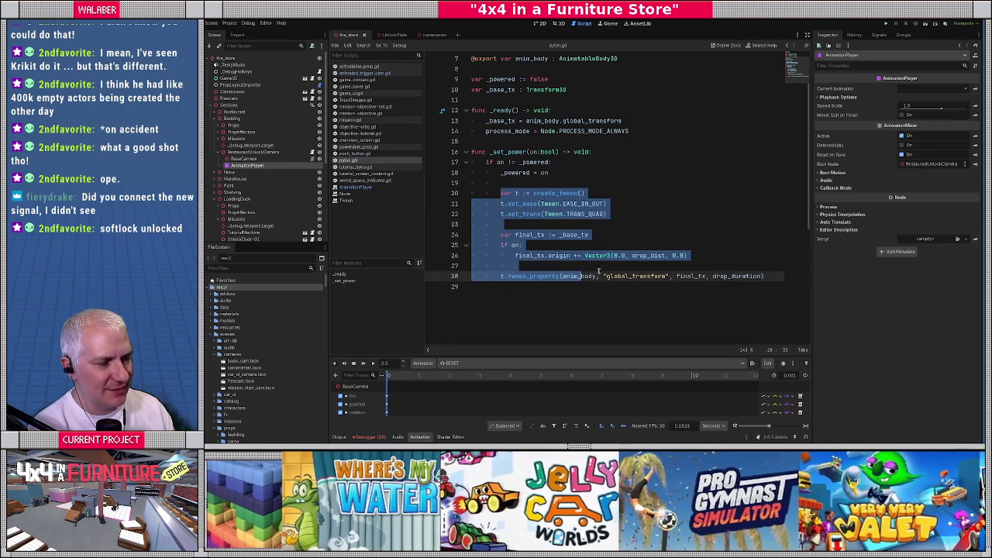
click(597, 276)
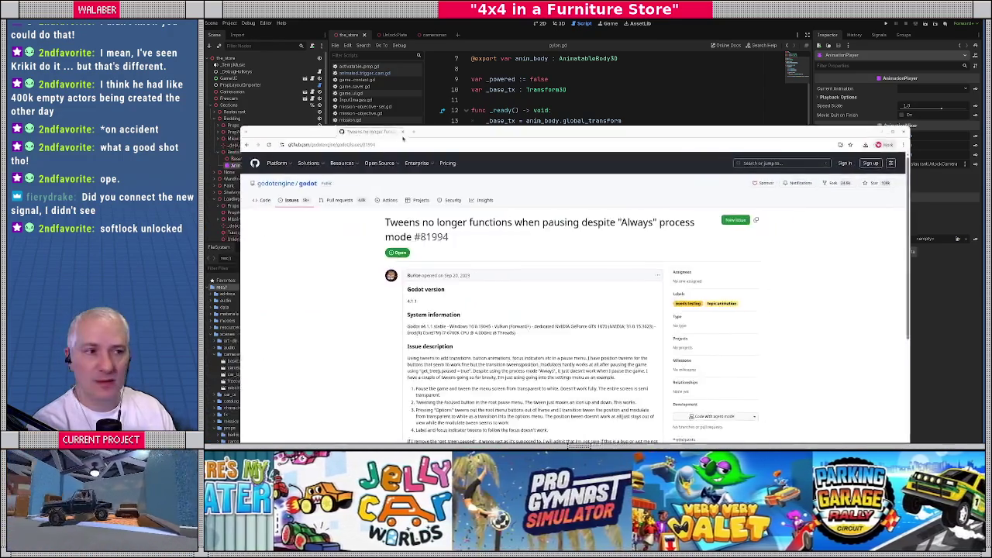
mouse_move(402, 138)
mouse_down()
mouse_move(584, 186)
mouse_move(711, 151)
mouse_move(23, 167)
mouse_move(310, 170)
mouse_move(496, 19)
mouse_up()
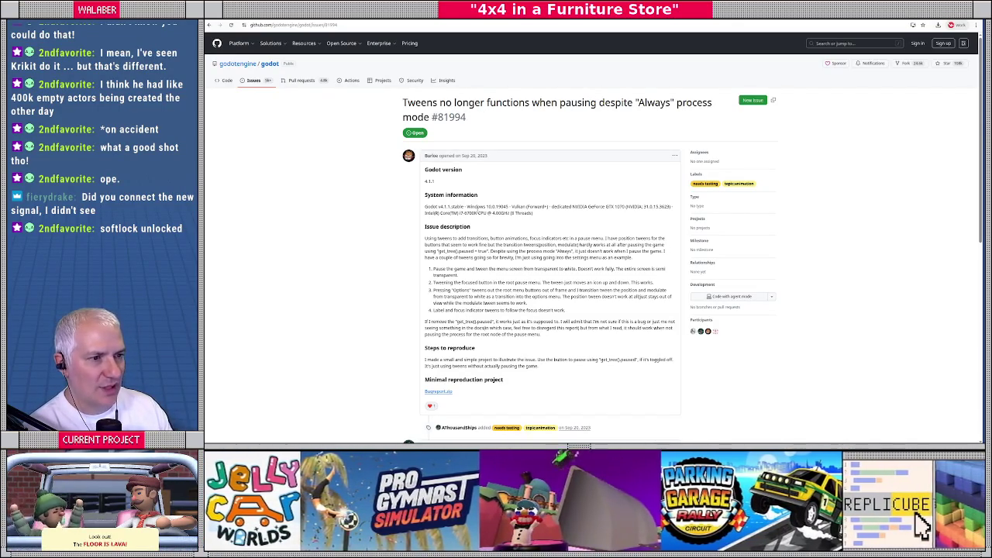
Step: Read issue #81994's comments, noting the explanation that tweens aren't node-bound, then return to Godot
scroll(501, 218, down, 3)
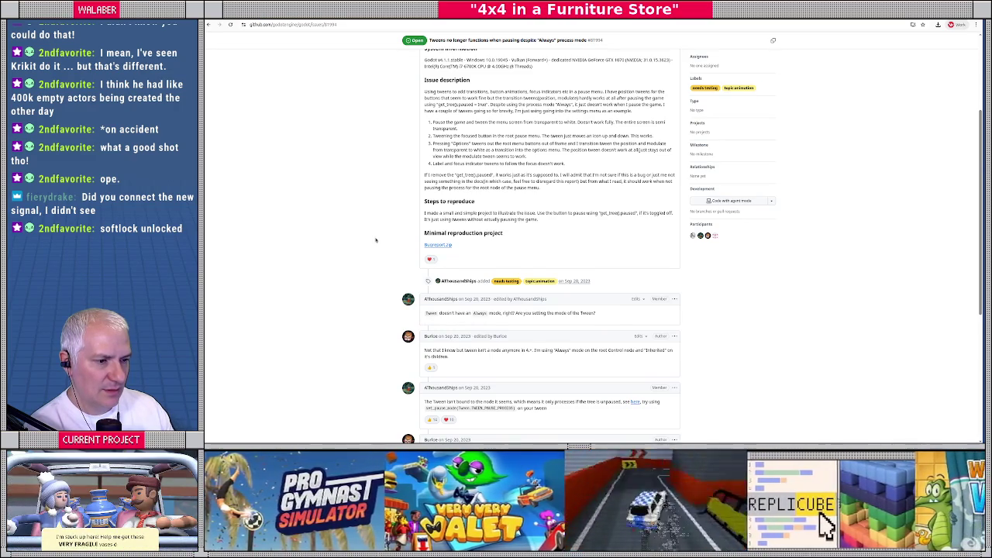
scroll(375, 240, down, 2)
scroll(375, 241, down, 2)
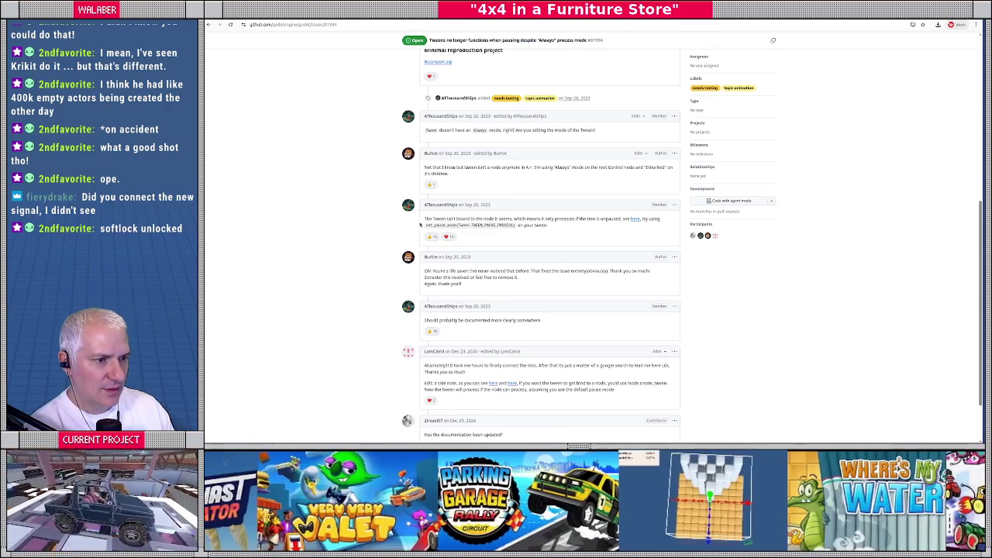
drag(443, 219, 621, 220)
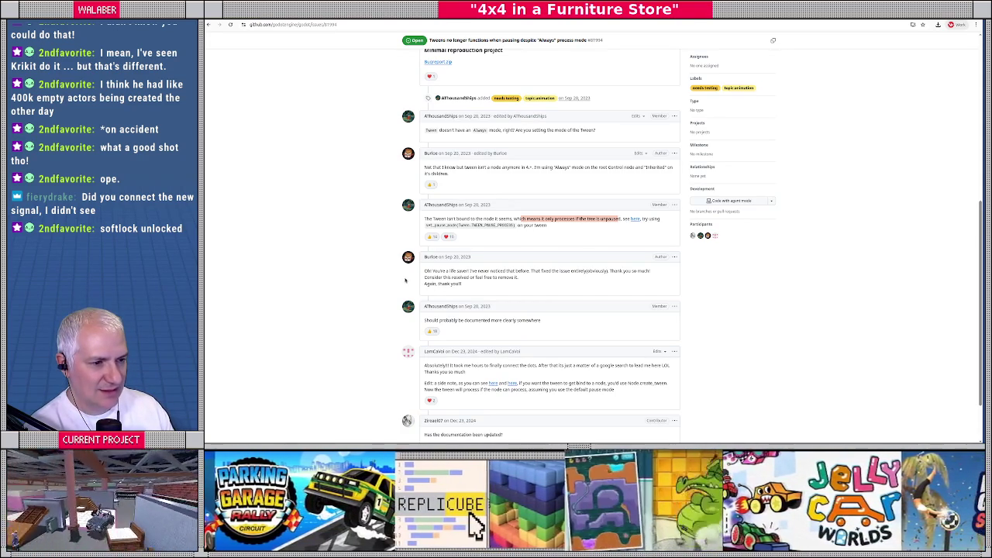
scroll(405, 280, down, 1)
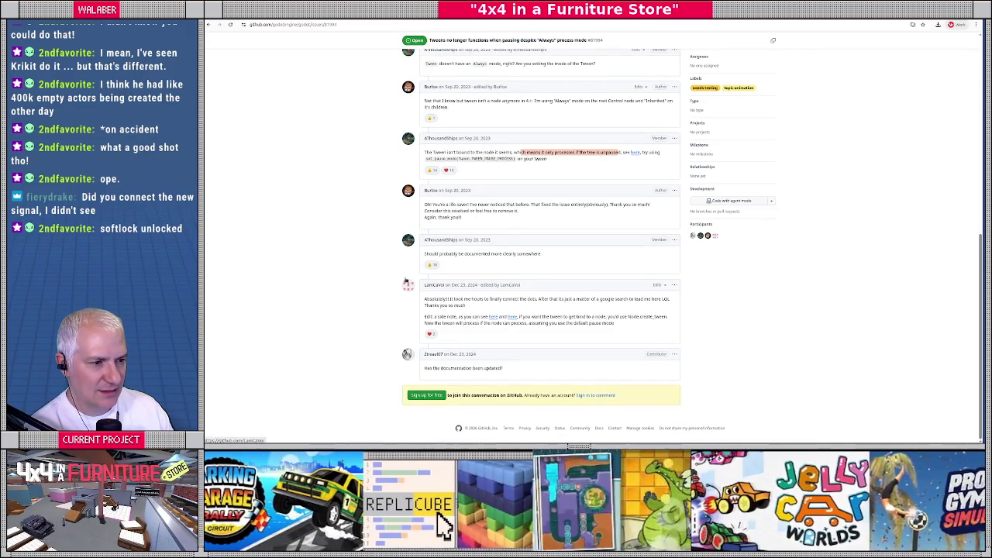
click(359, 280)
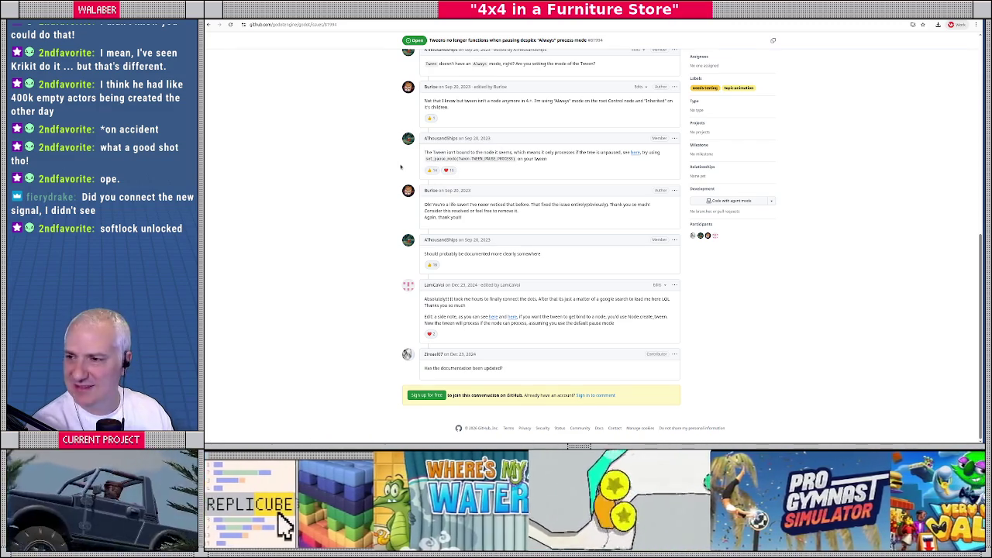
key(alt+Tab)
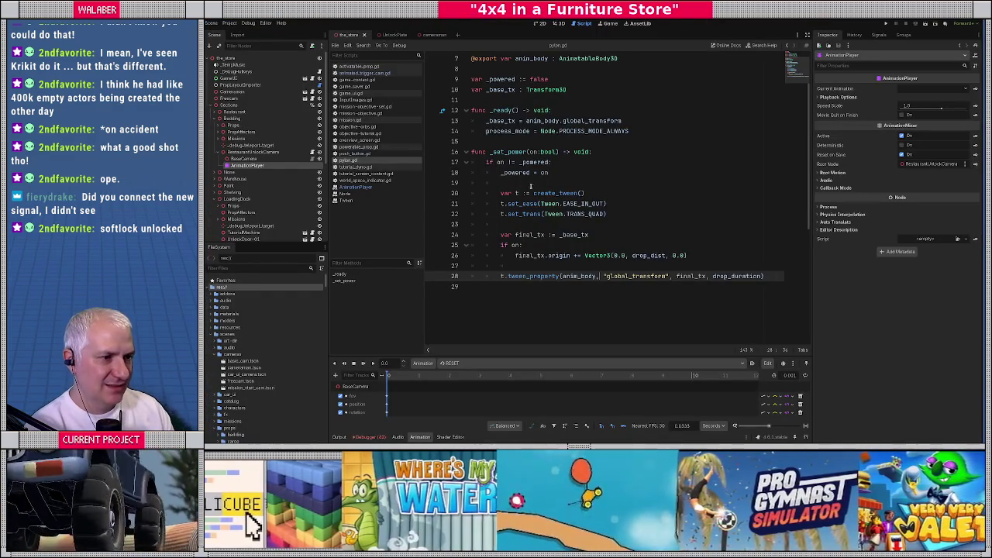
Step: Add t.set_pause_mode(Tween.TWEEN_PAUSE_PROCESS) on a new line after create_tween()
click(594, 194)
key(Return)
text(t.set_pa)
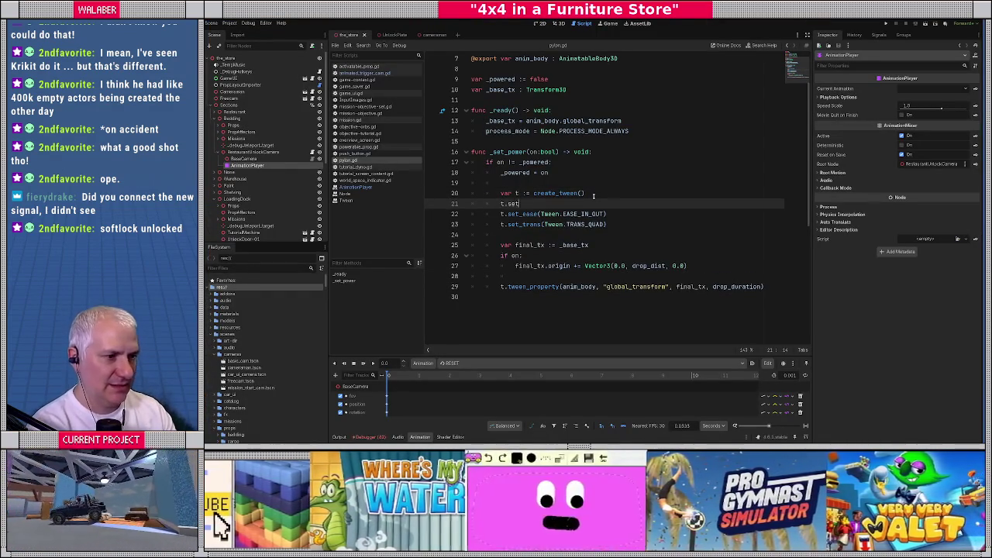
key(Down)
key(Return)
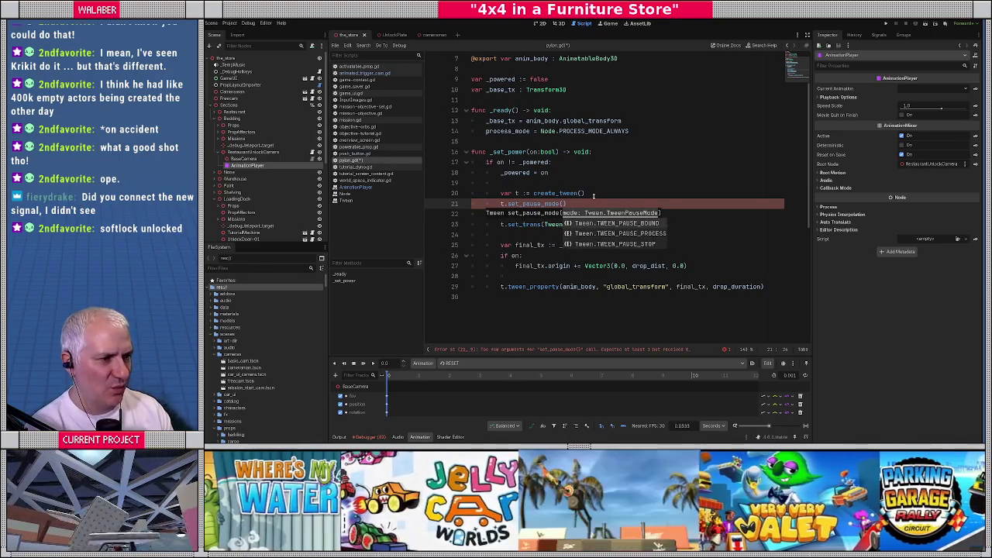
key(Down)
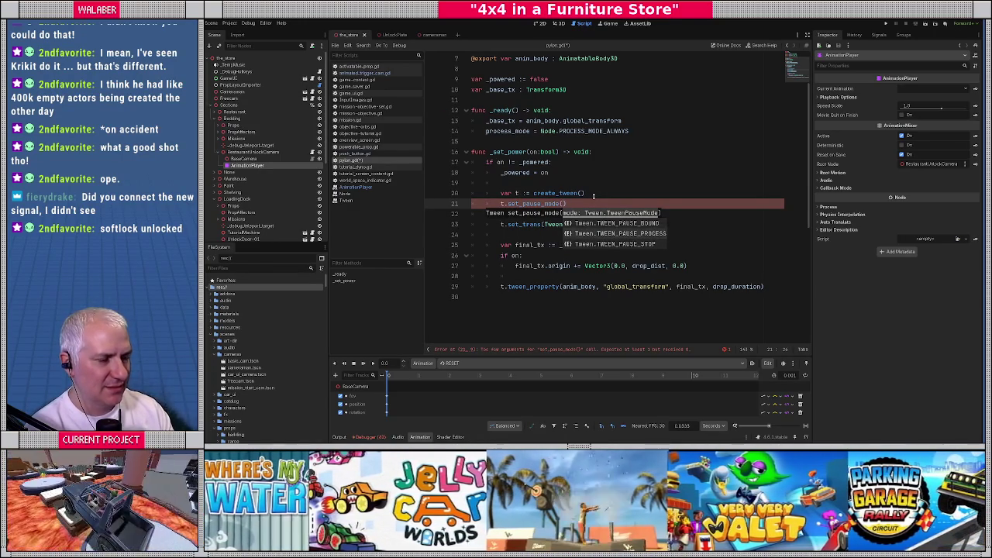
key(Return)
Step: Check the TweenPauseMode docs and change the pause mode to TWEEN_PAUSE_BOUND
ctrl+click(541, 203)
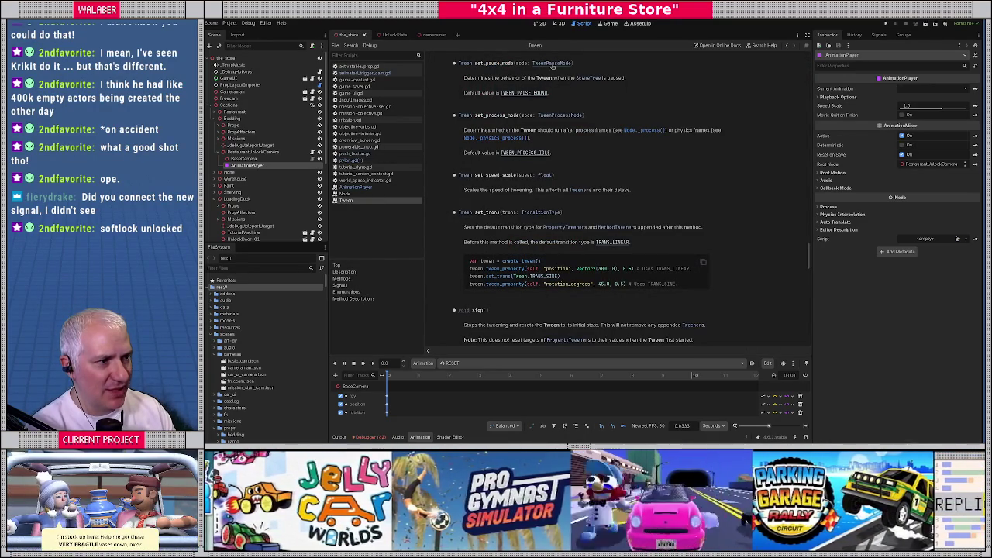
click(552, 64)
drag(530, 86, 640, 86)
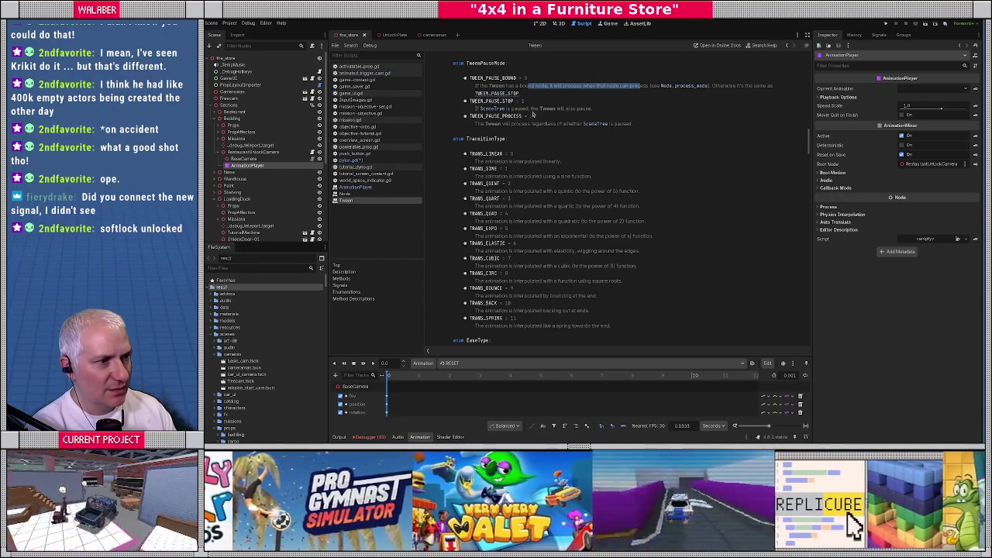
key(alt+Left)
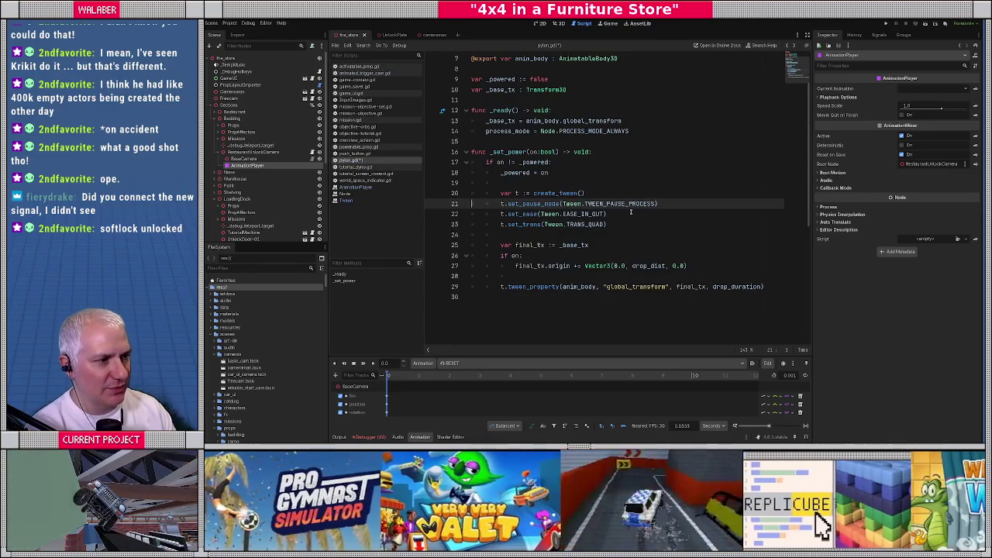
drag(626, 203, 654, 203)
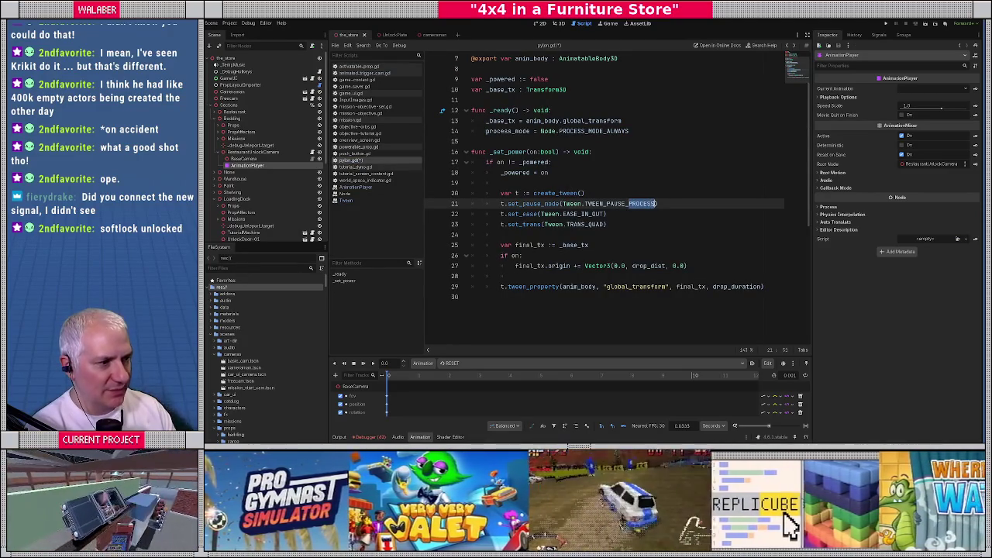
text(BOUND)
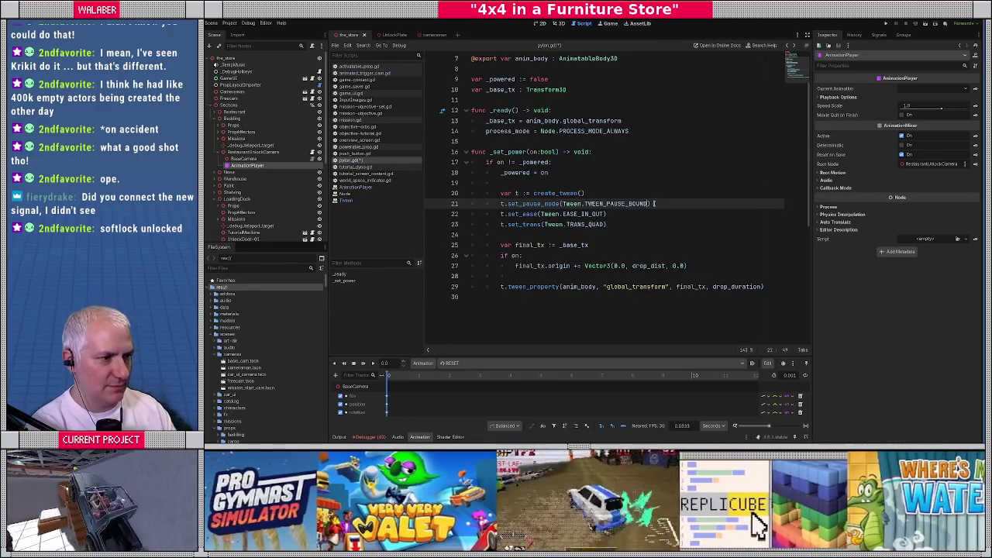
click(578, 182)
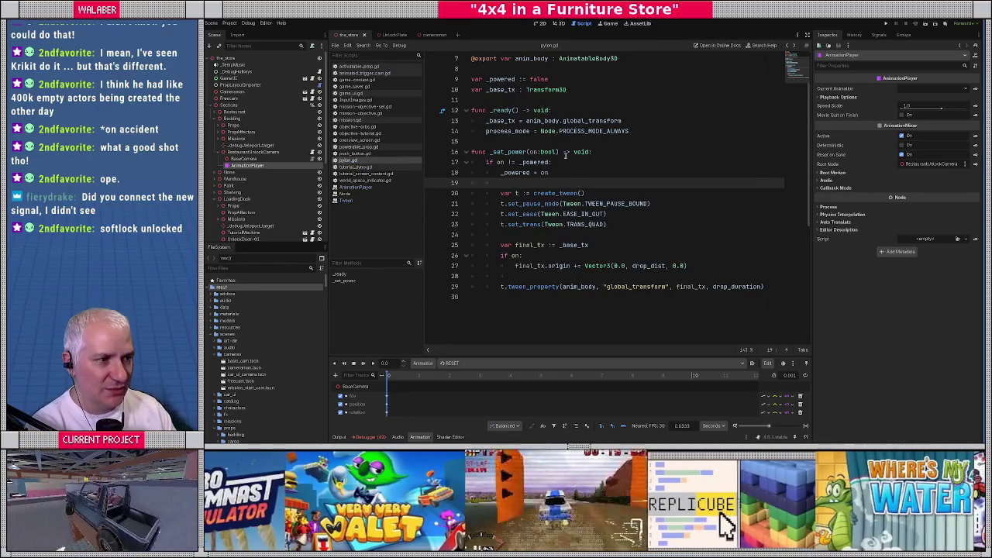
click(553, 143)
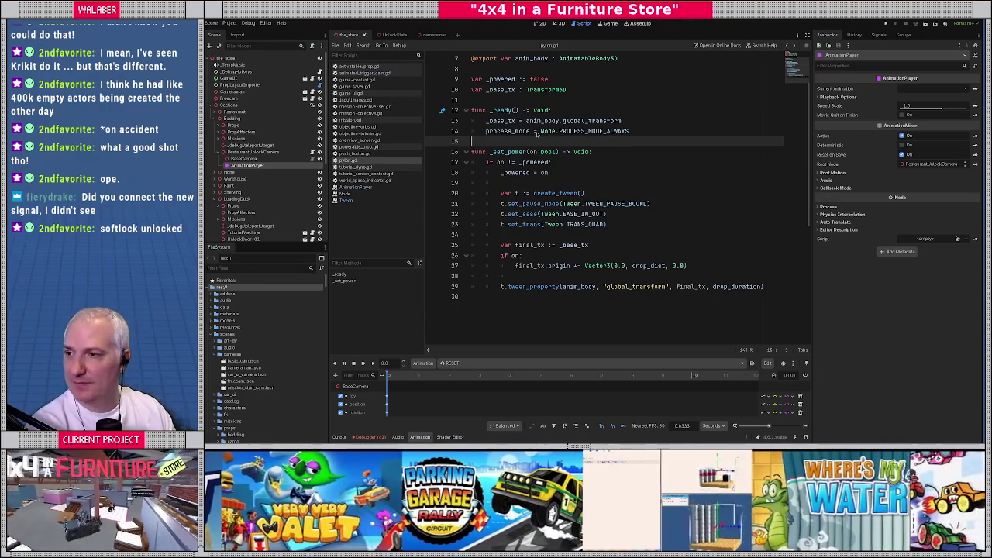
Step: In the browser, search for 'godot play animation when scene gree is paused'
key(alt+Tab)
click(394, 25)
text(godot )
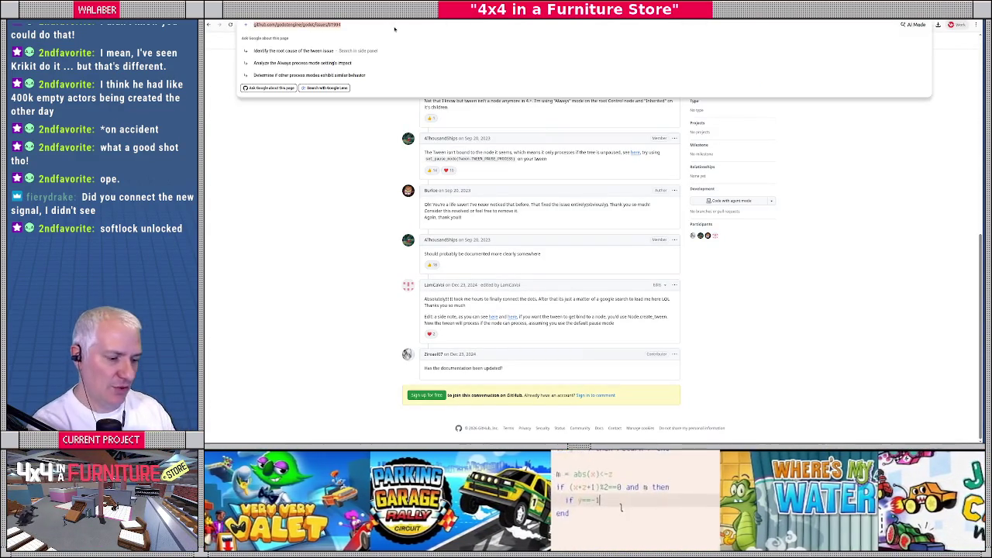
text(play anim)
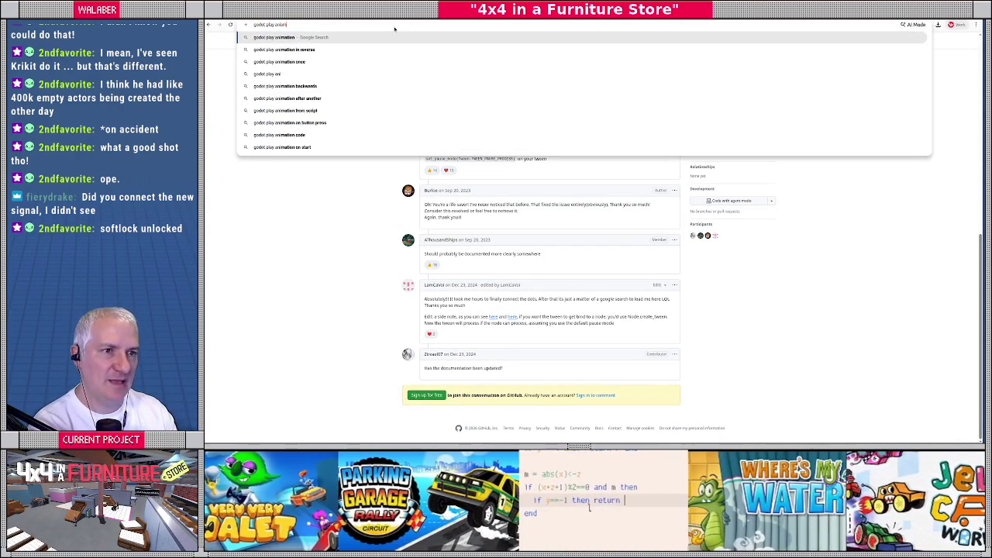
text(ation when scen)
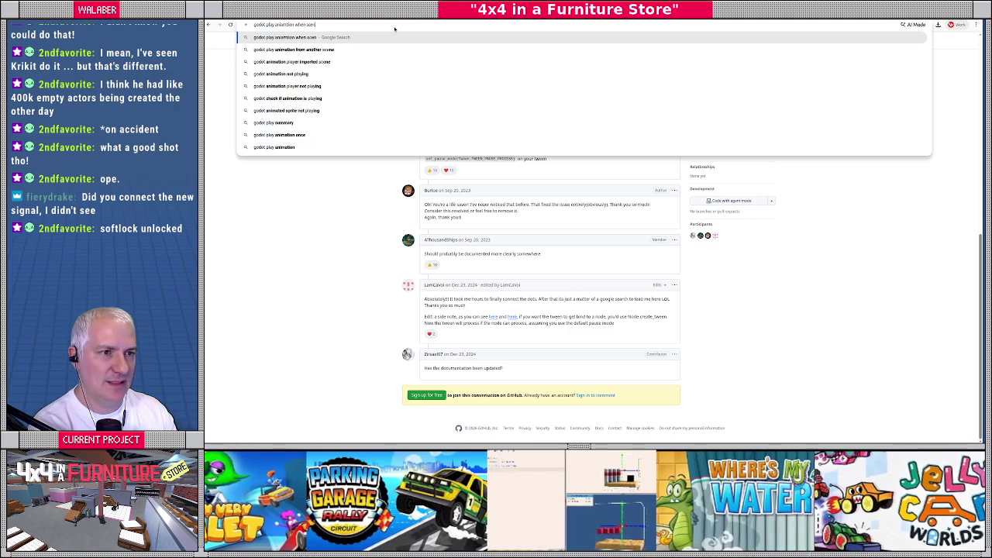
text(e gree is paused)
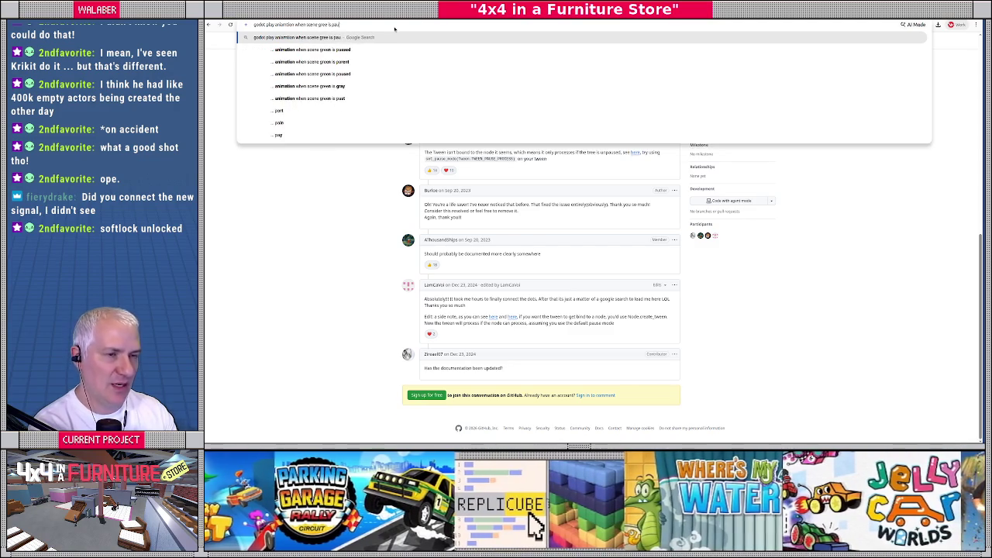
Step: Run the search, then correct 'gree' to 'tree' and search again
key(Return)
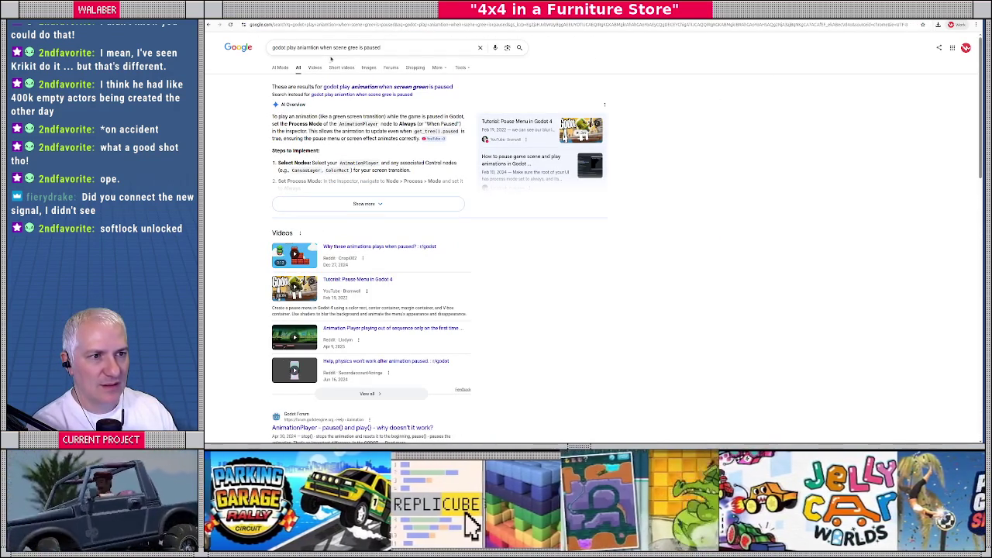
double_click(353, 47)
text(tree)
key(Return)
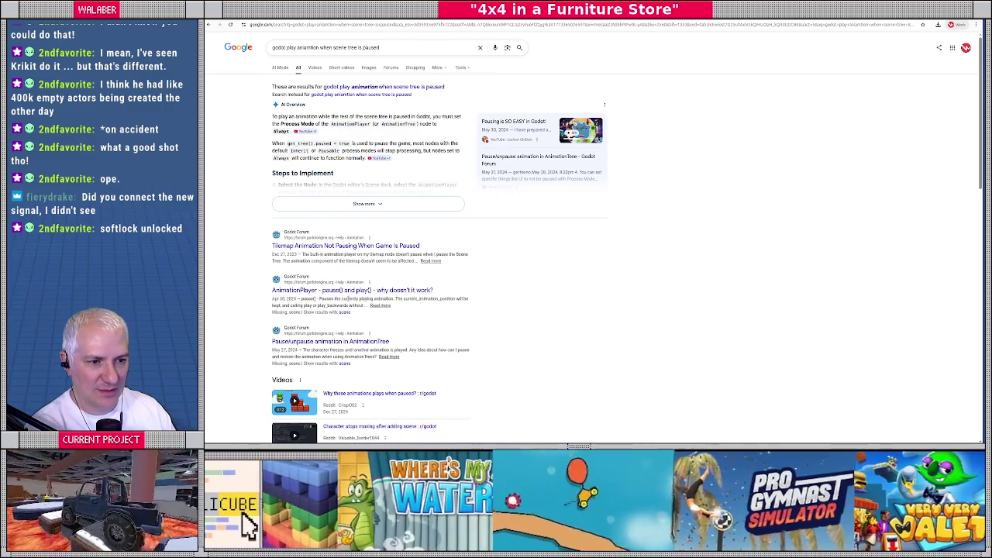
Step: Skim the search results and switch back to the Godot editor
scroll(350, 304, down, 5)
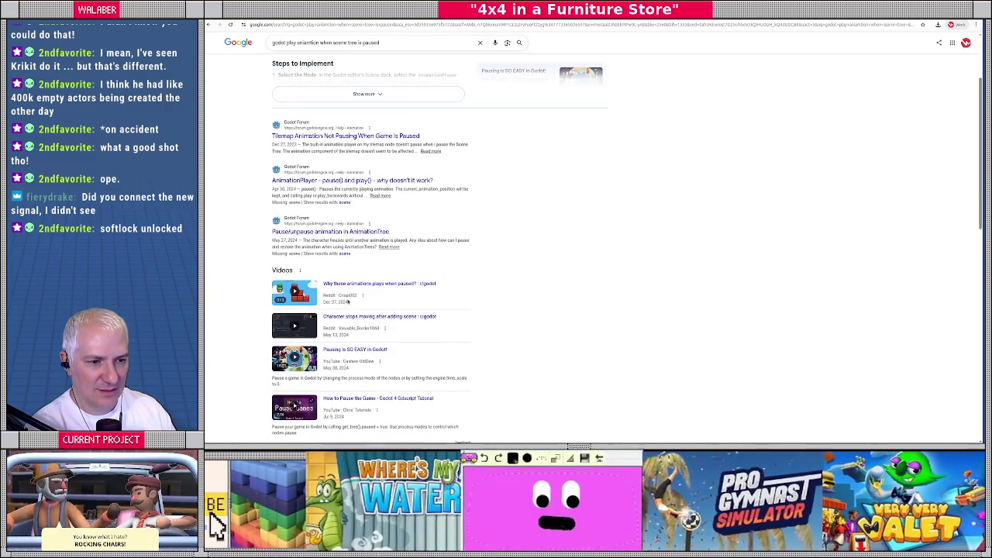
scroll(350, 304, down, 3)
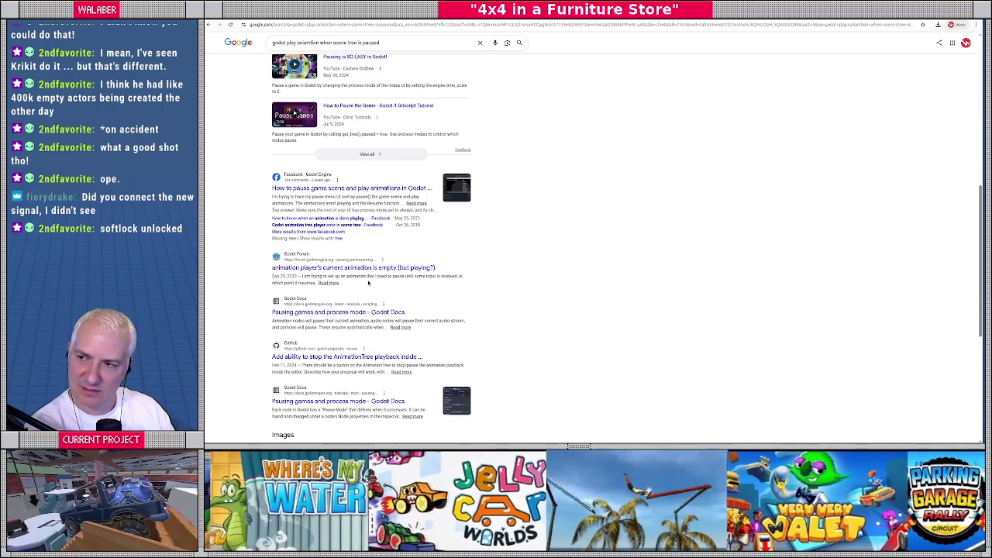
key(alt+Tab)
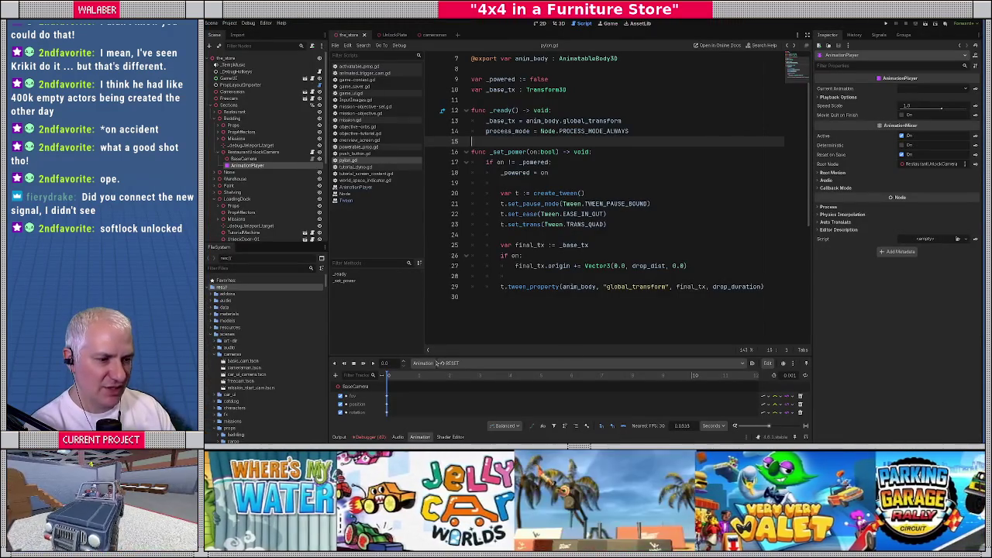
scroll(670, 378, down, 2)
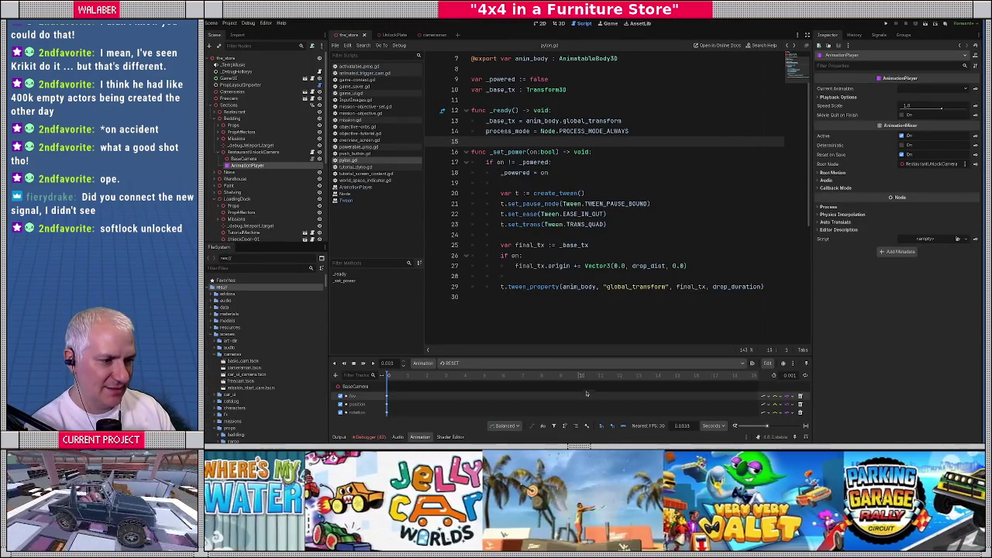
Step: Enlarge the Animation panel and select the restaurant_unlock animation
drag(579, 356, 559, 244)
scroll(558, 290, down, 5)
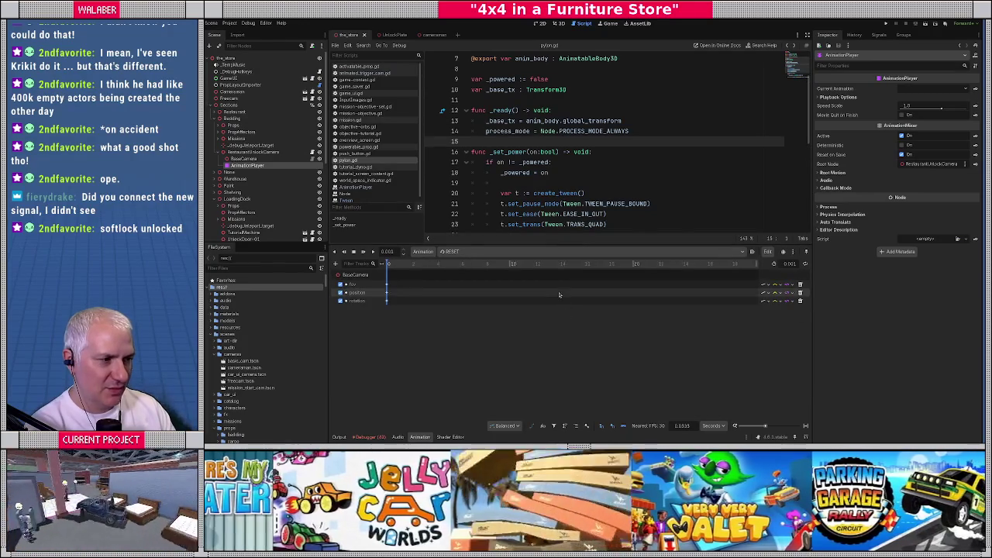
scroll(543, 301, up, 10)
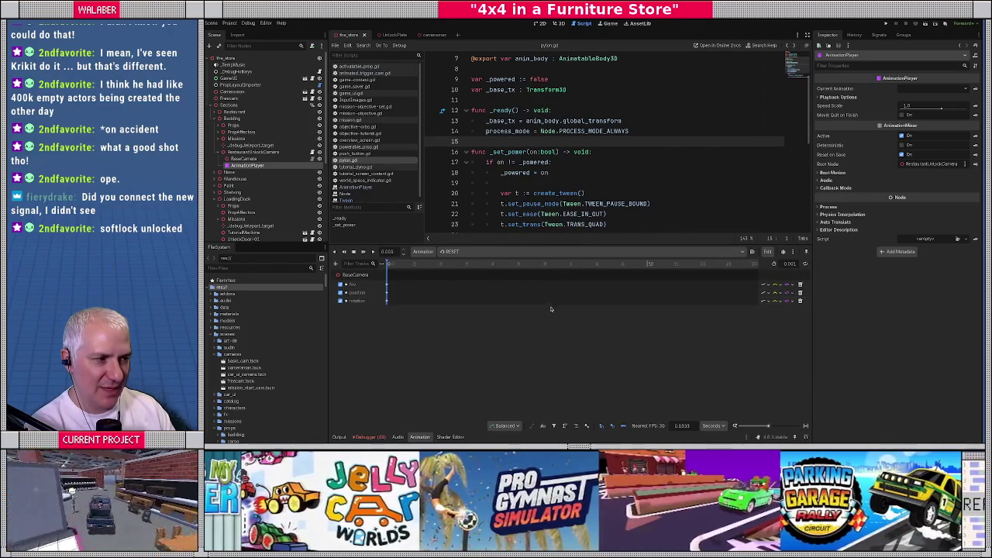
scroll(547, 309, down, 3)
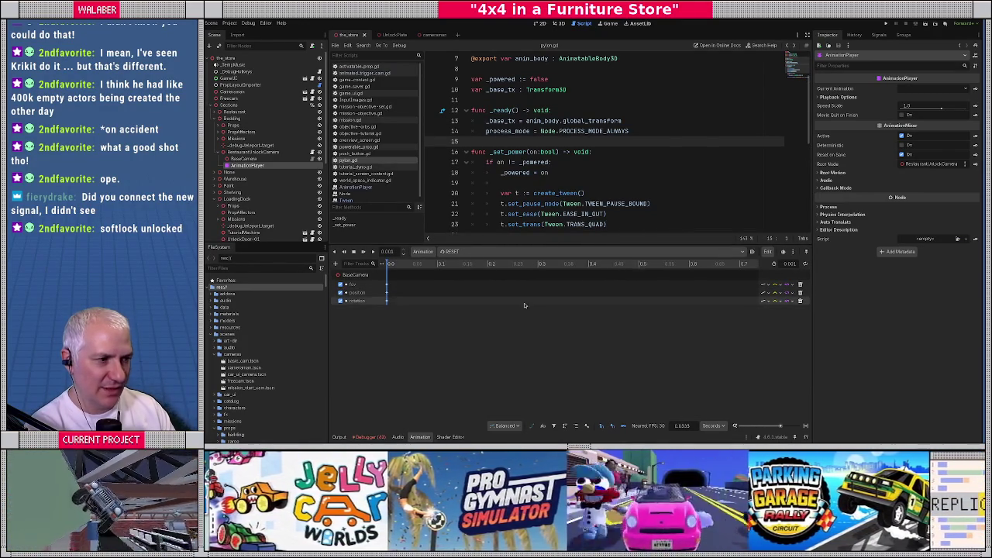
click(464, 253)
click(466, 273)
Step: Duplicate the starting fov, position and rotation keys at 3.0 seconds and save the scene
scroll(509, 302, up, 5)
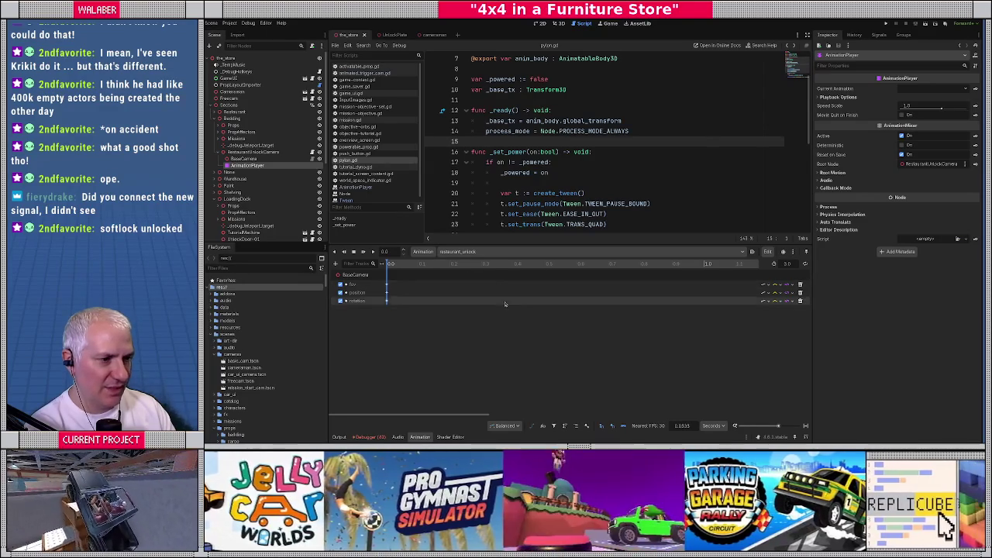
scroll(508, 302, down, 10)
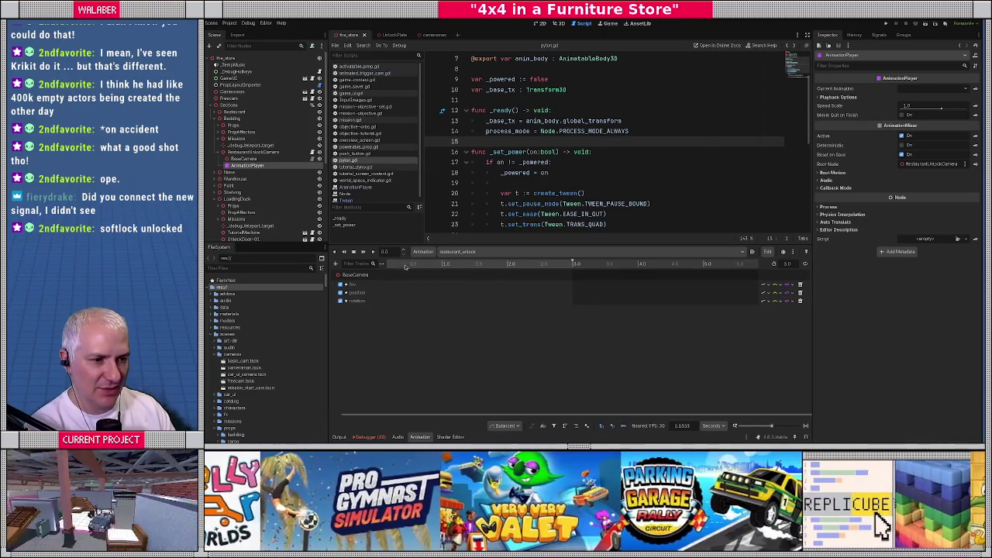
scroll(411, 270, down, 3)
mouse_move(390, 264)
mouse_down()
mouse_move(527, 266)
mouse_move(390, 266)
mouse_move(382, 308)
mouse_up()
drag(387, 264, 513, 264)
key(ctrl+d)
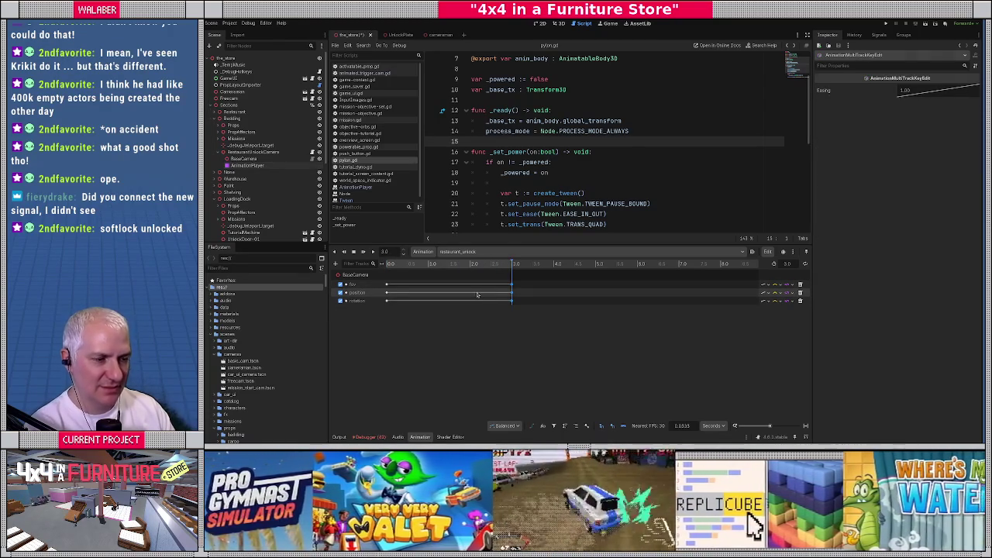
click(477, 294)
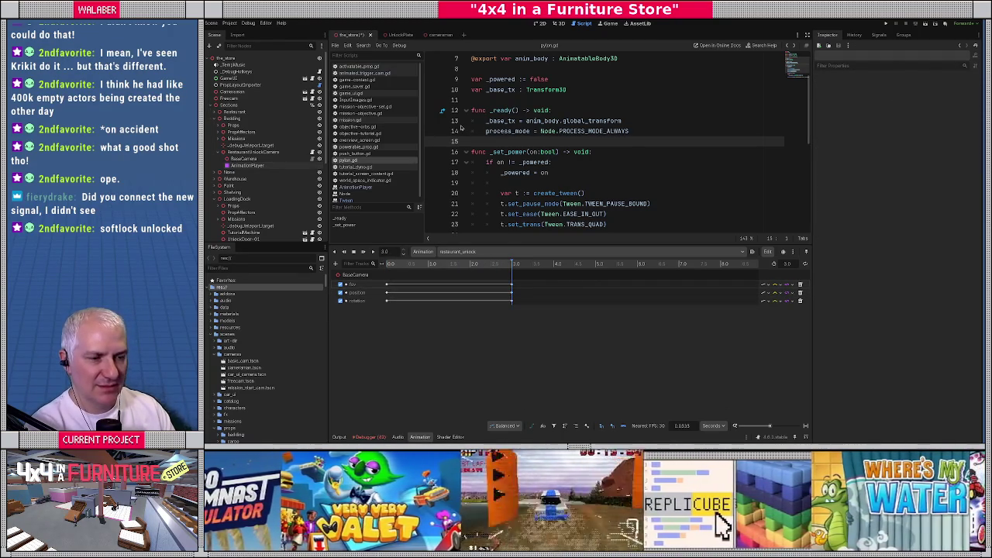
key(ctrl+s)
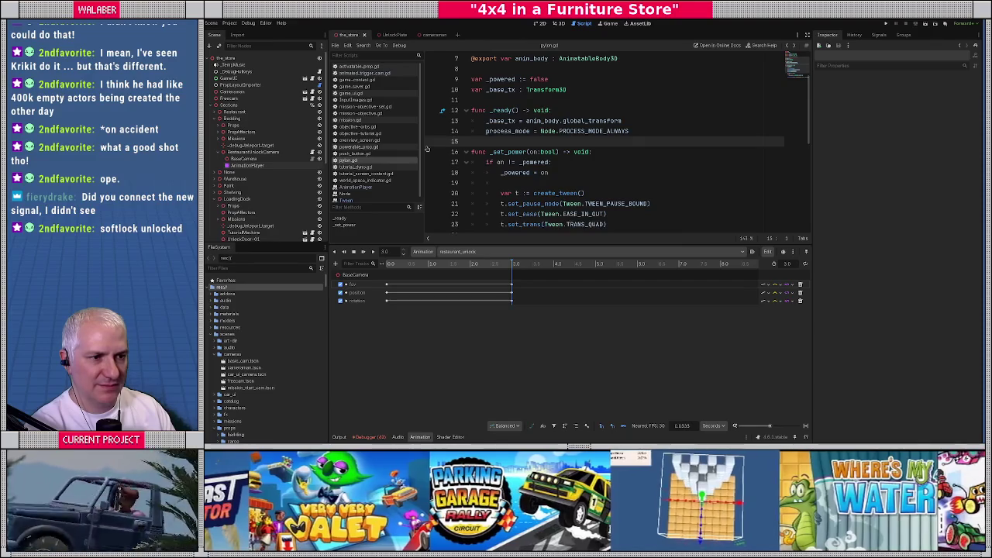
click(273, 153)
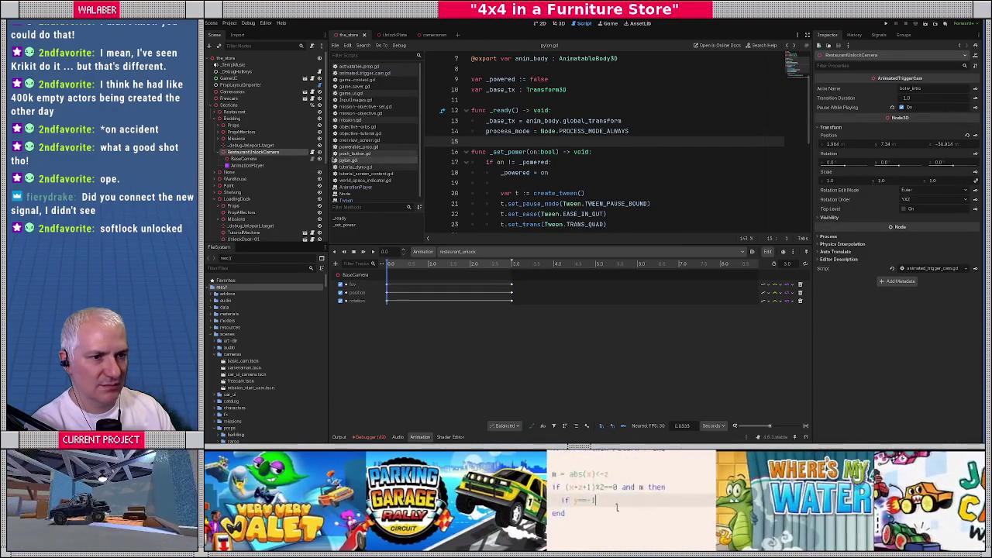
Step: Review go_camera in RestaurantUnlockCamera's animated_trigger_cam.gd, then run the project with F5
click(314, 153)
click(538, 131)
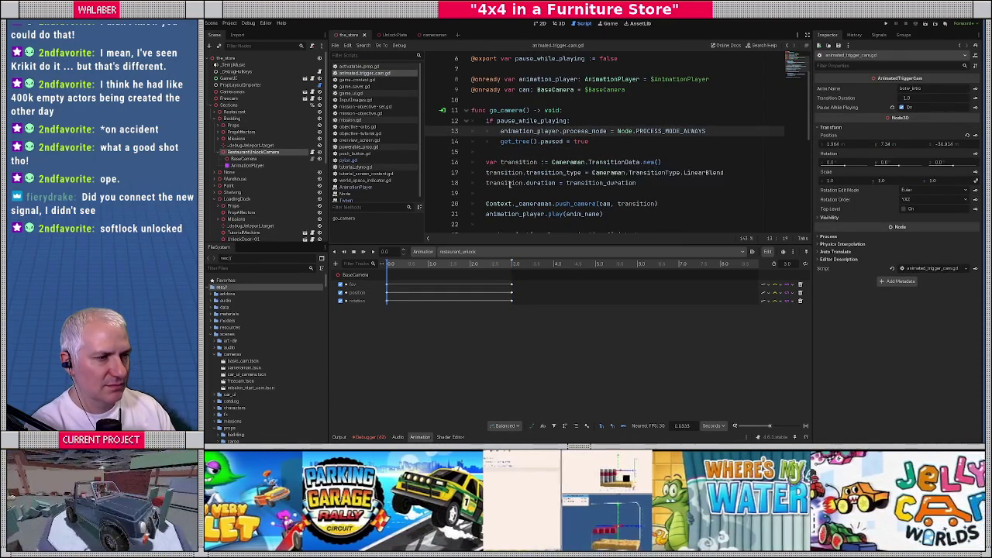
scroll(511, 184, down, 1)
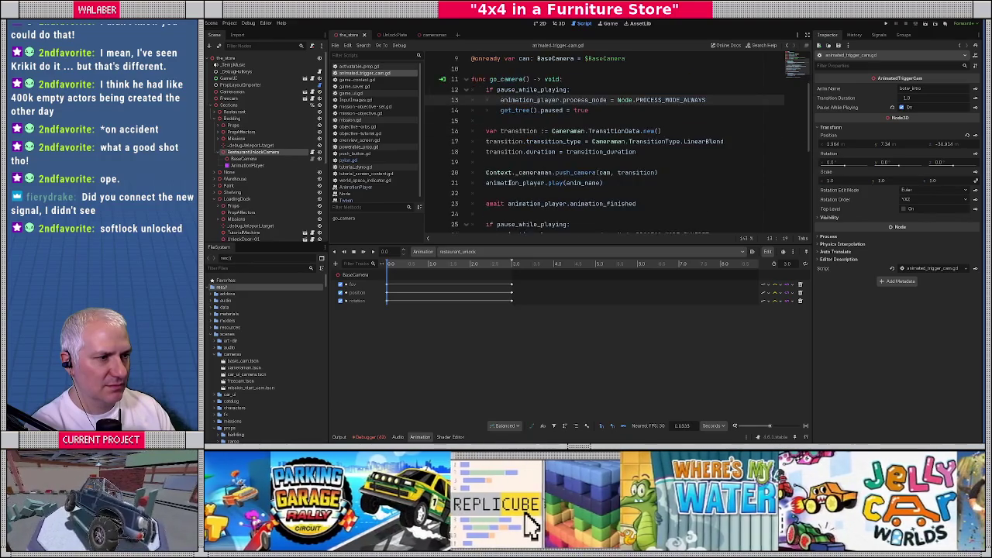
click(540, 162)
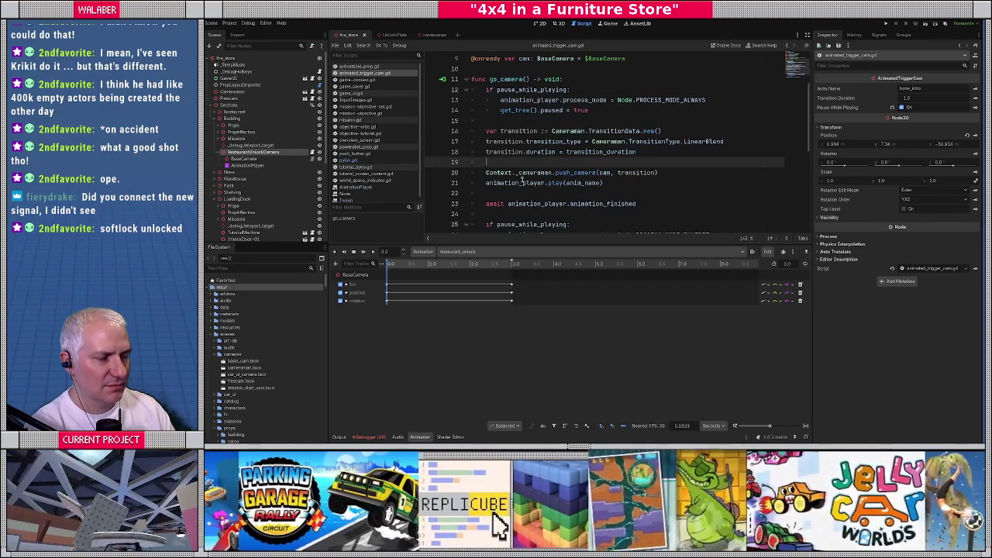
scroll(516, 186, down, 1)
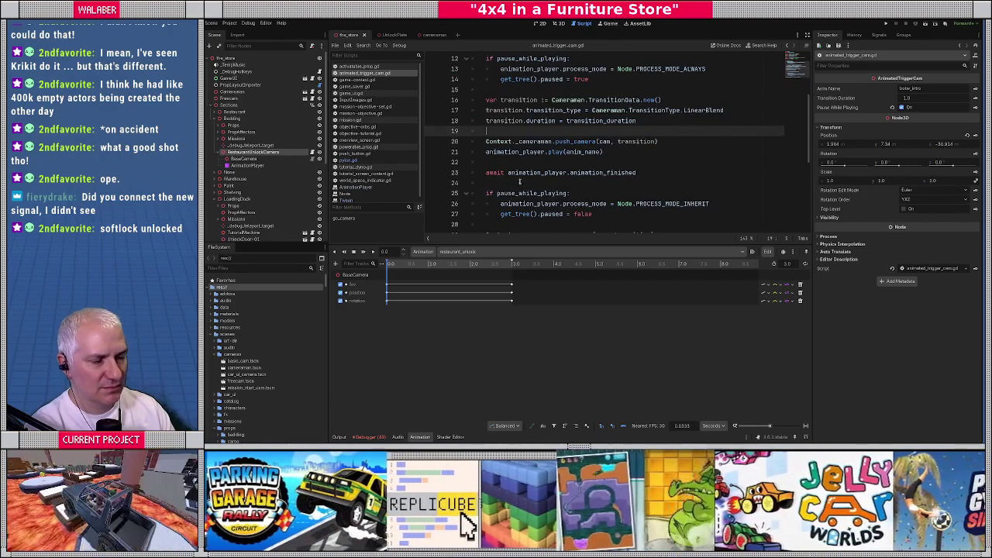
click(516, 184)
scroll(519, 186, down, 1)
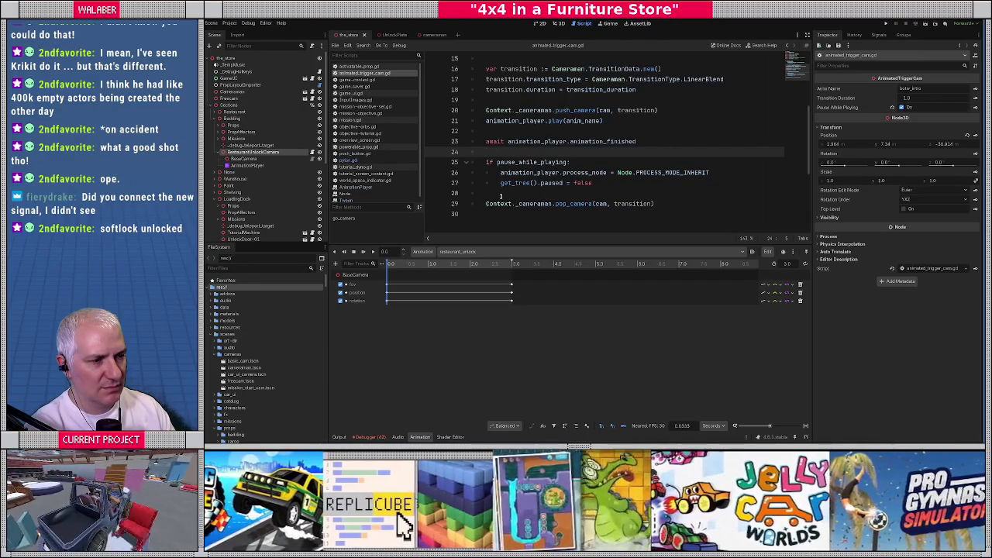
click(508, 132)
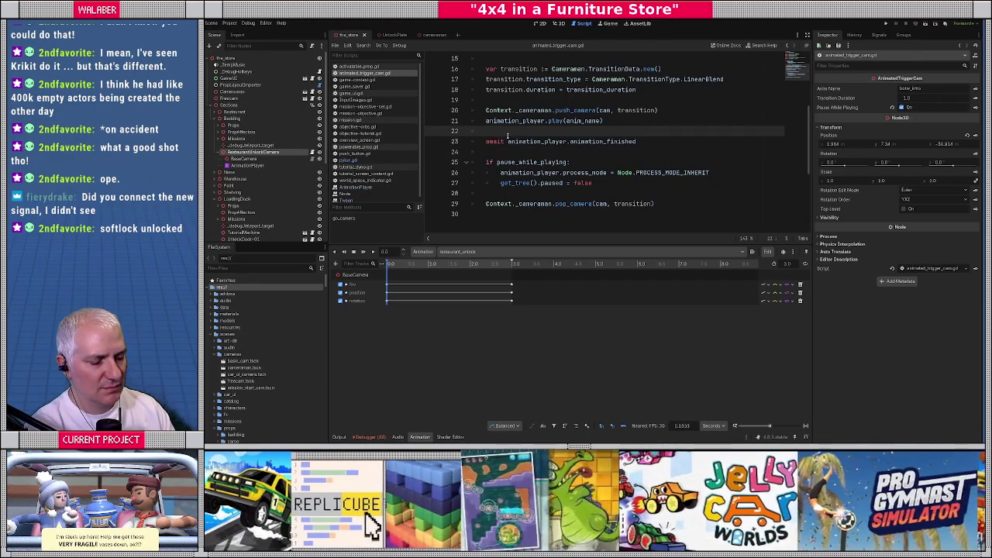
key(F5)
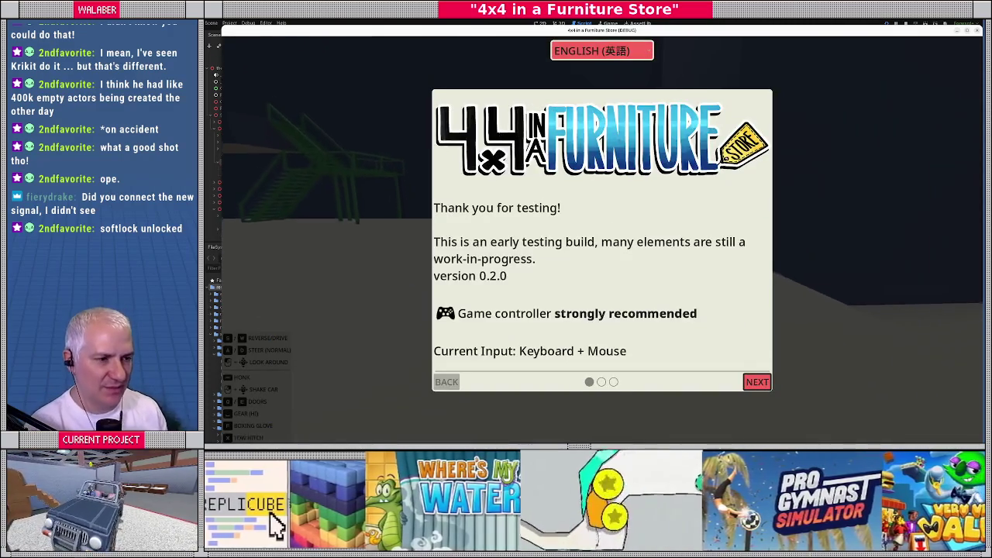
Step: Dismiss the testing notice, drive to the store's bollard area, then stop the game
key(Escape)
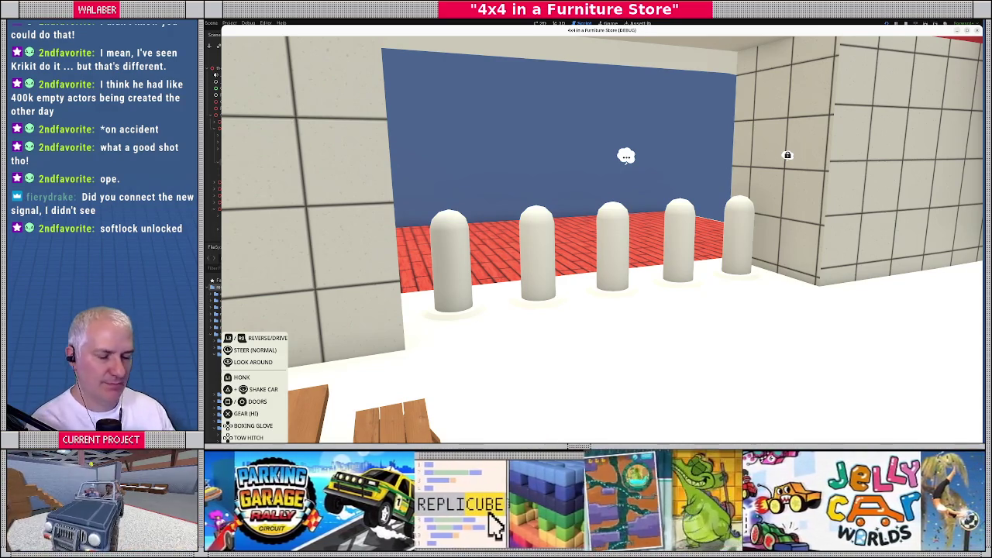
key(F8)
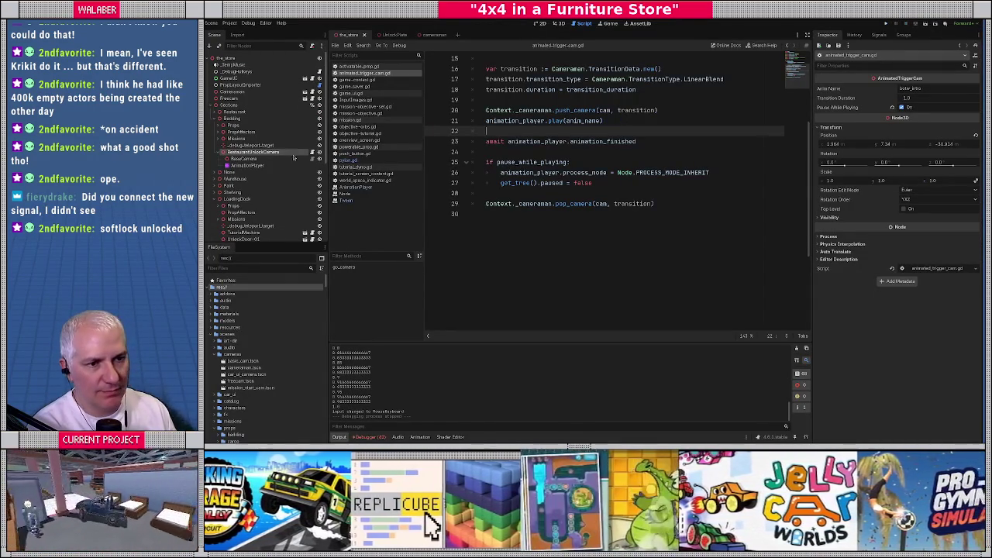
Step: Set the BaseCamera's Look Distance to 20.0
click(302, 159)
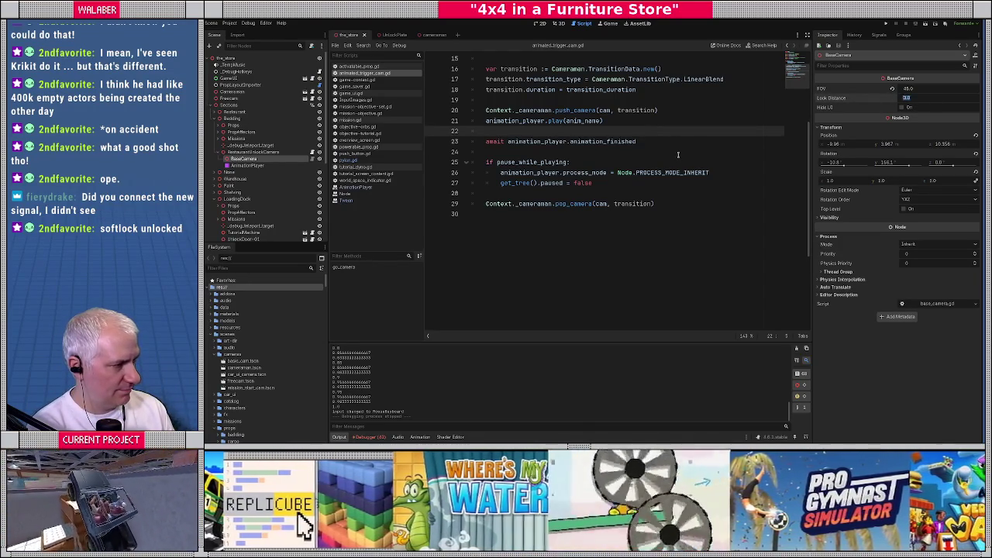
key(Return)
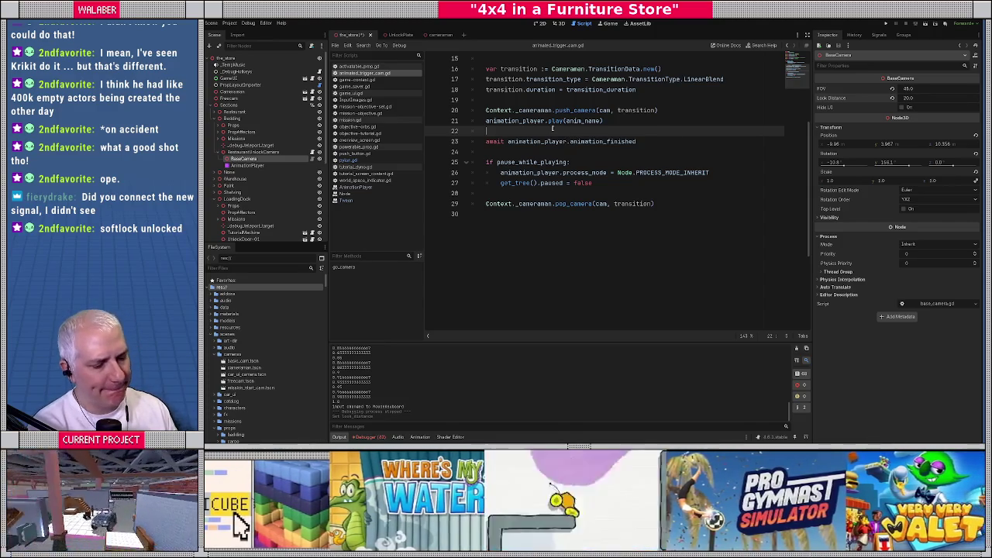
scroll(566, 157, up, 2)
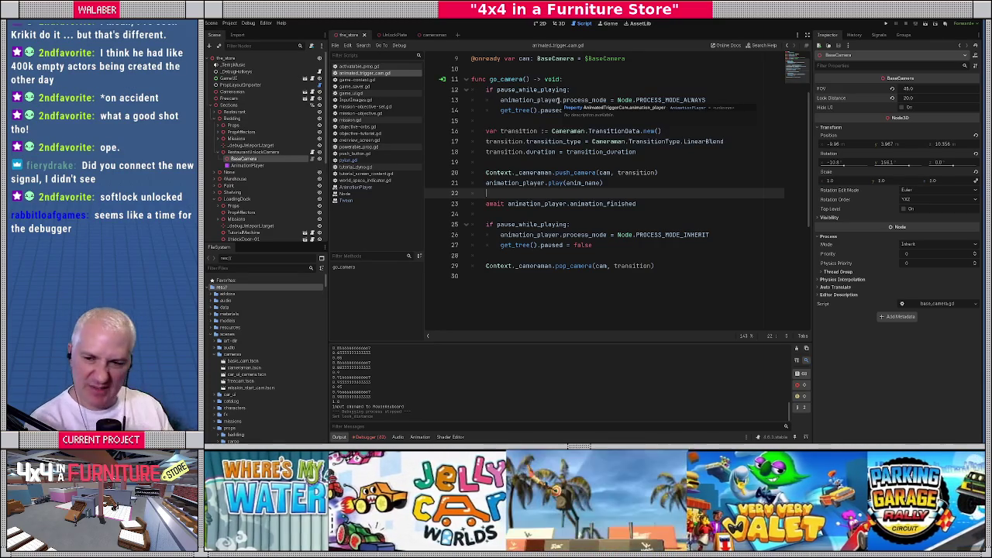
Step: Inspect the await animation_finished line and add a breakpoint on line 25
drag(486, 204, 683, 205)
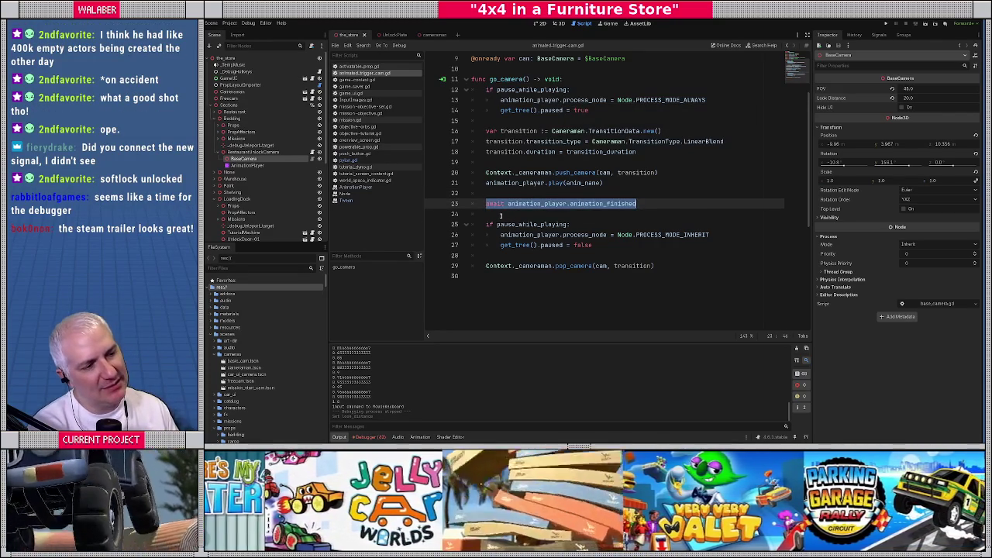
click(500, 216)
drag(481, 204, 636, 204)
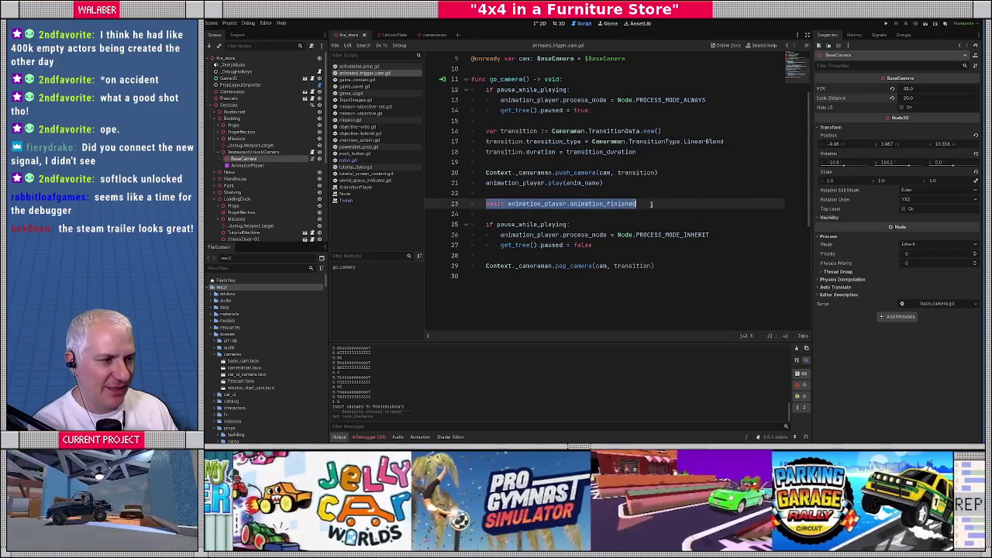
drag(487, 204, 636, 204)
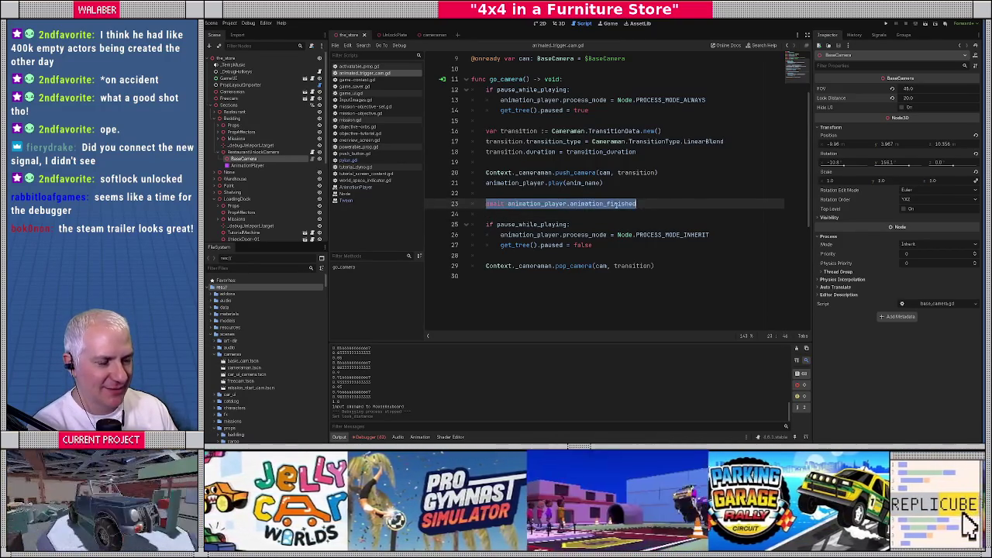
click(522, 214)
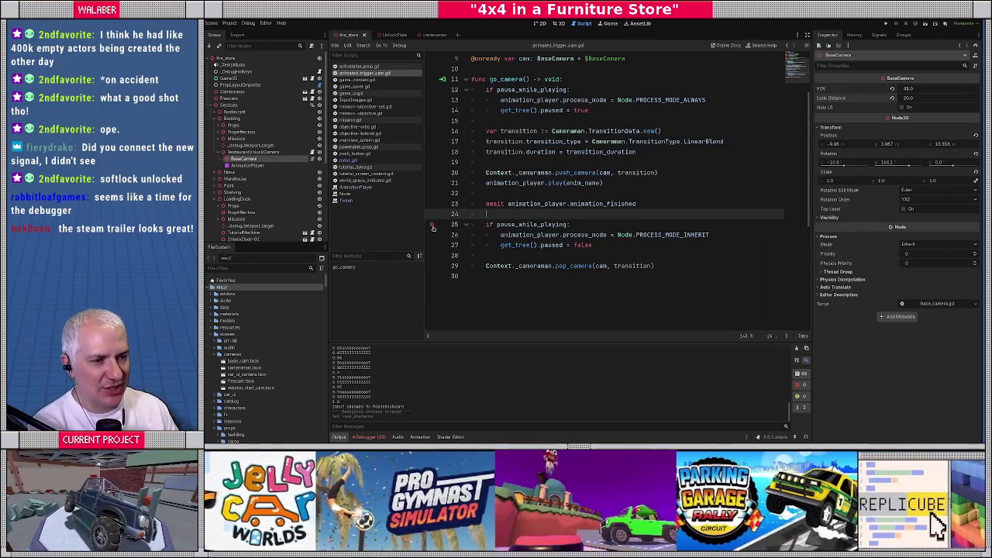
click(432, 225)
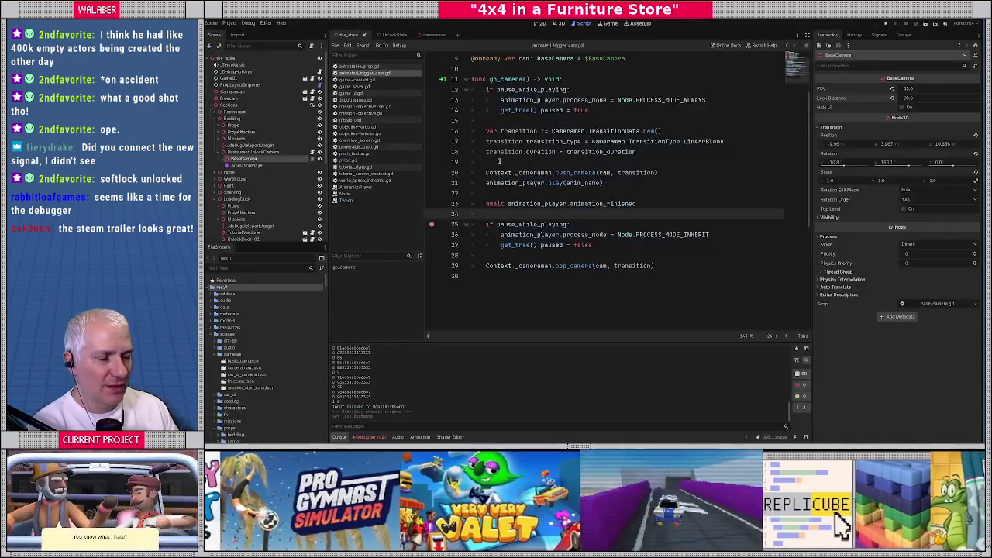
click(555, 151)
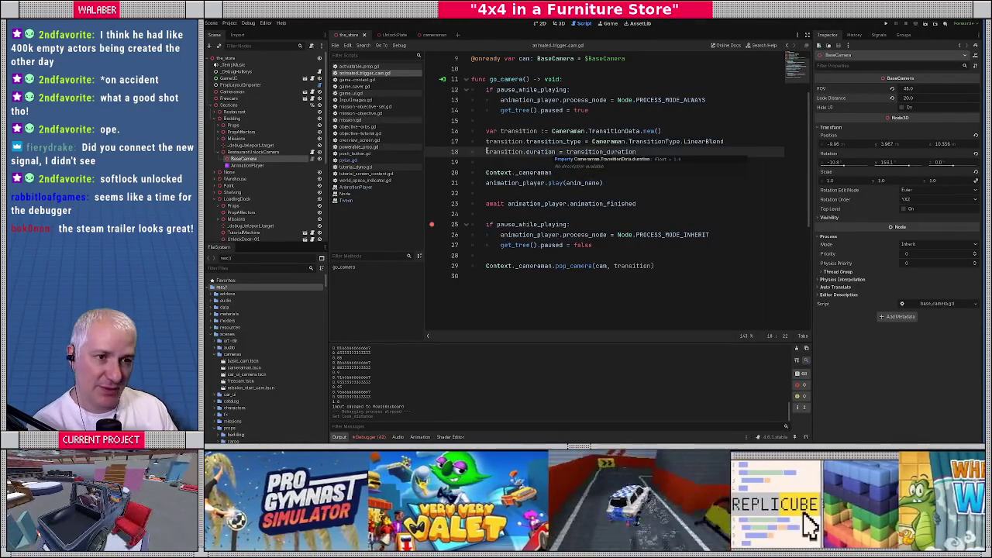
Step: Open game_saver.gd through the quick script search using 'saver'
key(ctrl+alt+o)
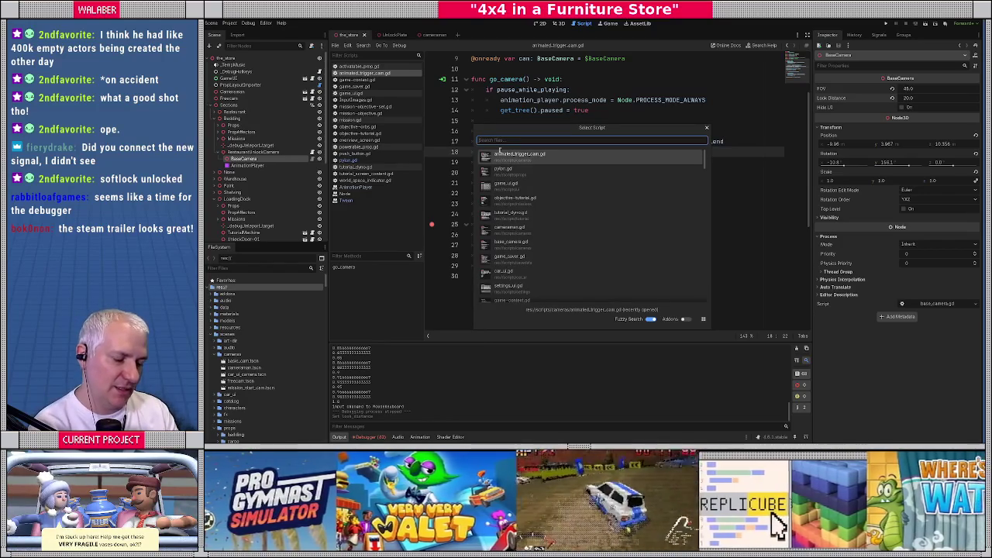
text(saver)
key(Return)
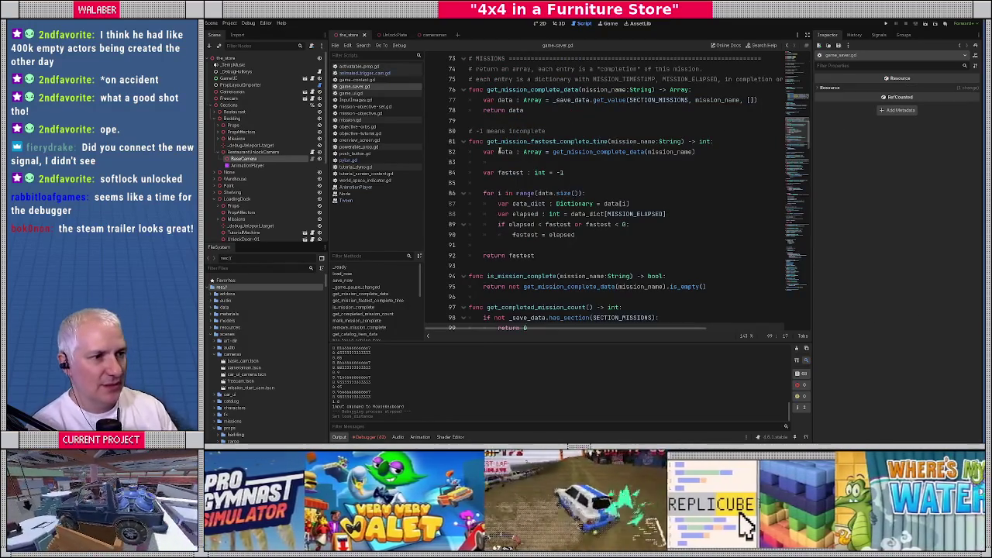
scroll(569, 169, up, 15)
scroll(568, 169, down, 6)
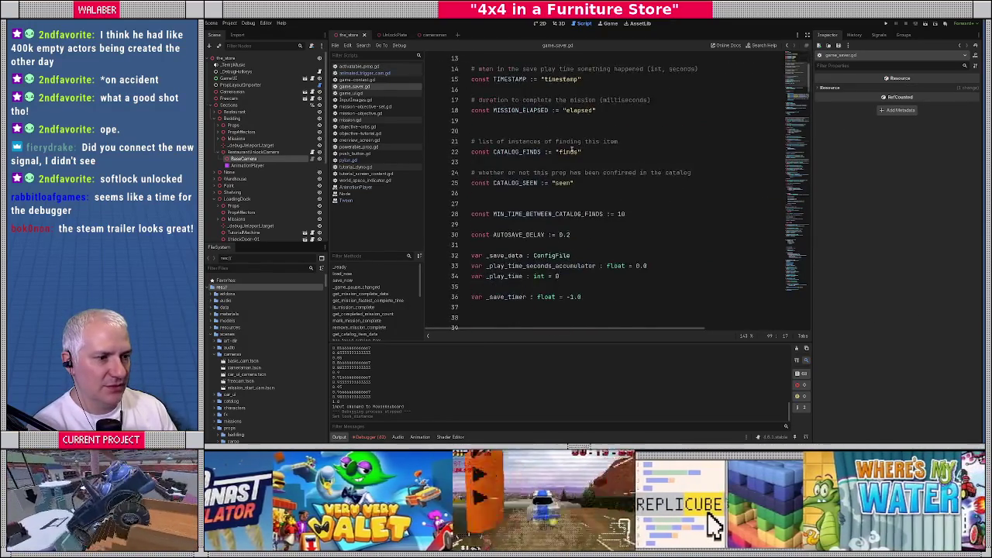
scroll(569, 169, down, 1)
Step: Add process_mode = Node.PROCESS_MODE_ALWAYS at the start of _ready(), then run the game
click(567, 183)
key(Return)
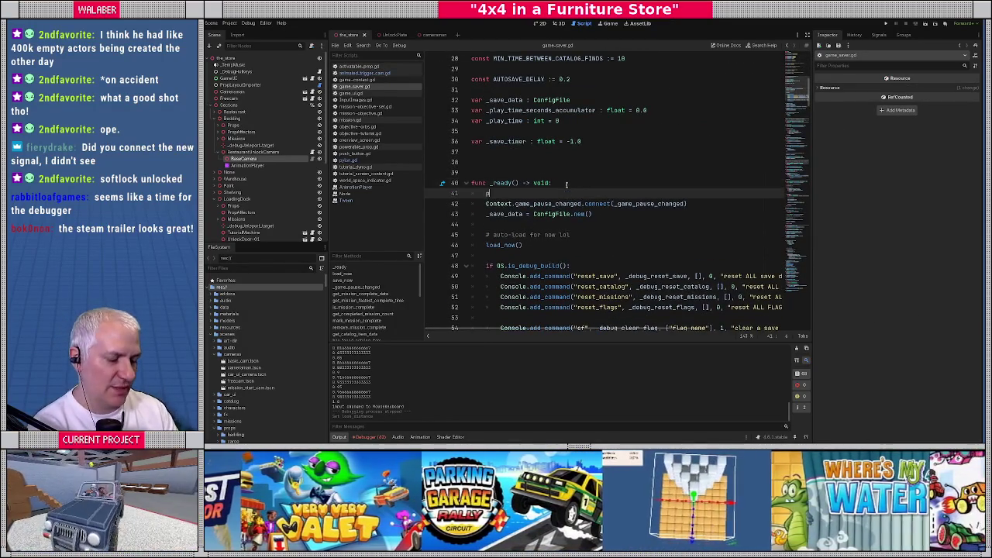
text(pro)
key(Return)
text(=)
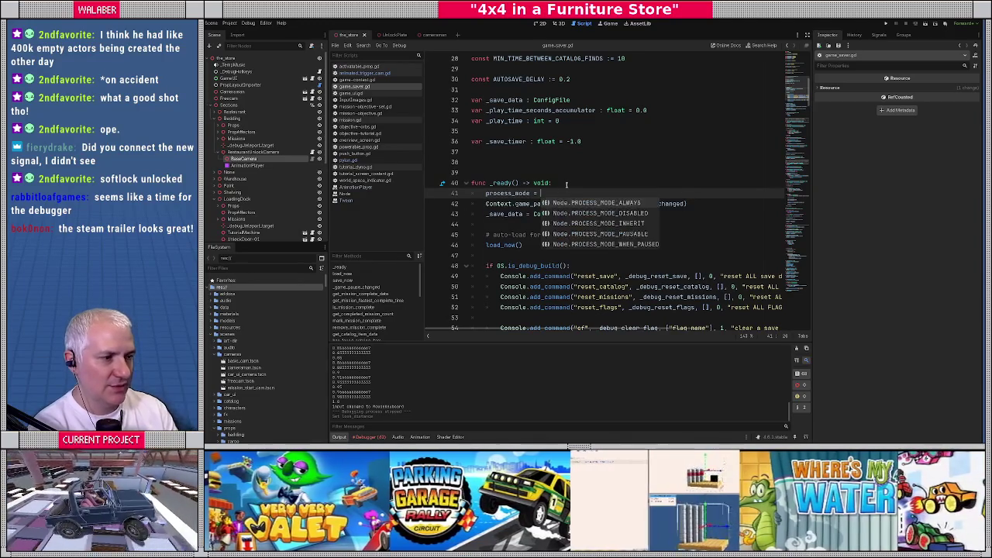
key(Return)
key(Return)
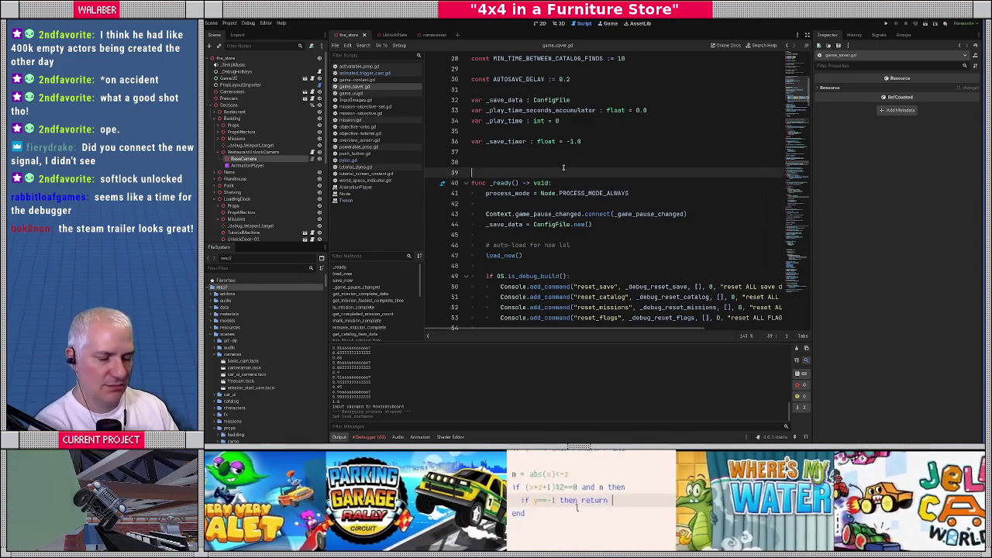
key(F5)
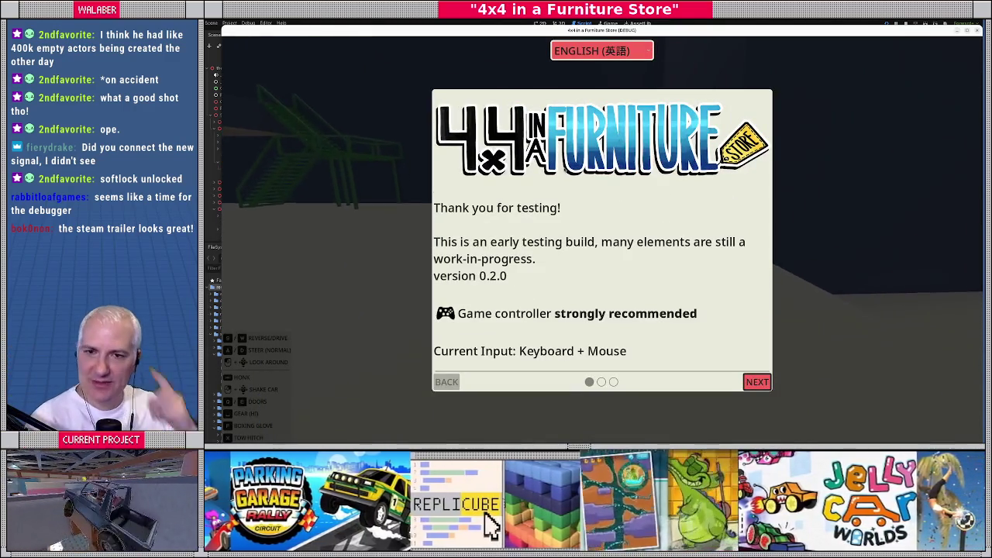
Step: Get past the welcome dialog, toggle the dev console, drive the truck through the store, then close the game
key(Return)
key(Return)
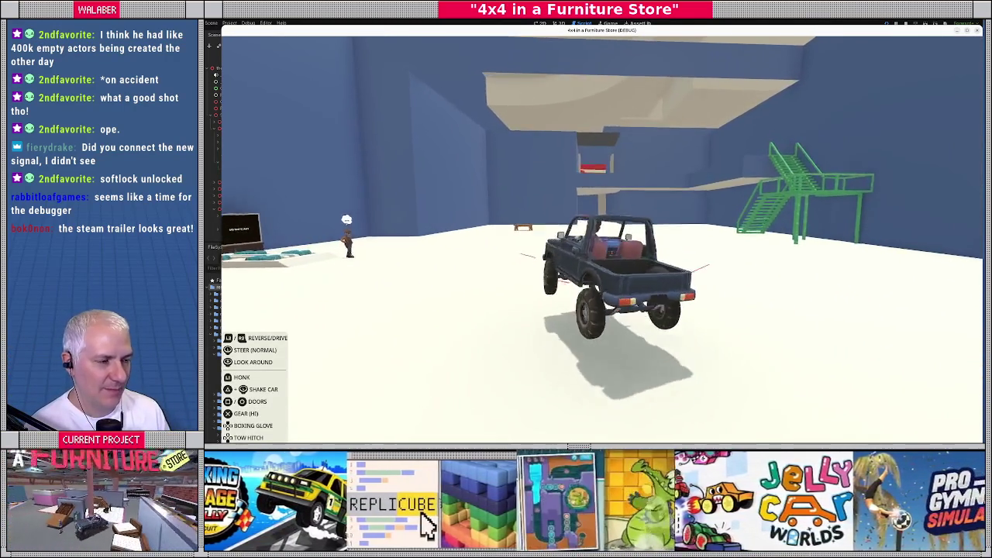
key(grave)
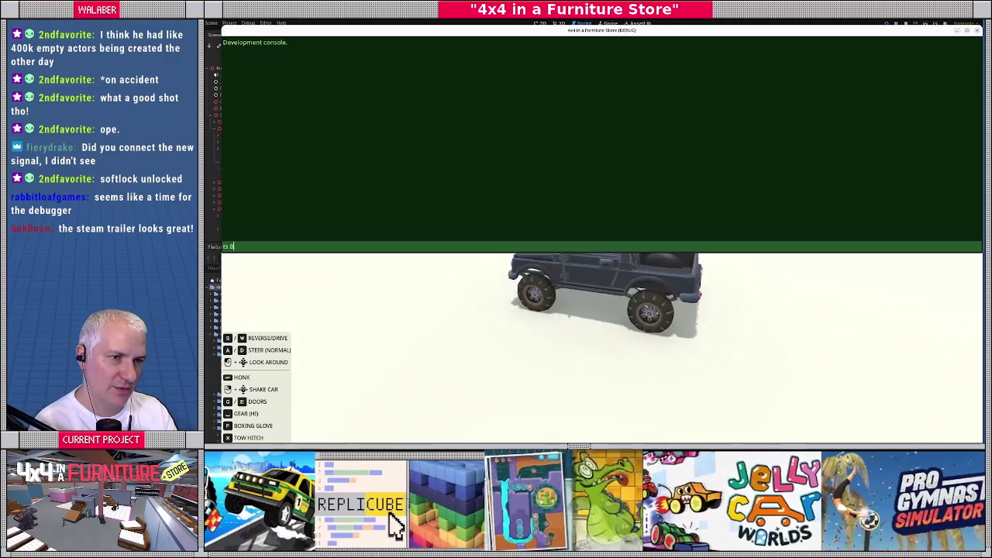
key(grave)
key(w)
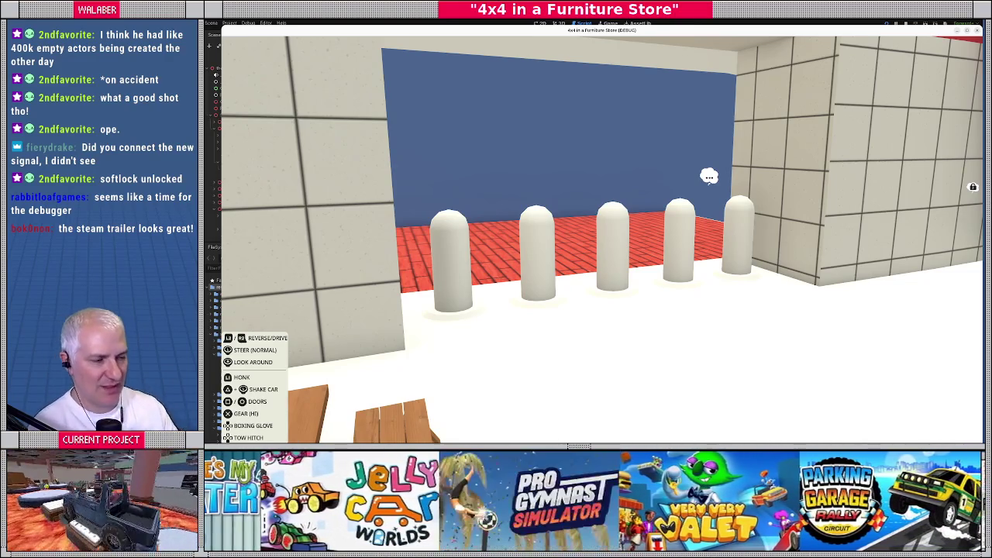
key(F8)
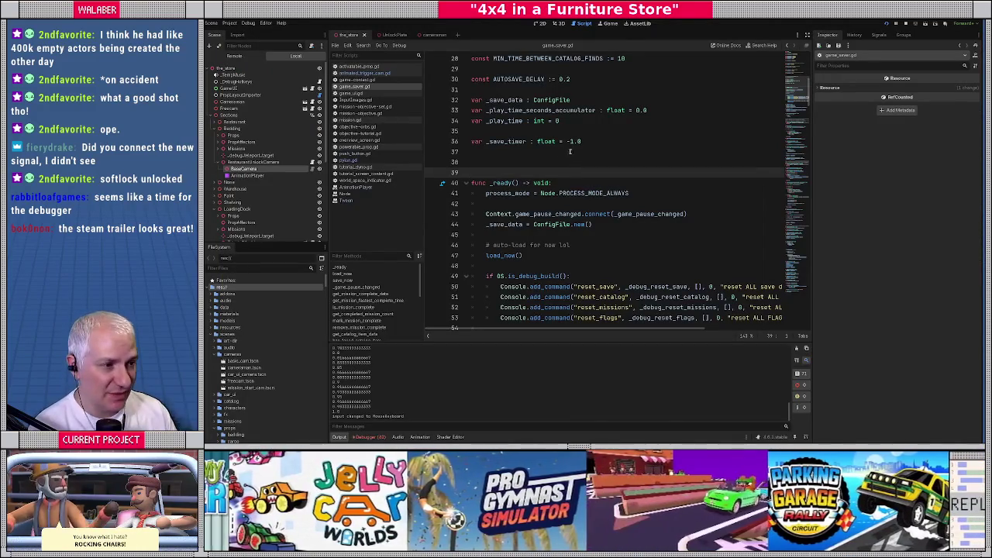
Step: Add a breakpoint on line 17's power check in pylon.gd and return to the running game
click(543, 162)
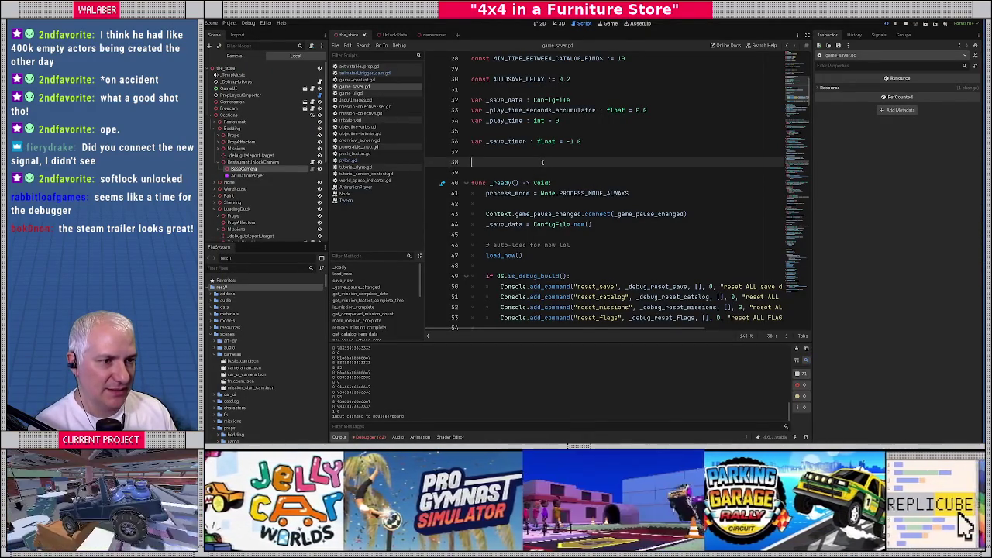
click(341, 160)
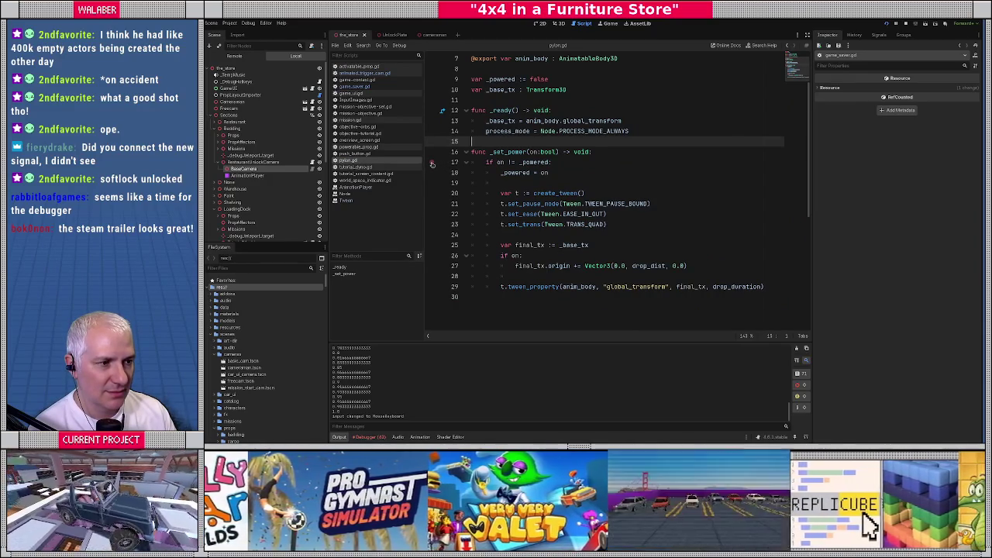
click(432, 163)
key(alt+Tab)
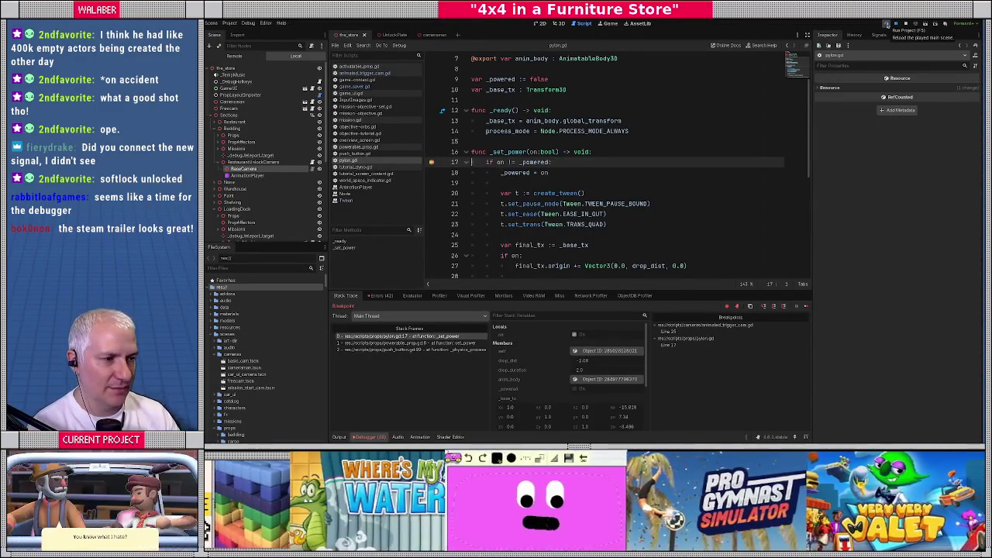
Step: Step past the pylon.gd breakpoint, remove the line 17 breakpoint and resume the game
key(F10)
key(F10)
key(F10)
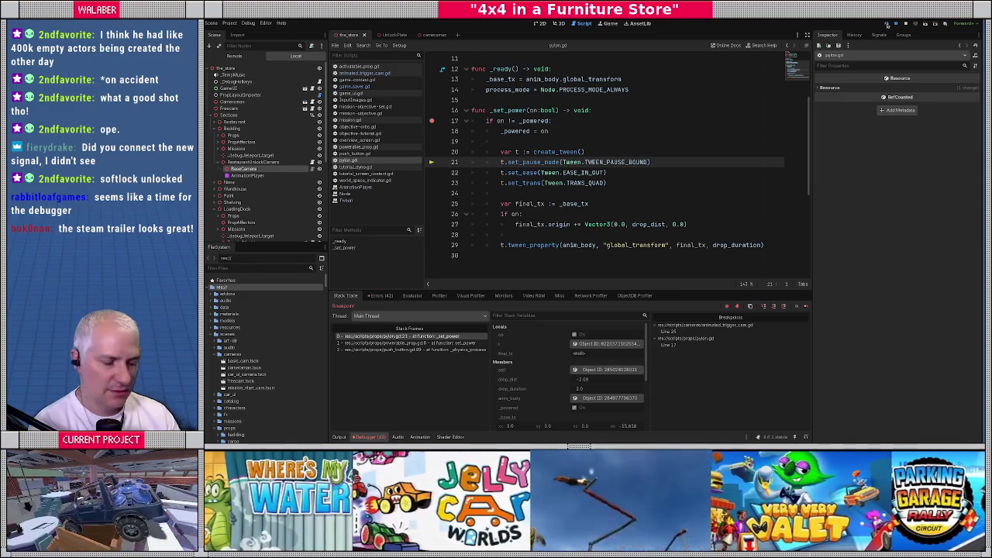
click(888, 24)
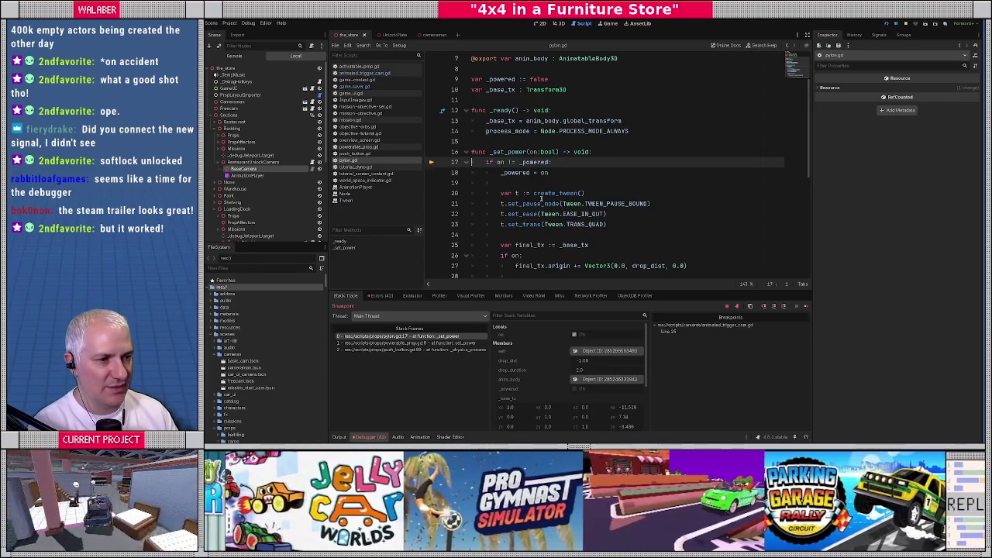
click(432, 163)
key(F12)
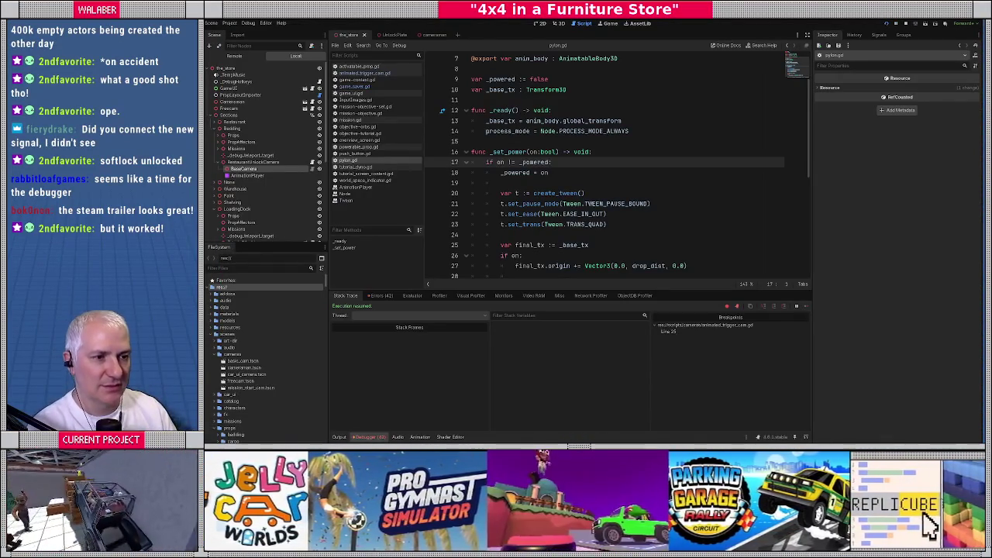
Step: Toggle a line 23 breakpoint on and off in animated_trigger_cam.gd, stop the game, and return to the Google results
click(361, 74)
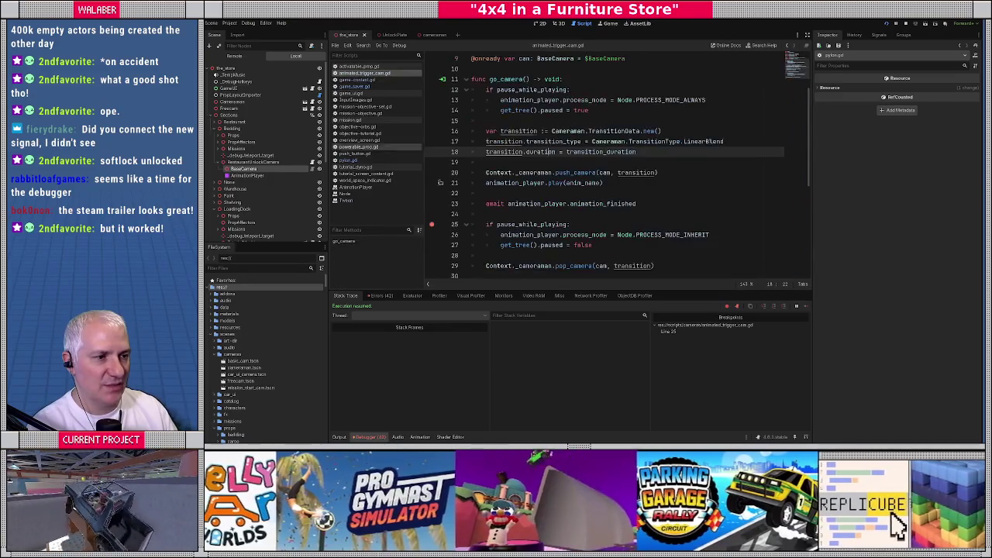
click(432, 204)
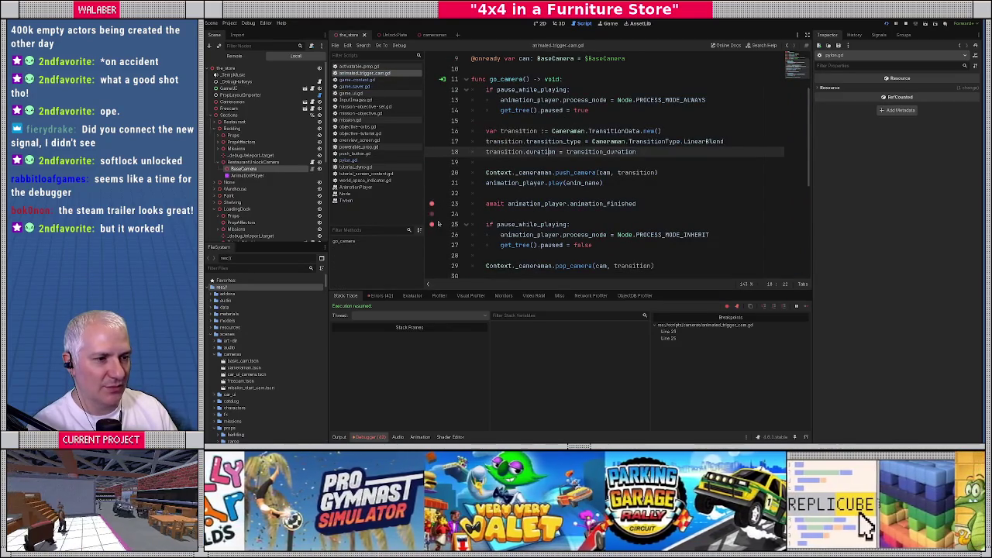
click(432, 204)
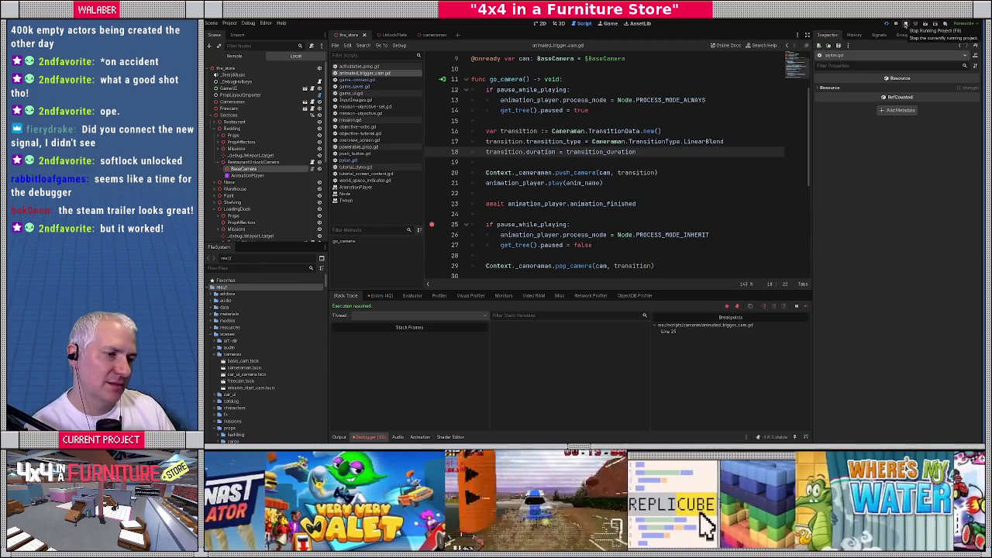
click(906, 24)
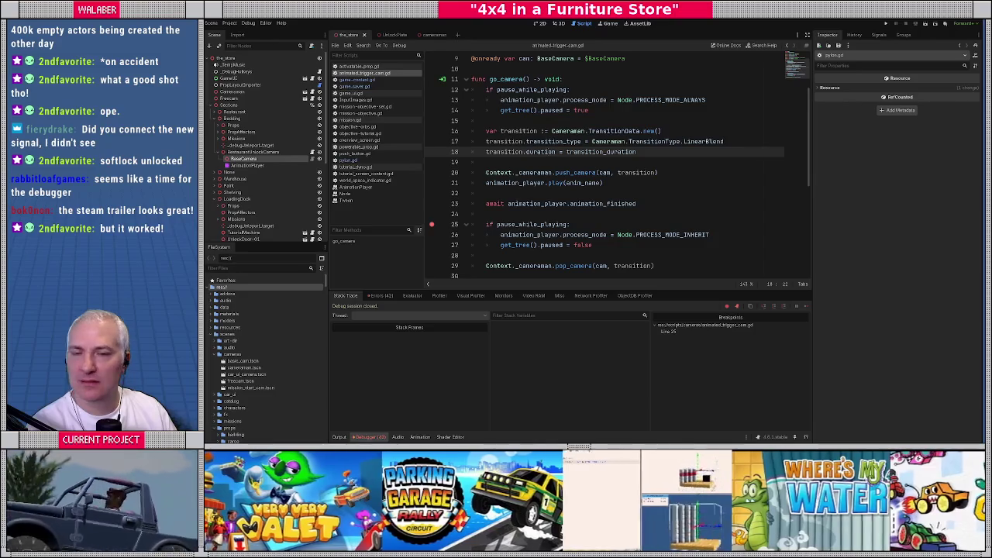
key(alt+Tab)
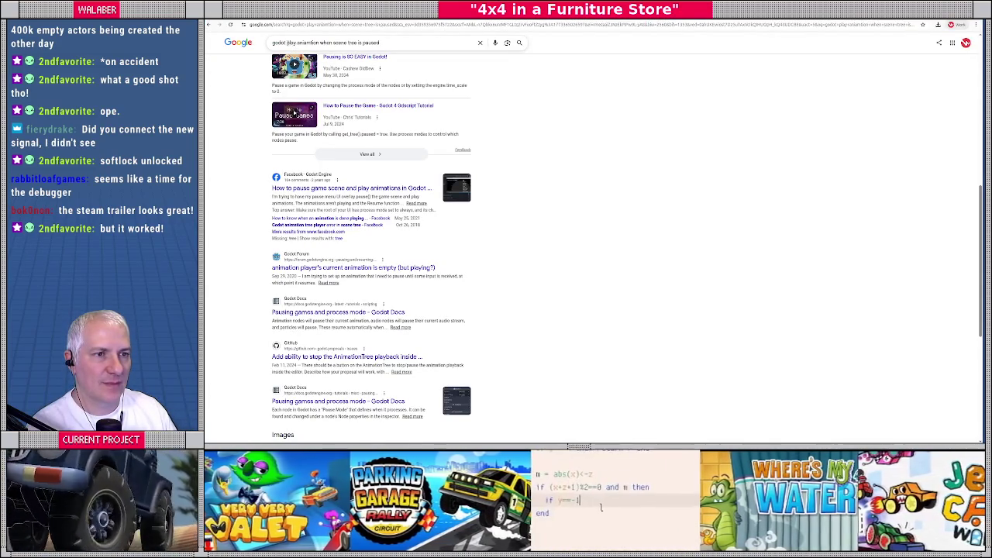
Step: Search Google for 'godot await animationplayer finished while paused'
triple_click(295, 43)
text(godot w)
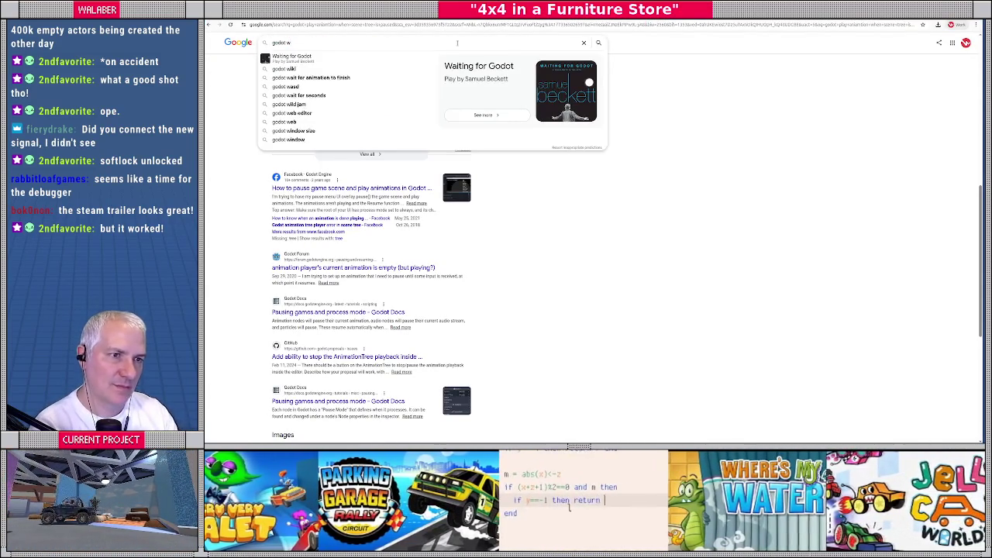
key(BackSpace)
text(await animationplayer finished )
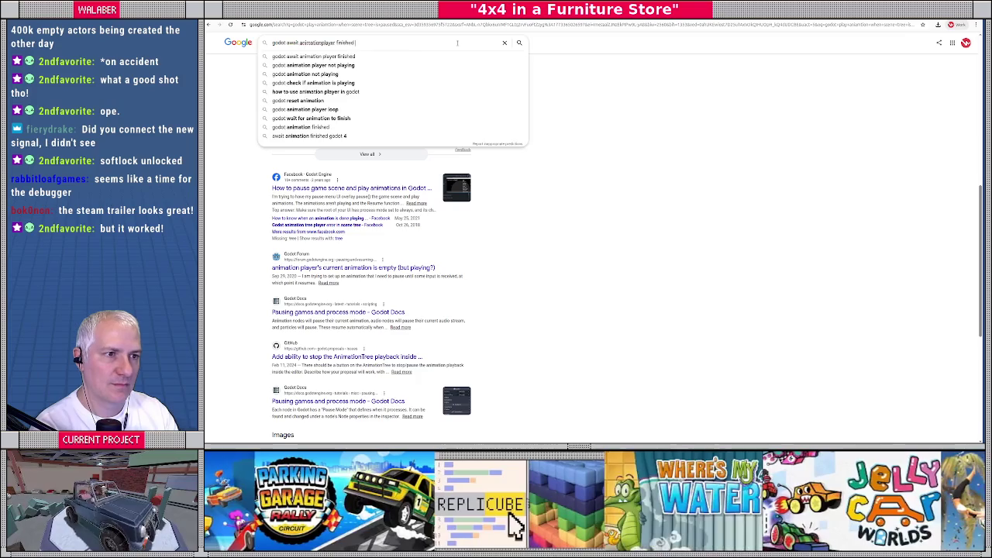
text(while paused)
key(Return)
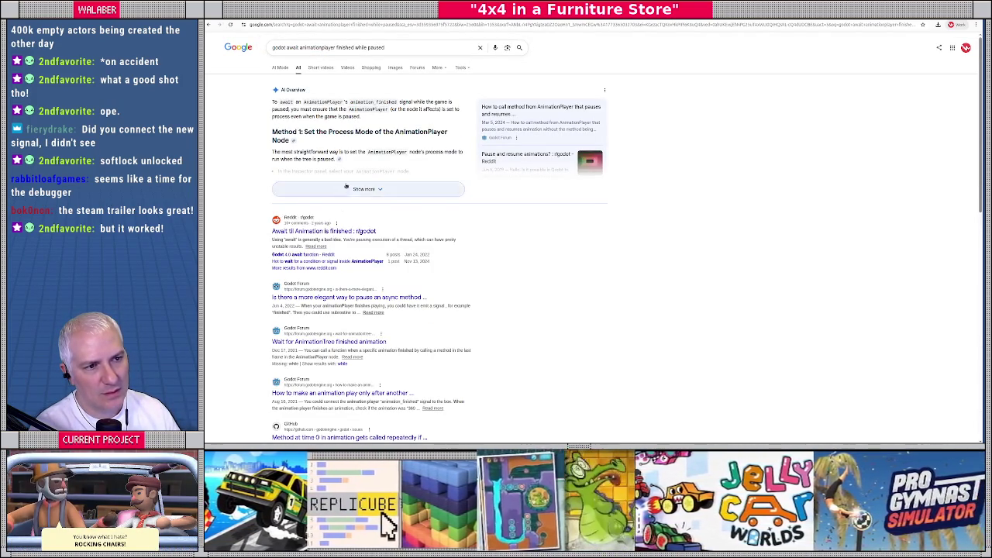
Step: Expand the AI Overview, select its play and await animation_finished example lines, and scroll through the results
click(358, 189)
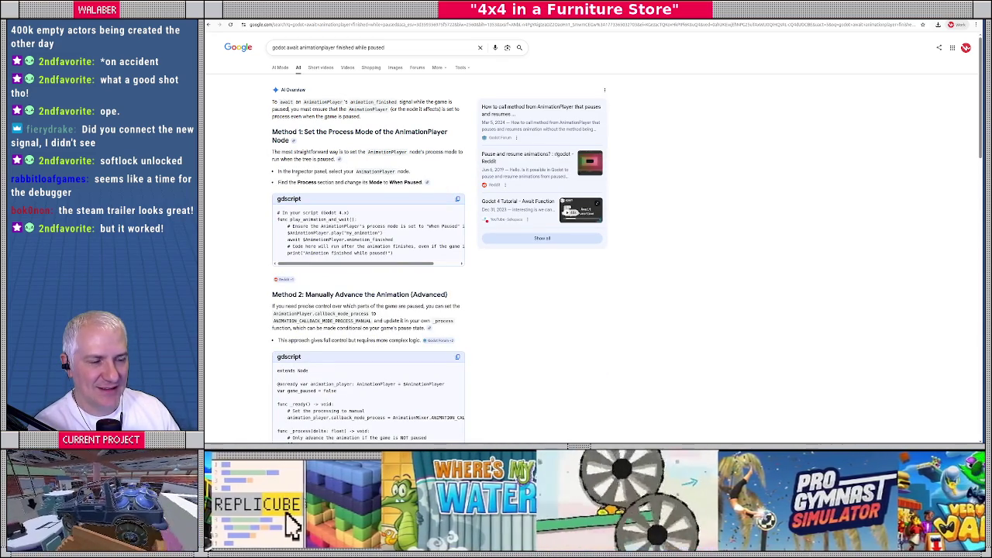
scroll(298, 176, down, 1)
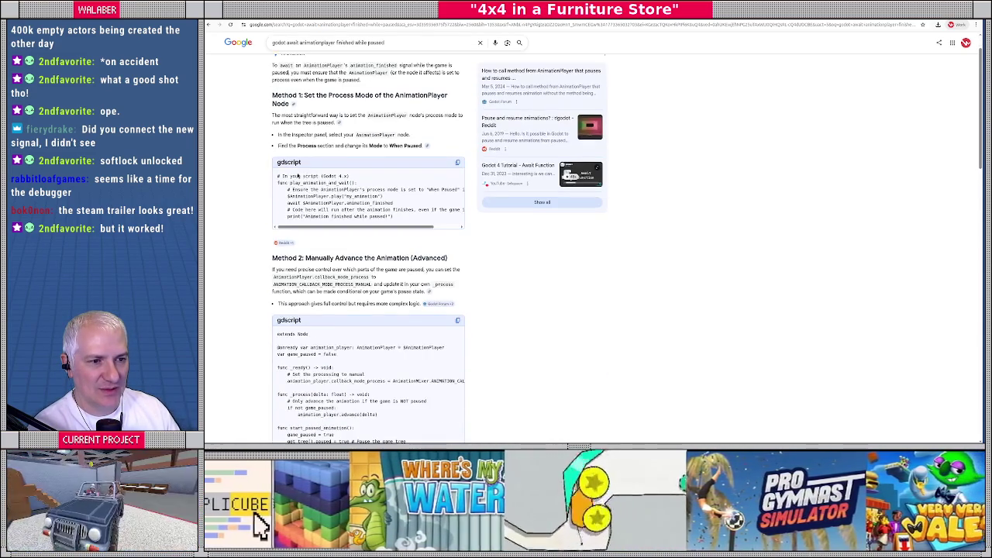
drag(294, 196, 425, 199)
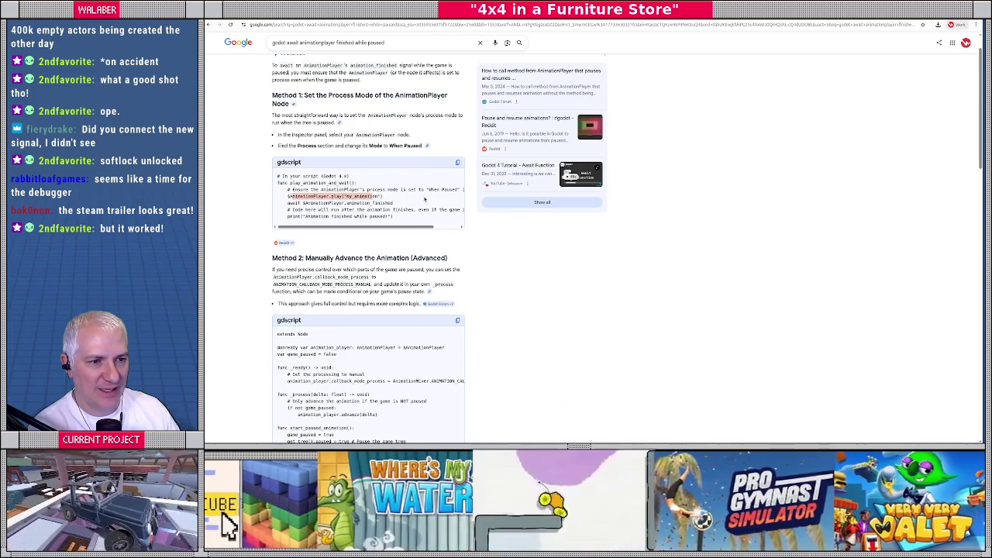
drag(288, 203, 380, 203)
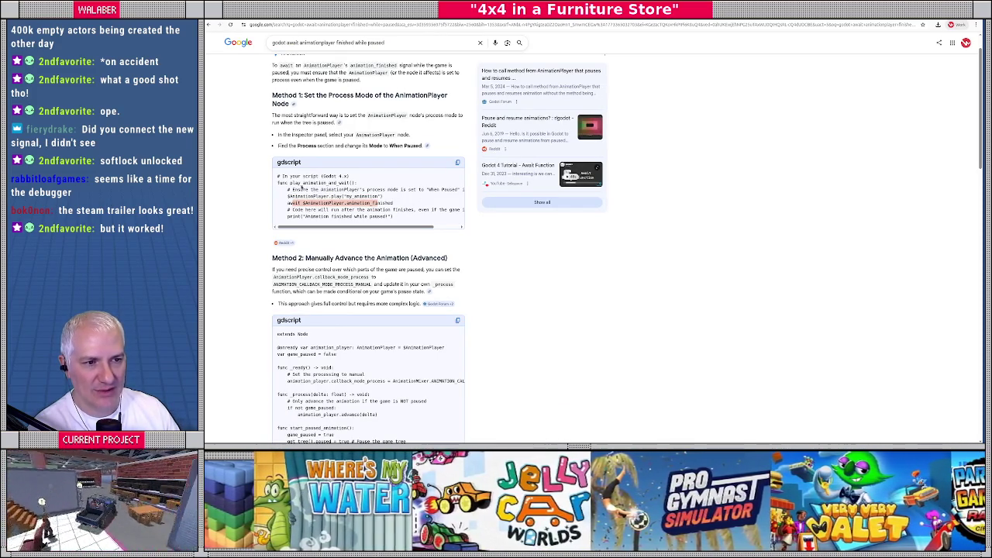
drag(289, 196, 397, 211)
scroll(368, 232, down, 2)
scroll(334, 235, down, 8)
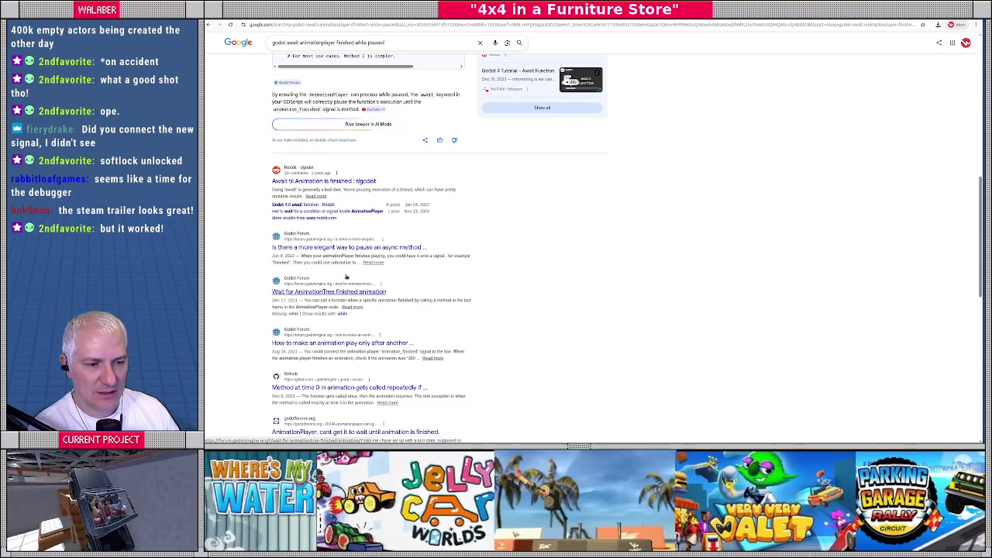
scroll(345, 345, down, 2)
scroll(349, 347, down, 1)
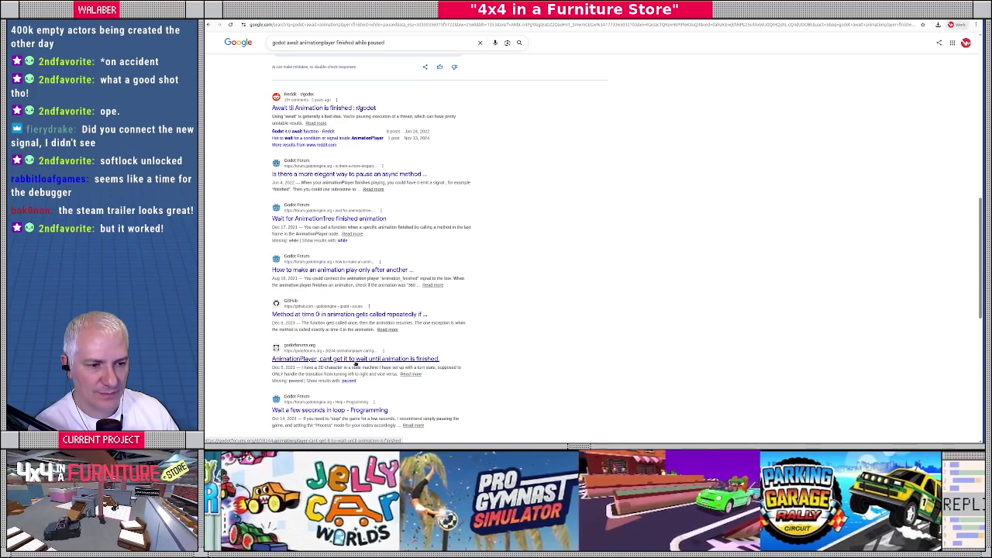
Step: Read through the forum thread about waiting for animations, then go back to the search results
click(355, 360)
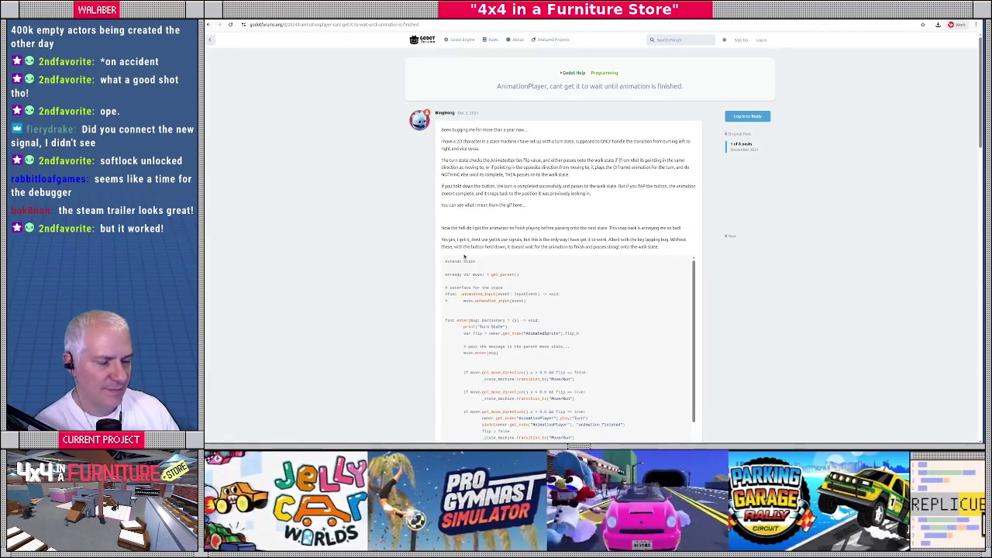
scroll(461, 256, down, 5)
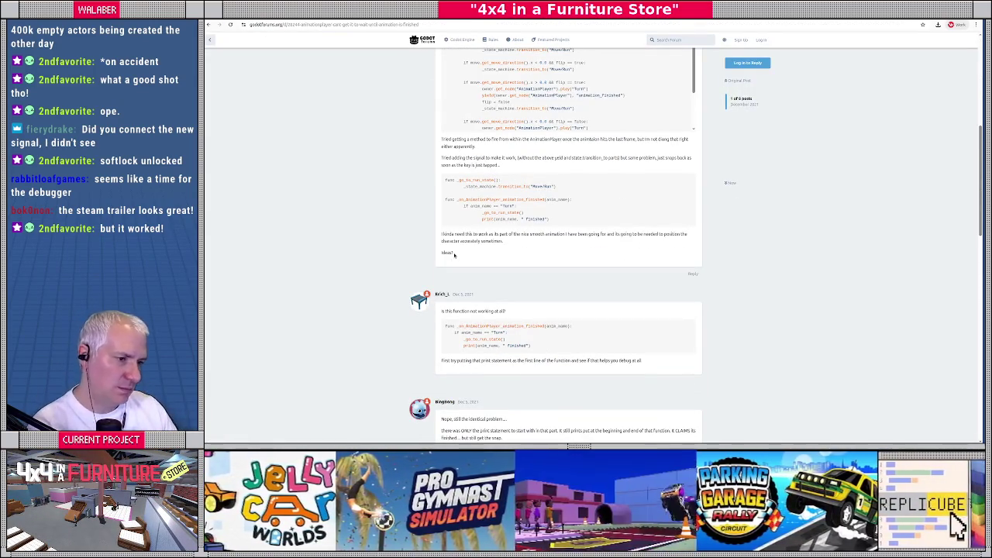
scroll(382, 237, down, 3)
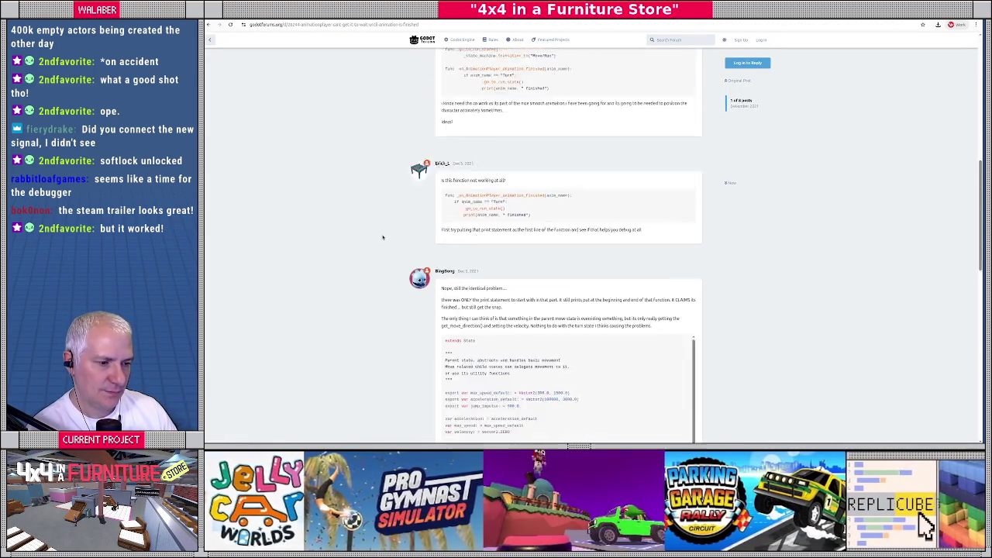
scroll(383, 238, down, 3)
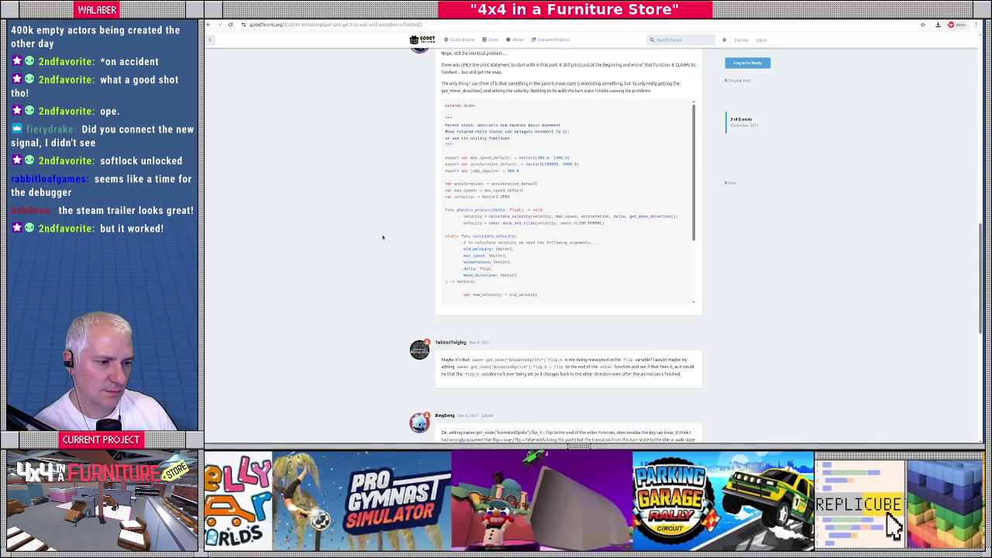
scroll(382, 237, down, 3)
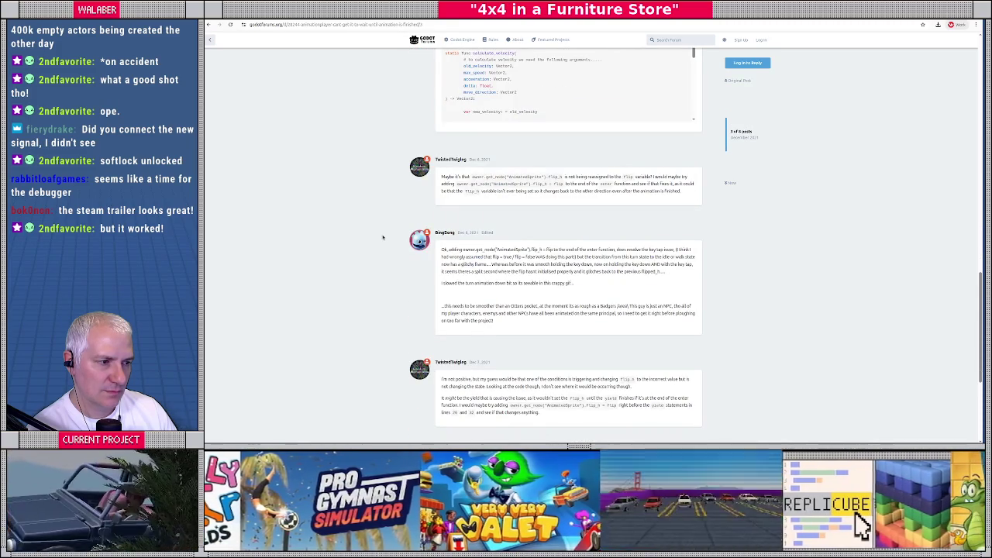
scroll(382, 237, down, 3)
key(alt+Left)
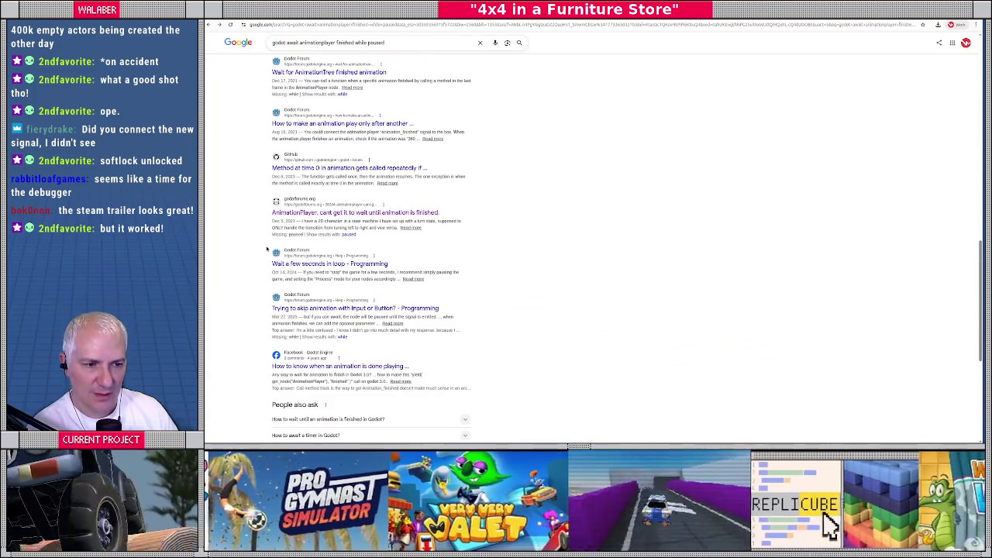
Step: Bring up page 2 of the Google results for the await-while-paused search
scroll(243, 266, down, 3)
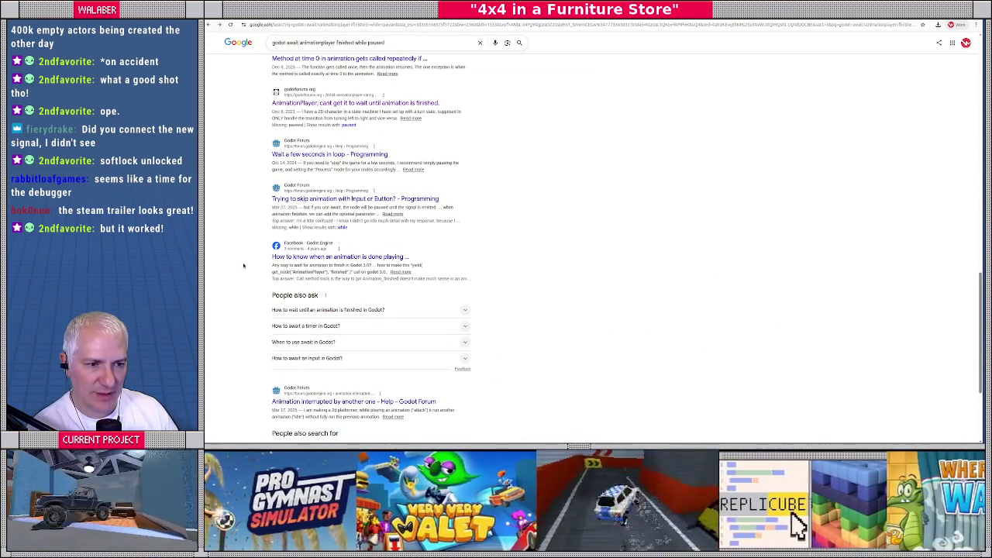
scroll(243, 265, down, 3)
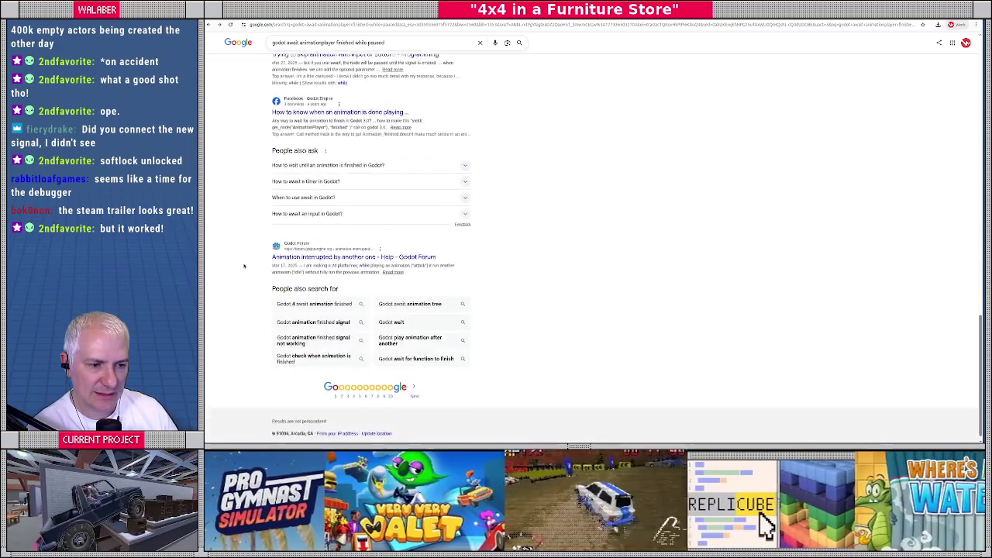
click(414, 393)
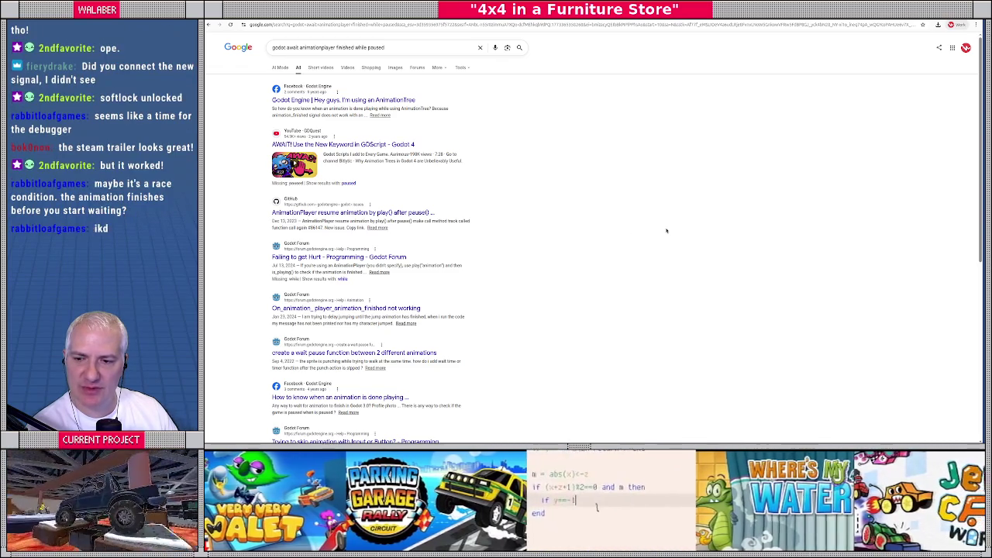
key(alt+Tab)
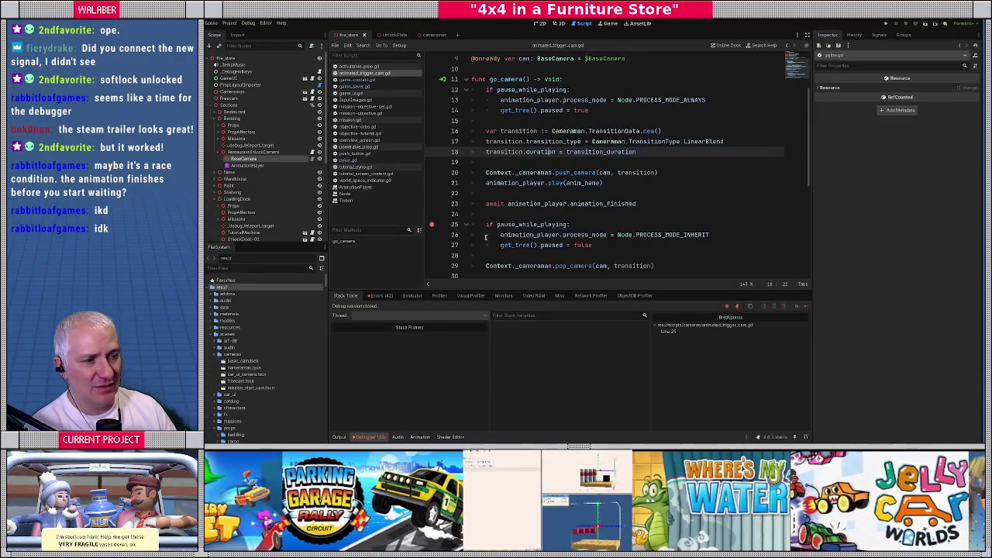
Step: Select the animation_player.play line in the camera trigger script
scroll(488, 229, down, 1)
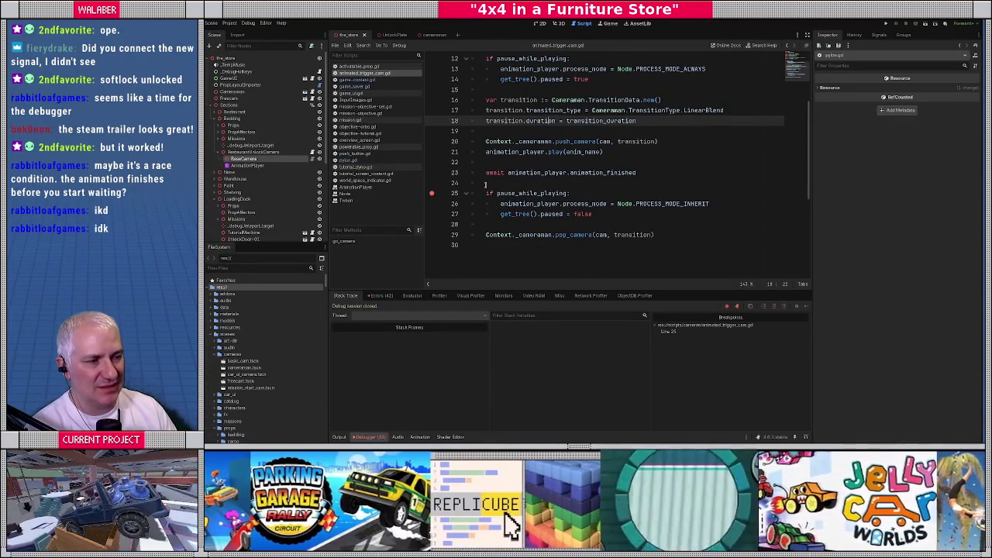
drag(487, 152, 640, 152)
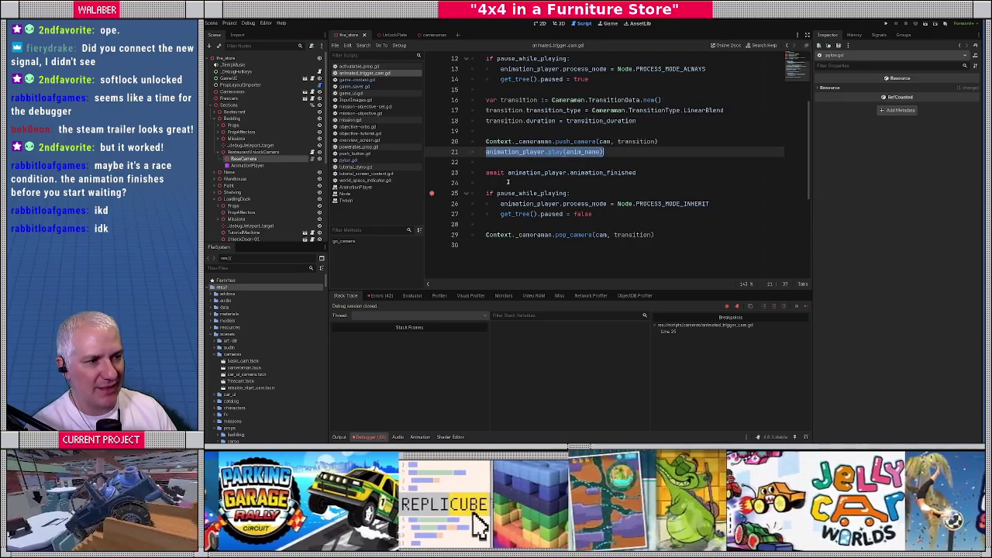
click(528, 174)
click(583, 165)
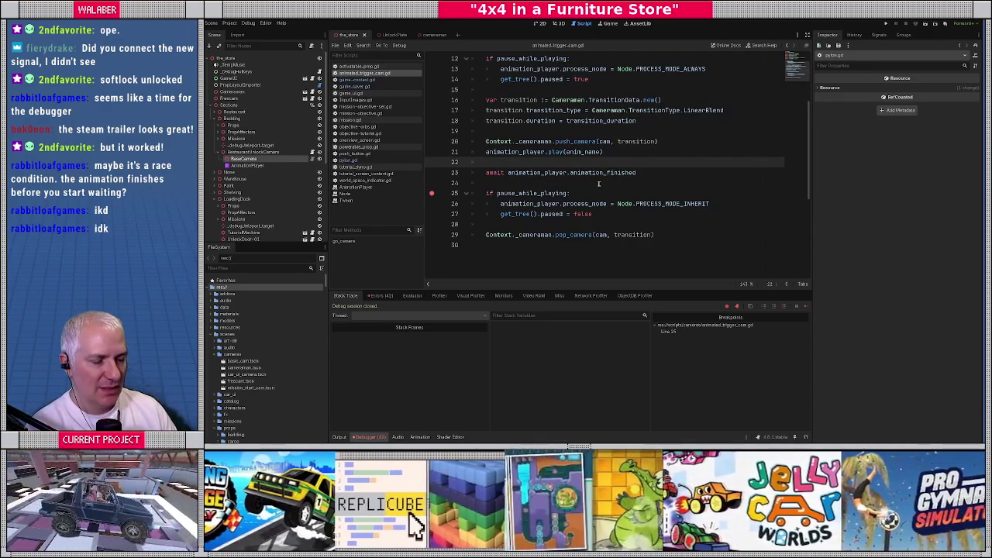
Step: Open the AnimationPlayer's camera animation, scrub to 3 seconds, and frame BaseCamera in the 3D view
click(246, 166)
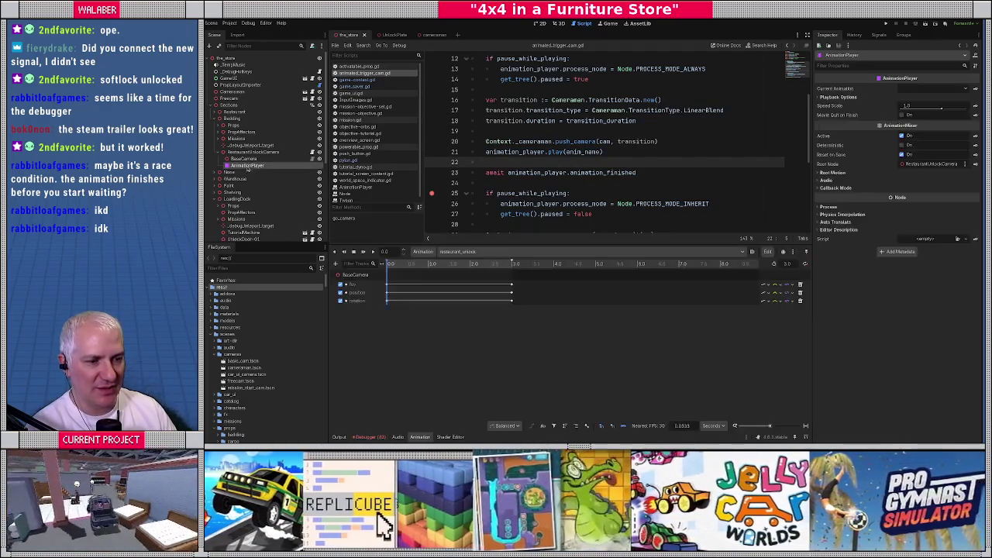
mouse_move(390, 264)
mouse_down()
mouse_move(518, 264)
mouse_move(387, 263)
mouse_up()
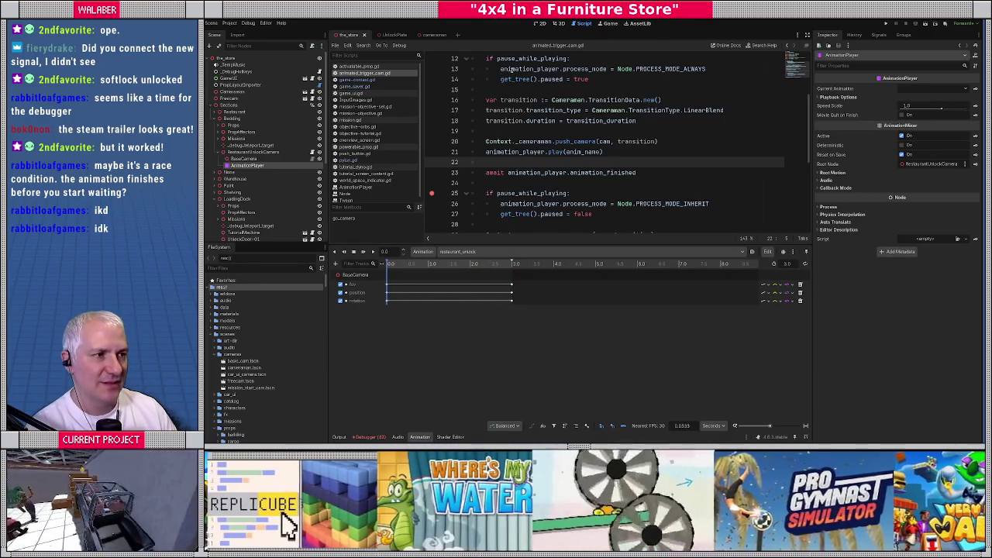
click(260, 159)
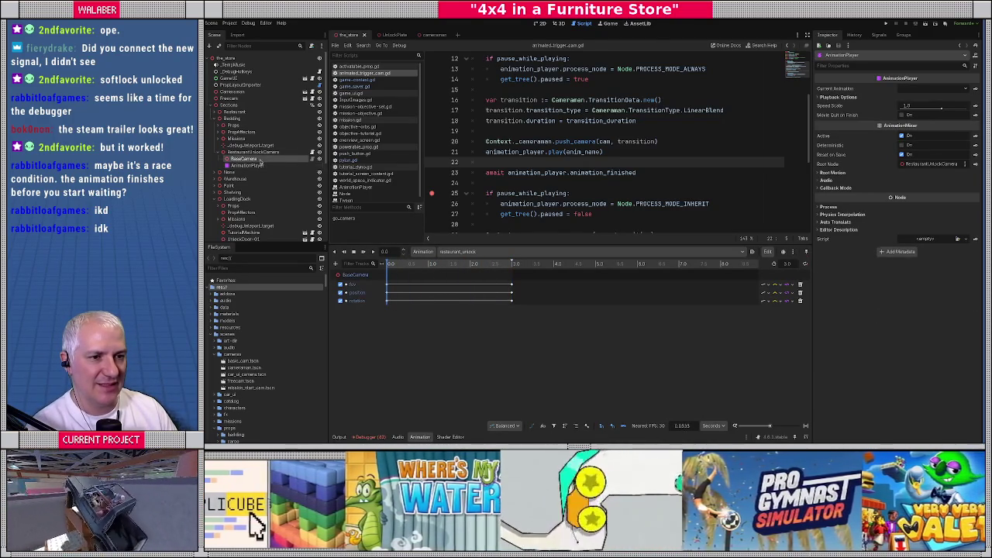
right_click(260, 162)
click(555, 24)
key(f)
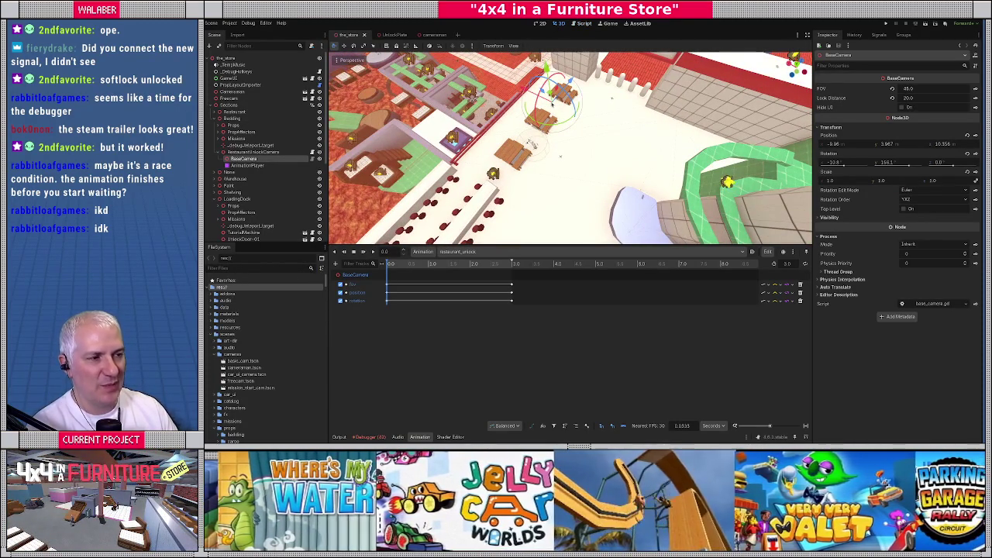
Step: Preview the camera animation, set RestaurantUnlockCamera's Anim Name to restaurant_unlock, and show the debugger's error log
key(shift+d)
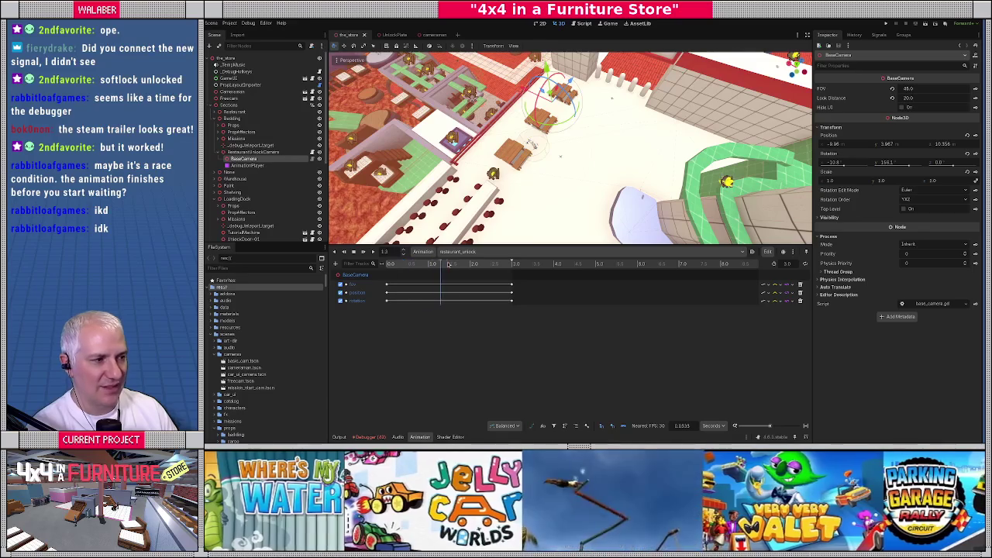
click(253, 152)
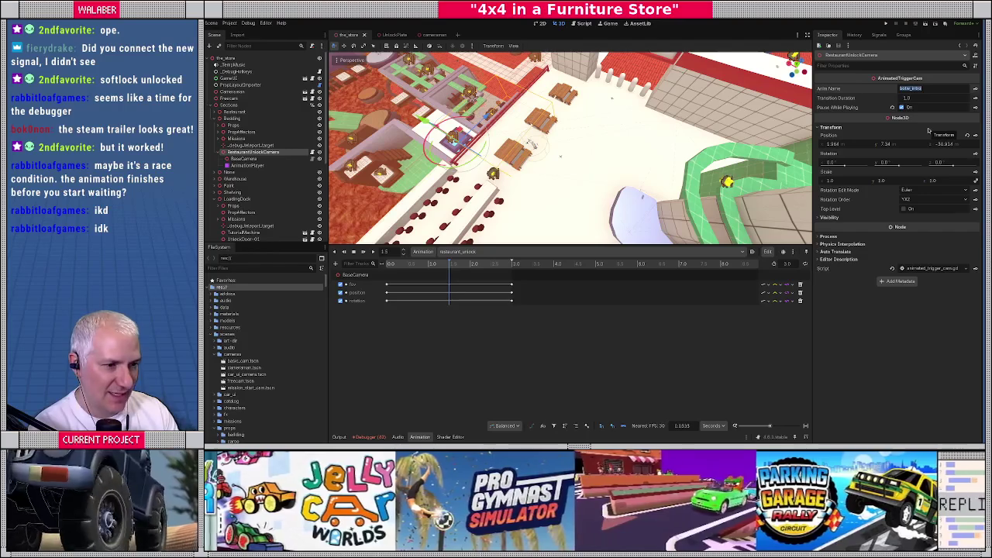
text(restaurant_unlock)
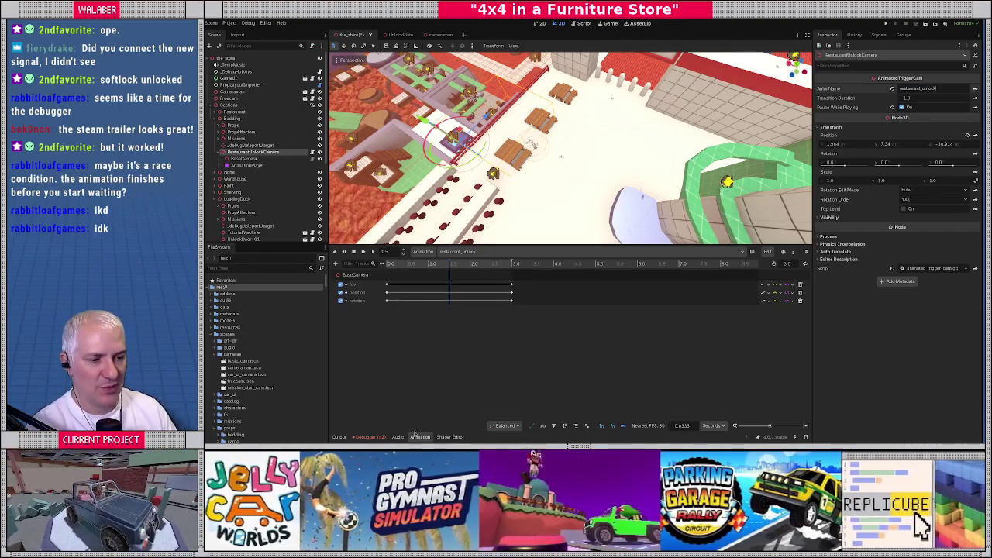
click(371, 438)
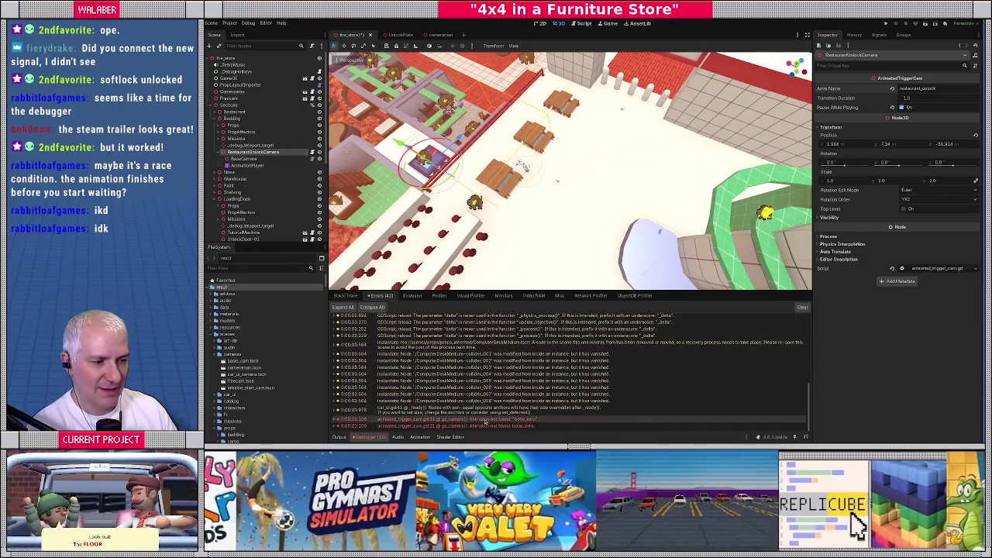
Step: Jump from the error to its await line in animated_trigger_cam.gd and check the camera nodes' properties
double_click(475, 425)
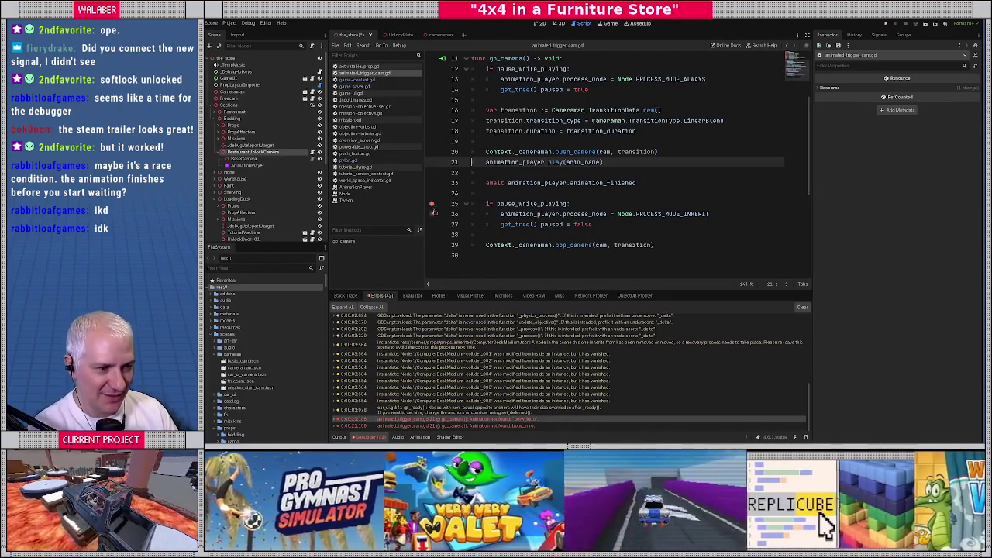
click(526, 183)
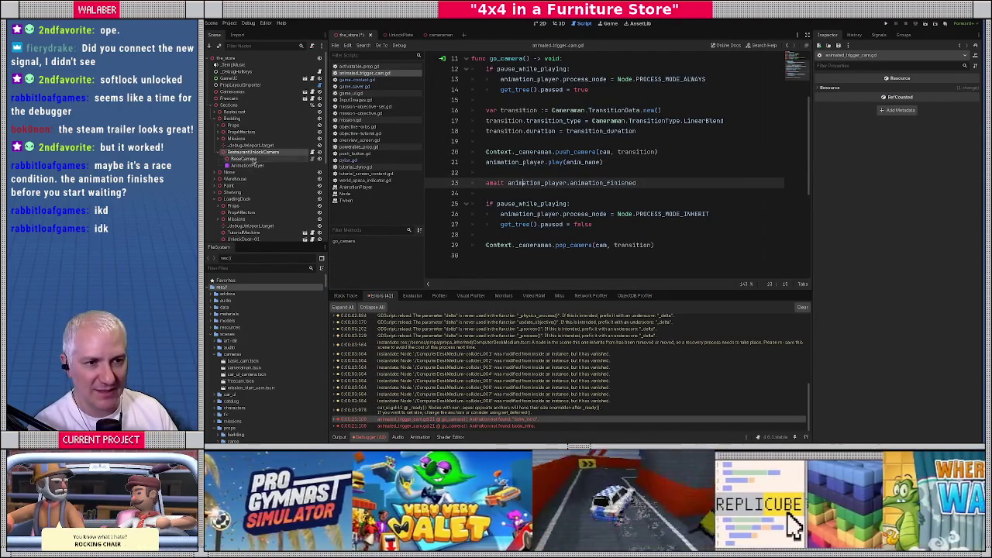
click(245, 152)
click(248, 153)
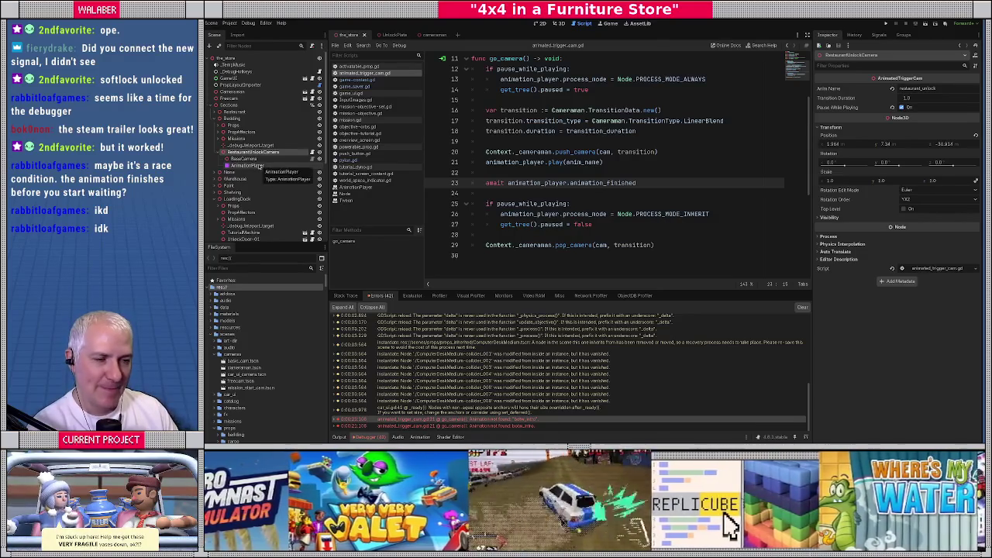
click(517, 174)
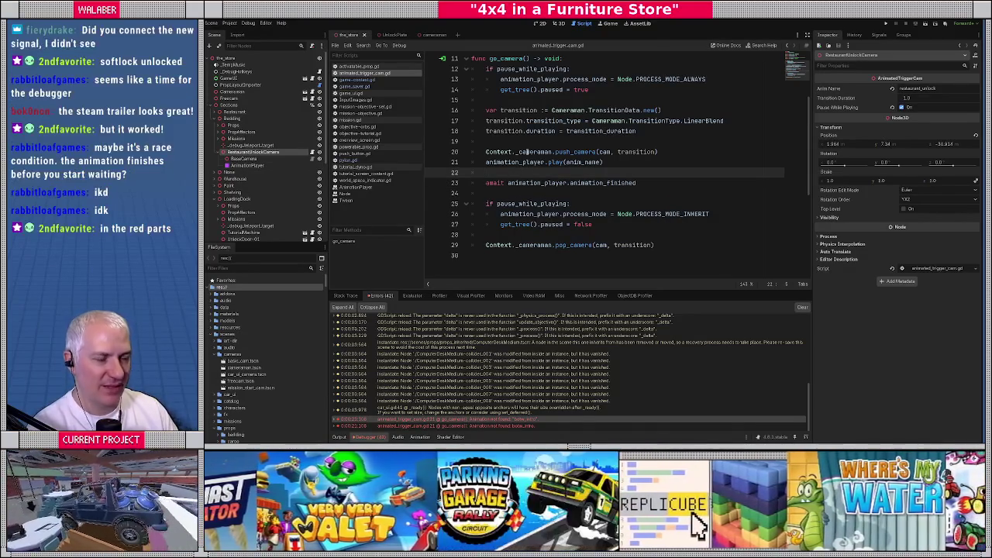
Step: Review pylon.gd's tween pause-mode and process-mode lines, then open the Tween class documentation
click(375, 161)
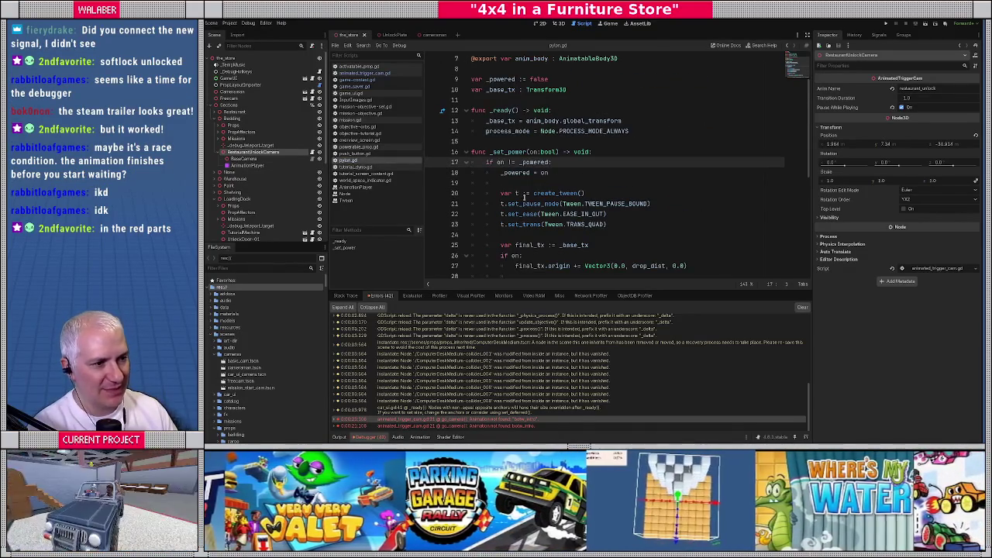
scroll(514, 200, down, 2)
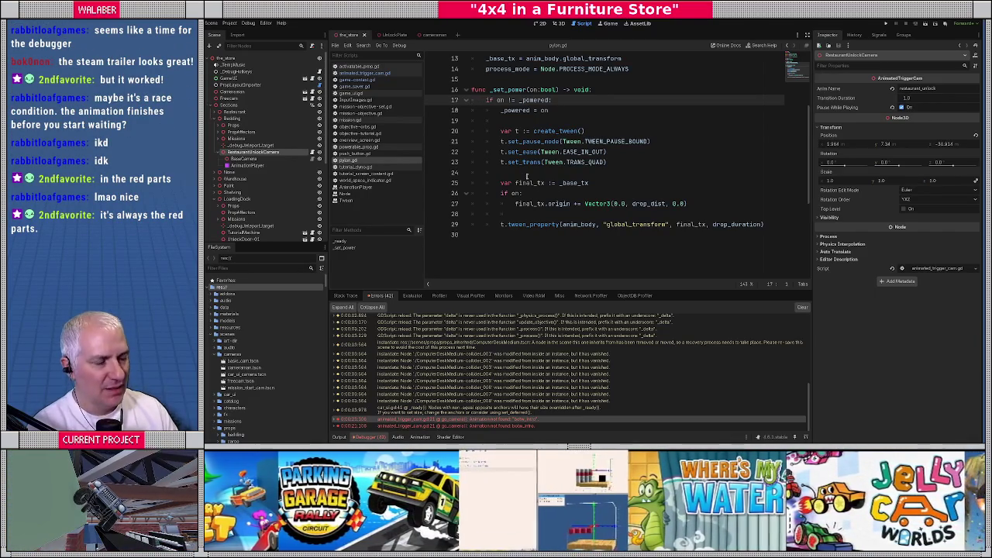
scroll(527, 177, up, 1)
drag(503, 172, 670, 169)
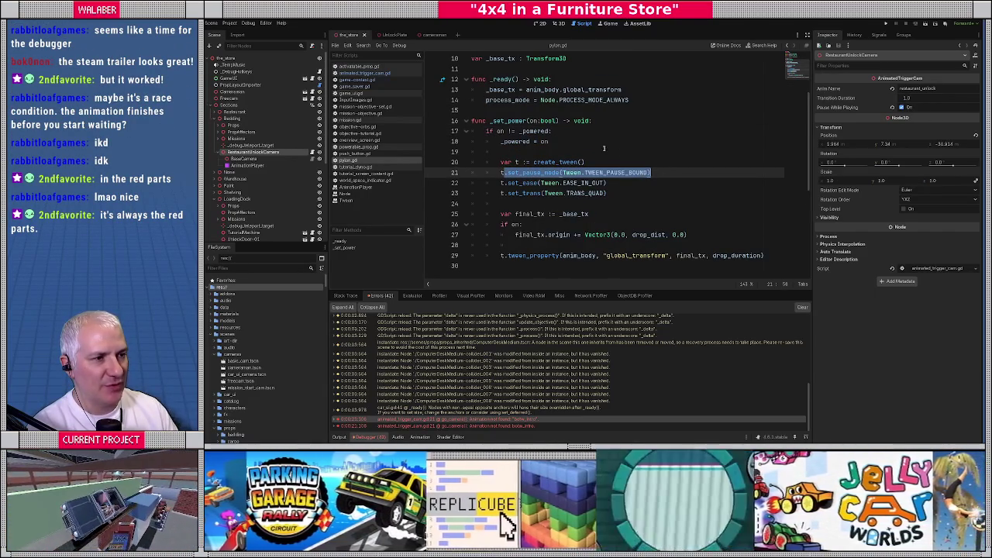
drag(487, 101, 688, 100)
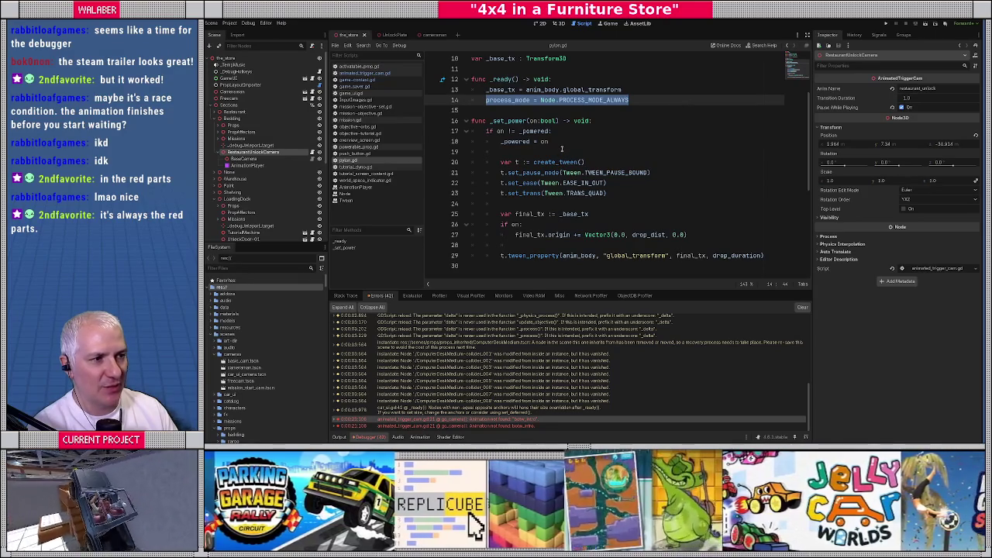
click(564, 147)
ctrl+click(540, 172)
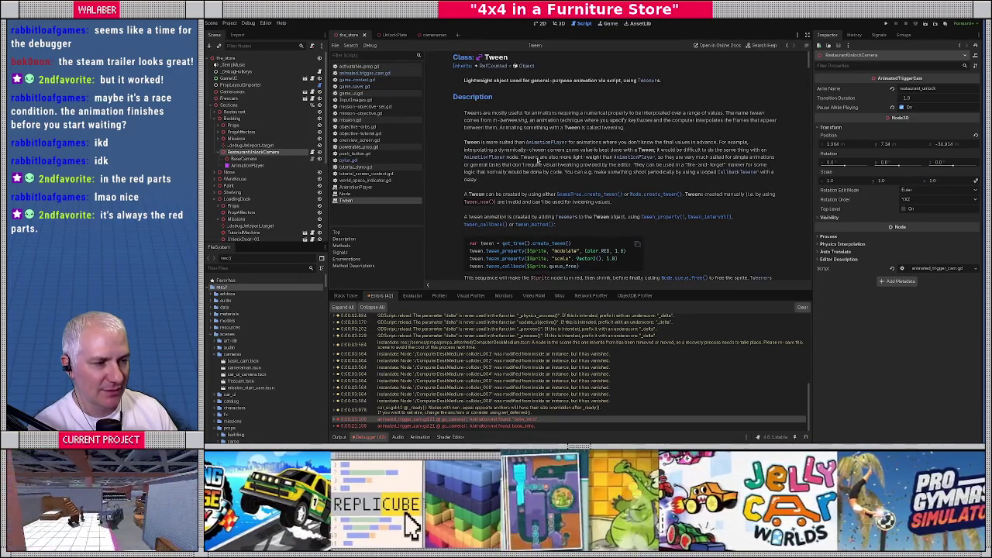
Step: Search the Tween reference for pause mode, follow set_pause_mode to TweenPauseMode, and select TWEEN_PAUSE_PROCESS
scroll(538, 160, down, 5)
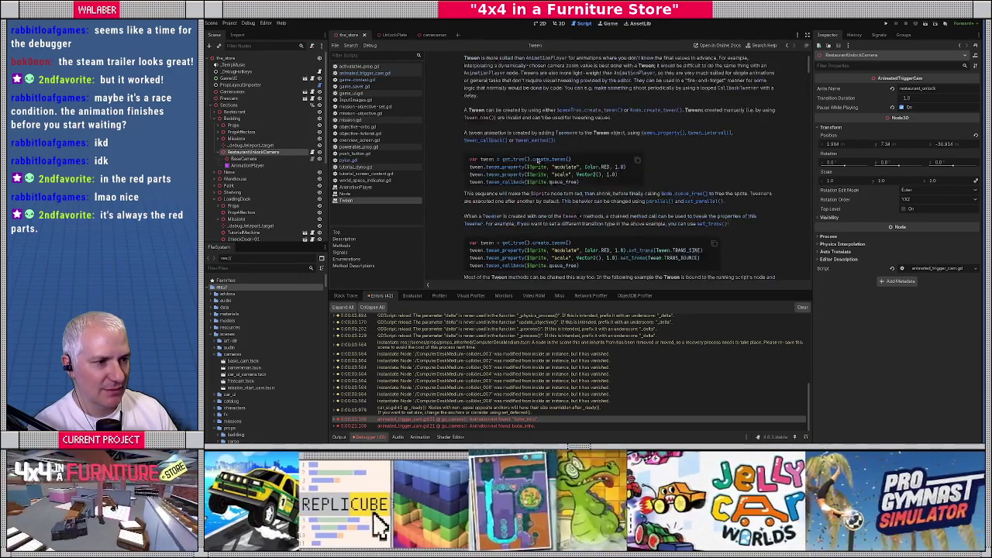
key(ctrl+f)
text(po)
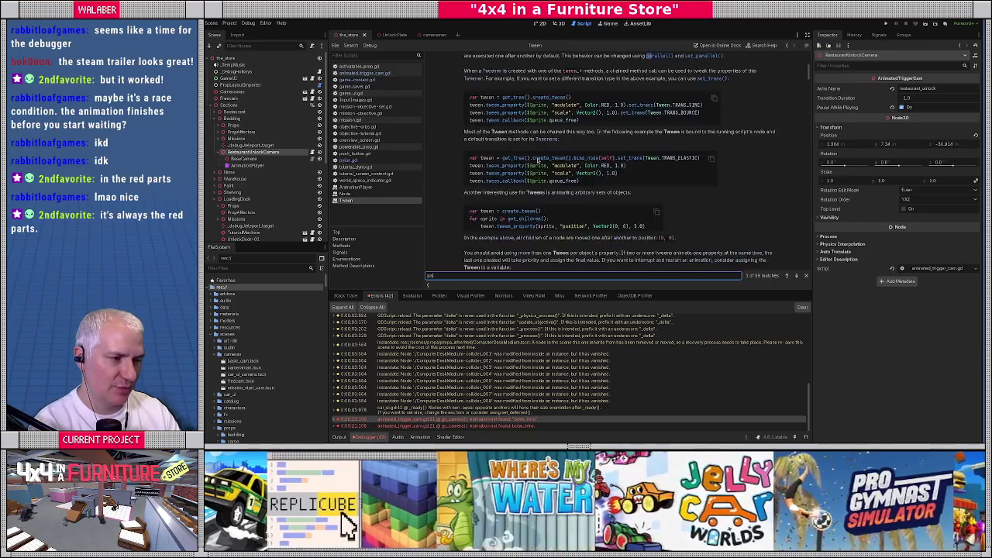
text(use)
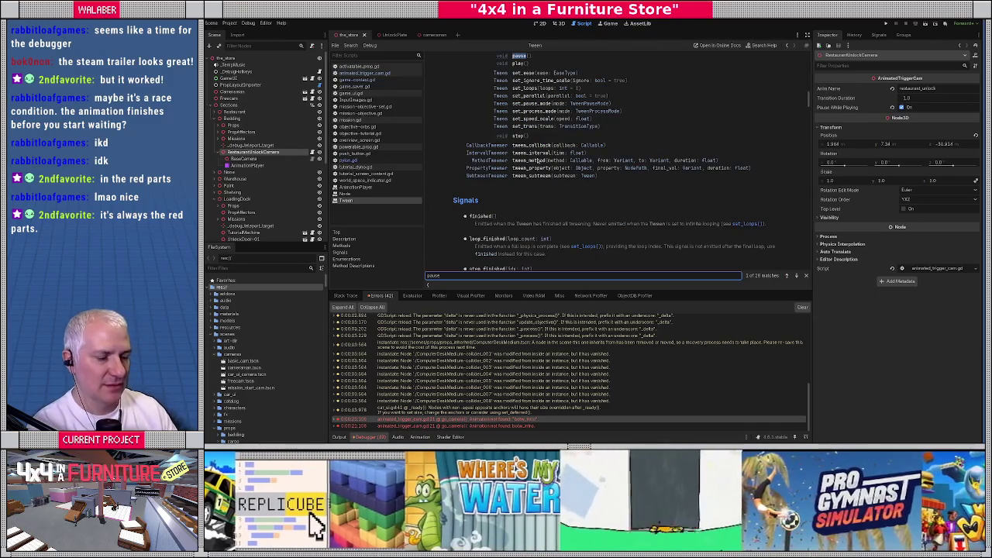
text(_m)
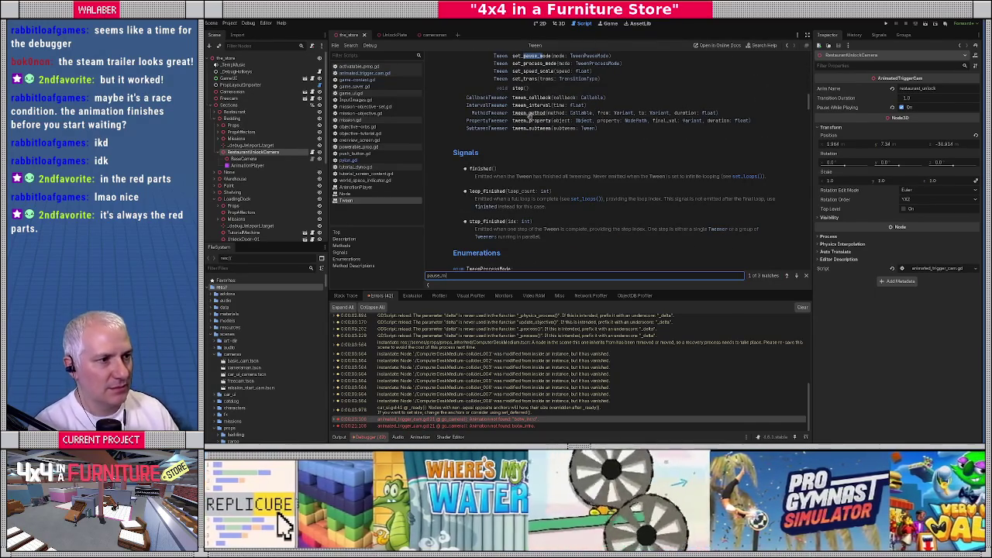
scroll(535, 65, down, 10)
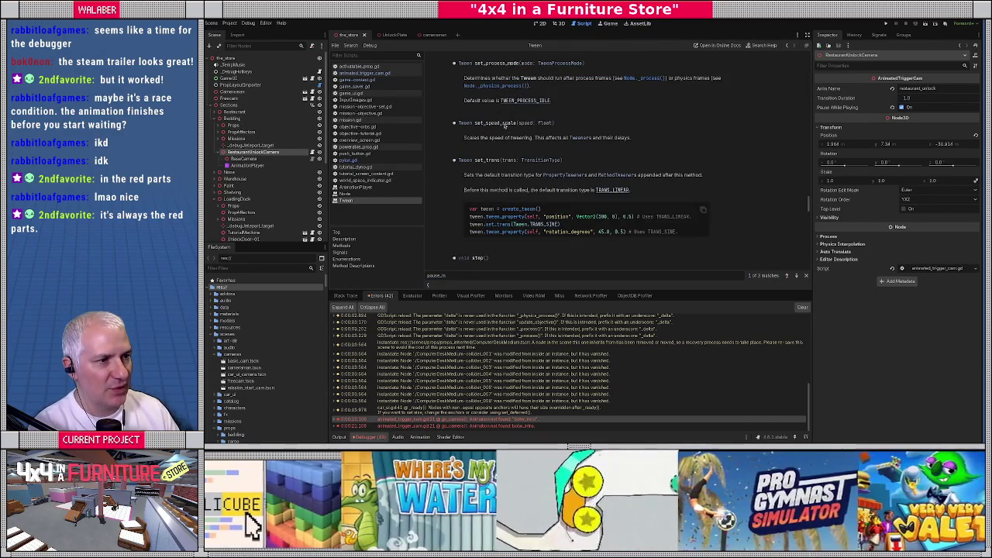
click(563, 64)
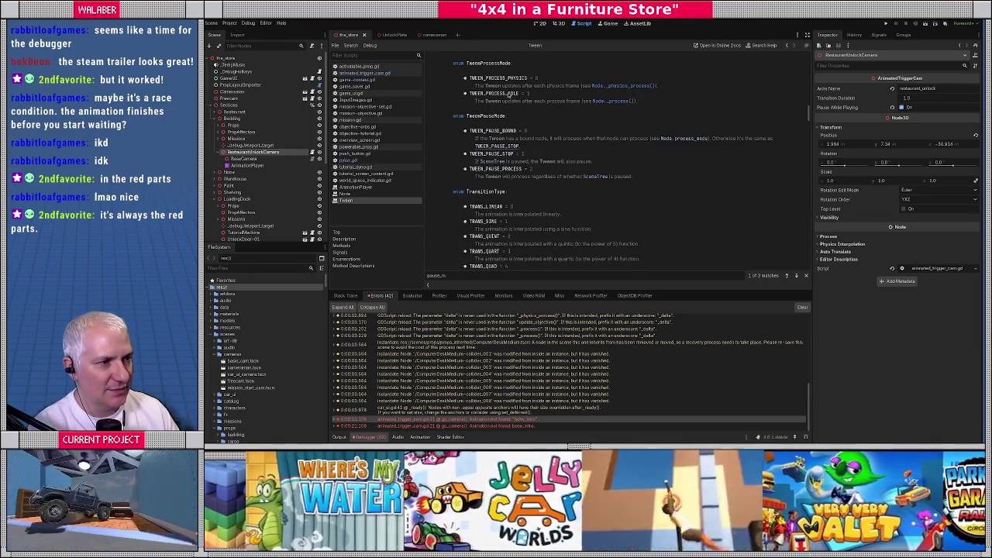
scroll(510, 94, up, 5)
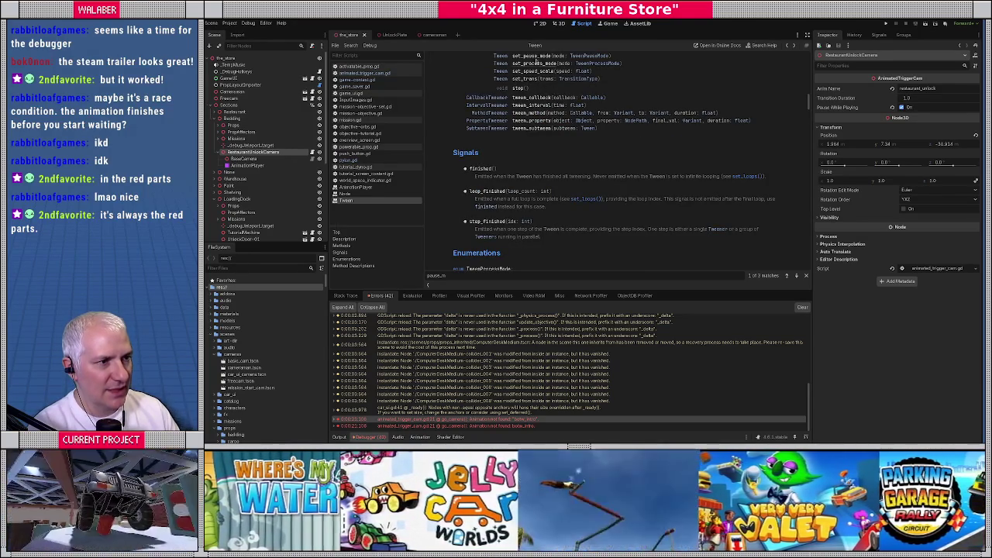
click(533, 58)
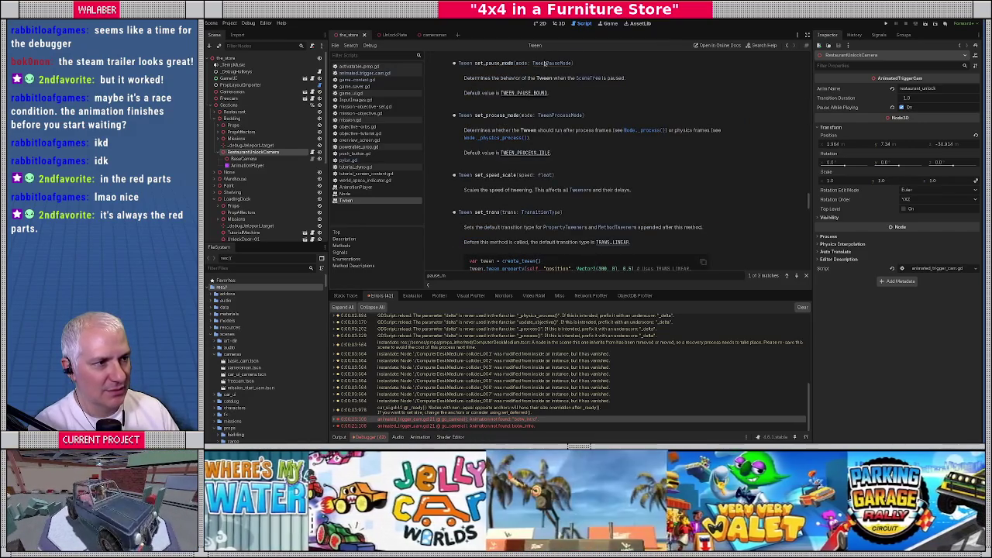
click(543, 64)
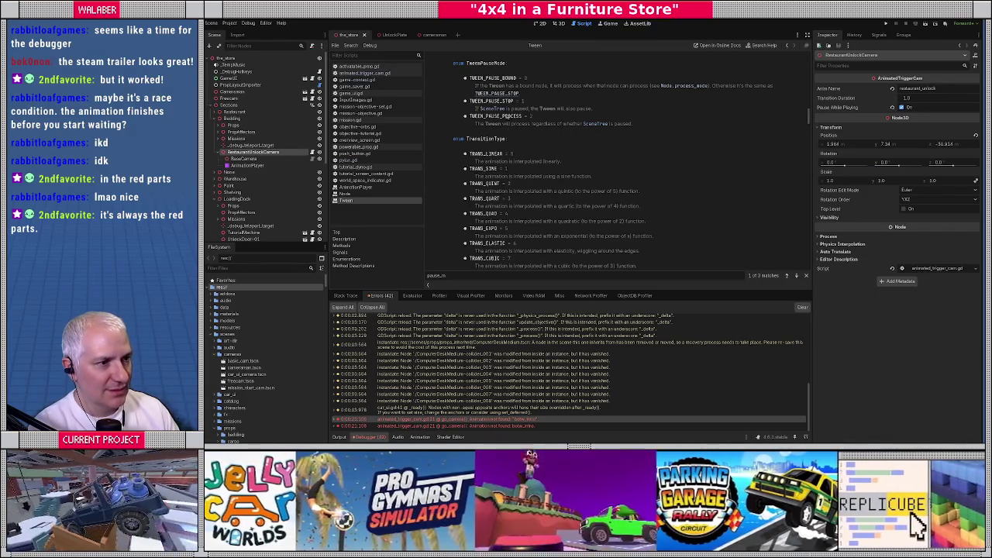
double_click(485, 117)
key(ctrl+c)
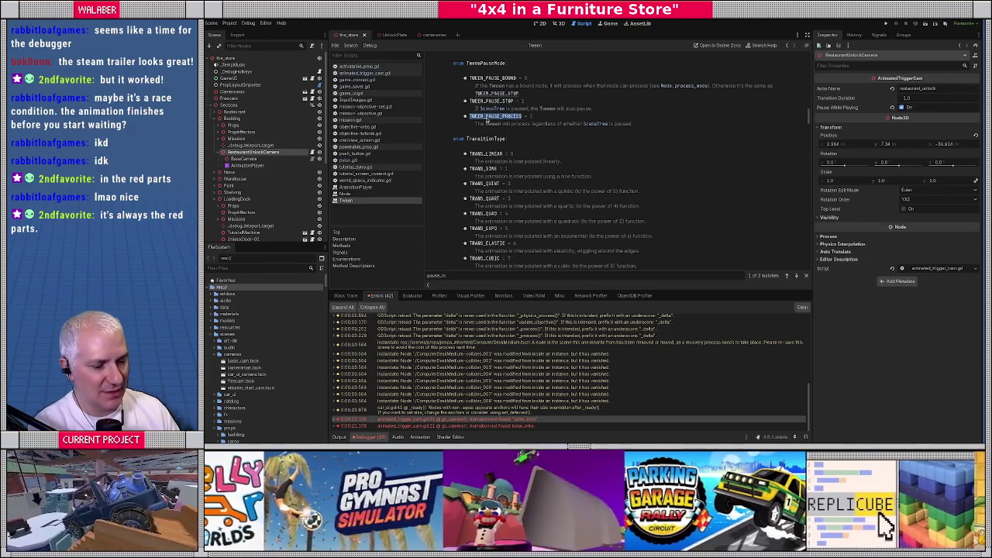
Step: Replace TWEEN_PAUSE_BOUND with TWEEN_PAUSE_PROCESS on line 21 of pylon.gd
click(354, 160)
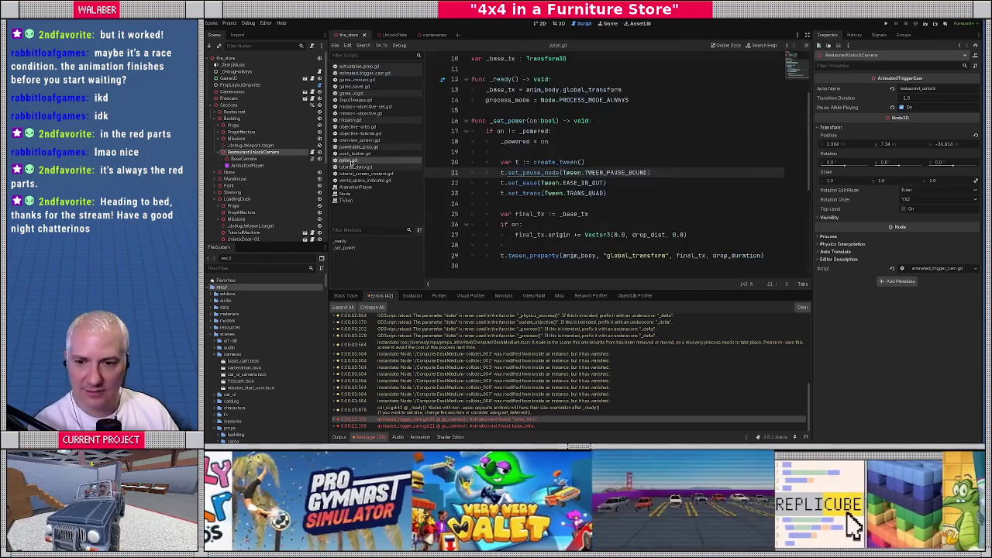
double_click(608, 172)
key(ctrl+v)
click(552, 150)
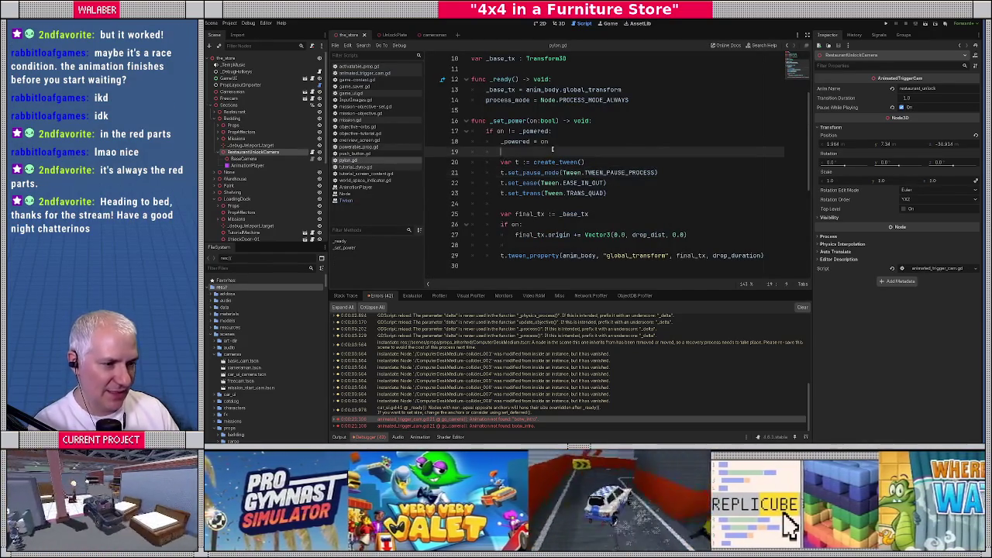
Step: Delete the Bedding unlock-plate flag line from the save file, then launch the game with F5
key(alt+Tab)
click(584, 81)
key(ctrl+x)
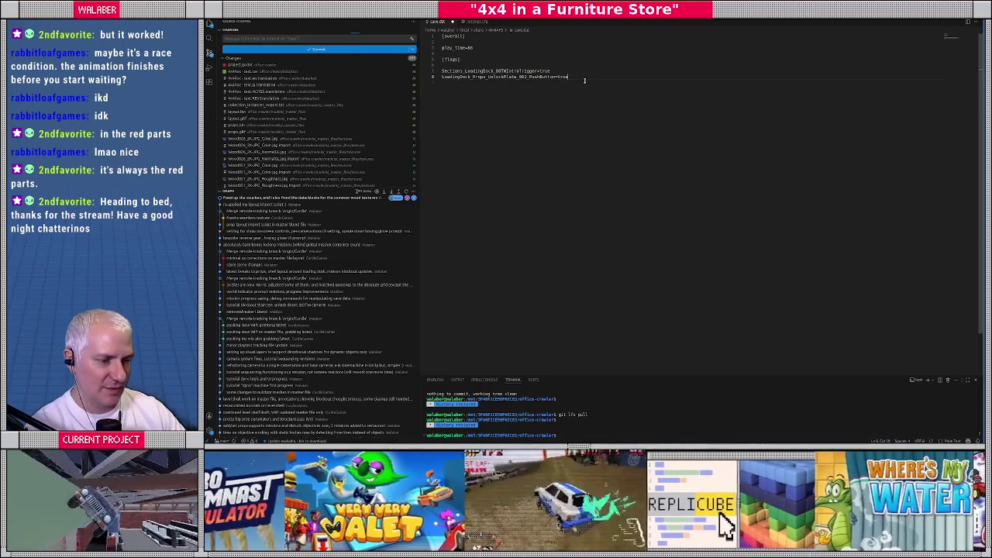
key(alt+Tab)
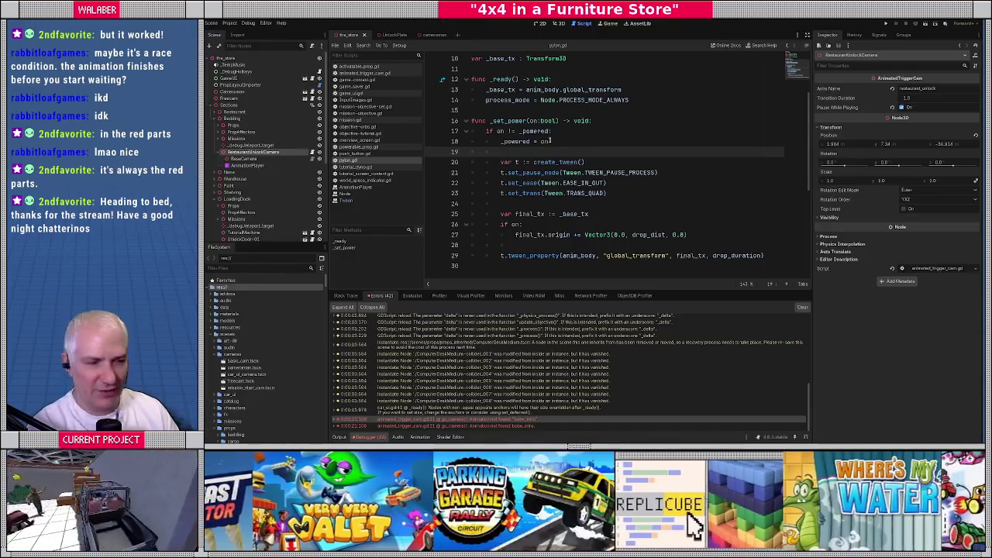
click(551, 141)
key(F5)
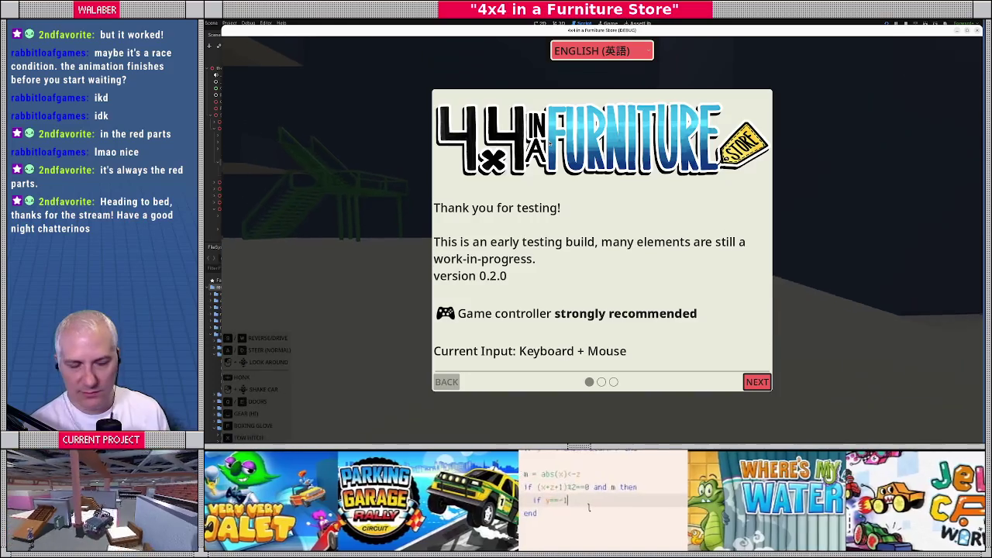
Step: Skip the intro dialog, drive with the dev console open, then close the test game
key(Escape)
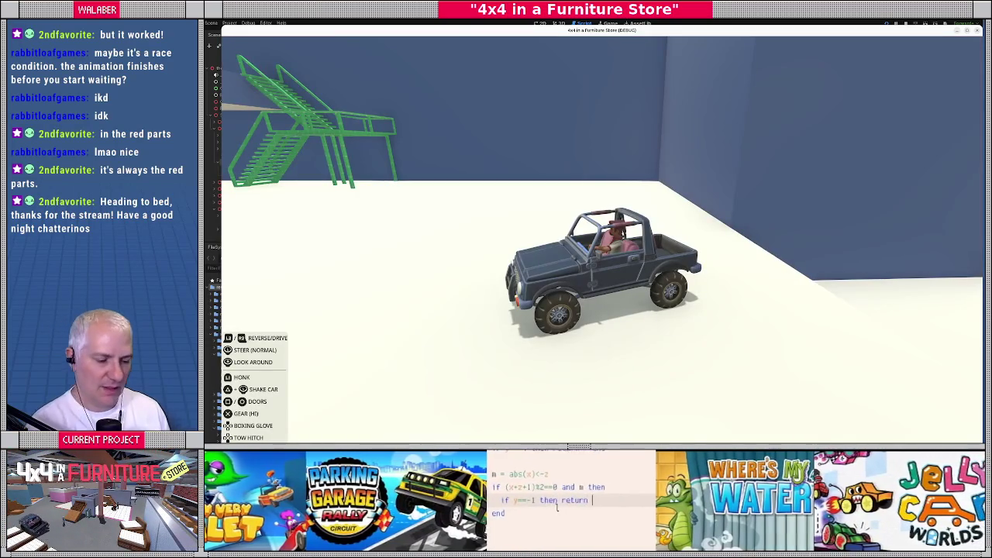
key(grave)
key(grave)
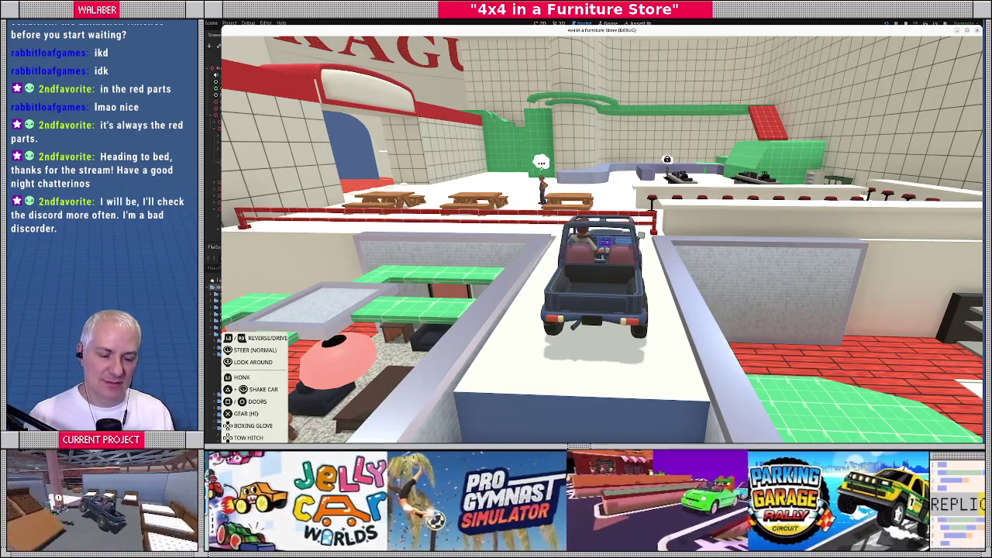
key(F8)
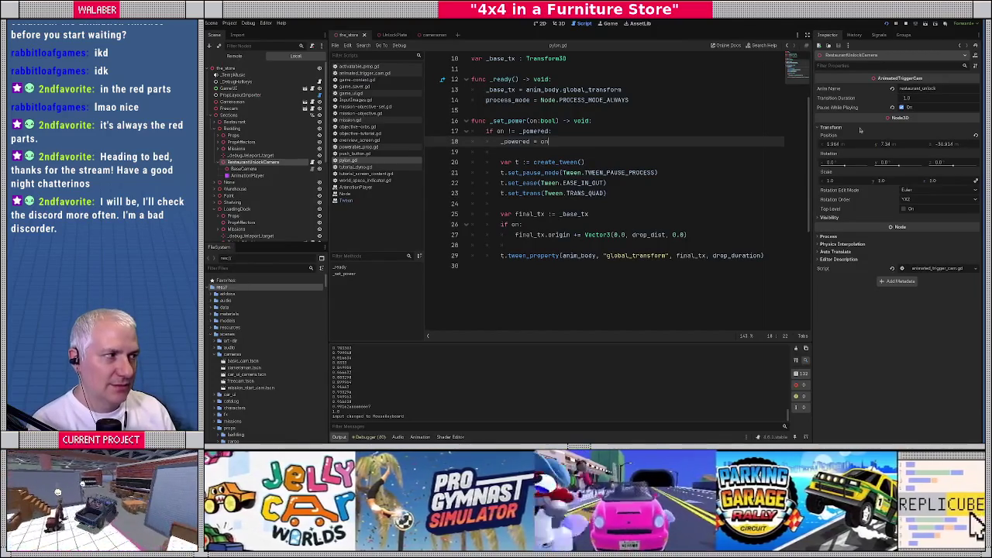
Step: Stop the run and open ShoppingCartBlockerPylon.tscn from the FileSystem filtered by 'py'
click(907, 24)
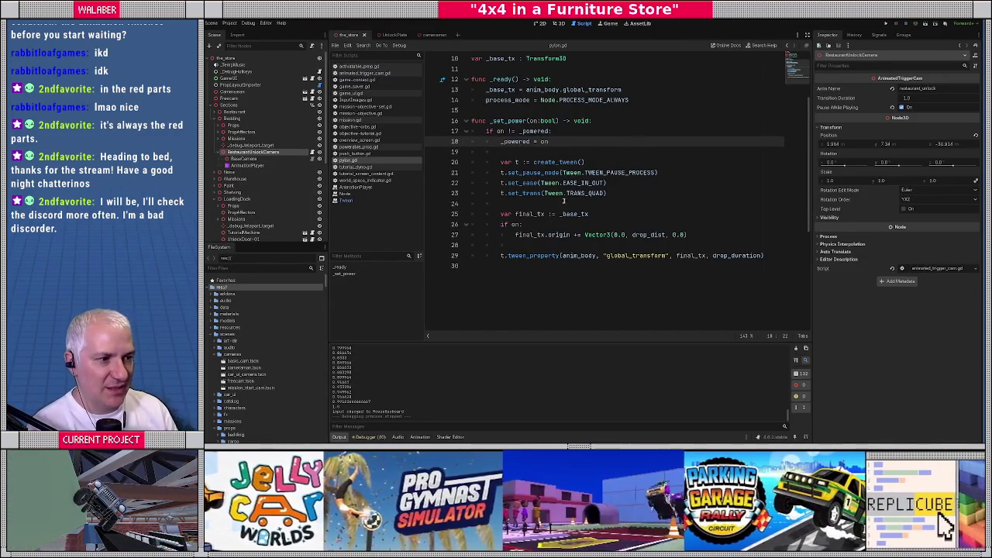
click(517, 194)
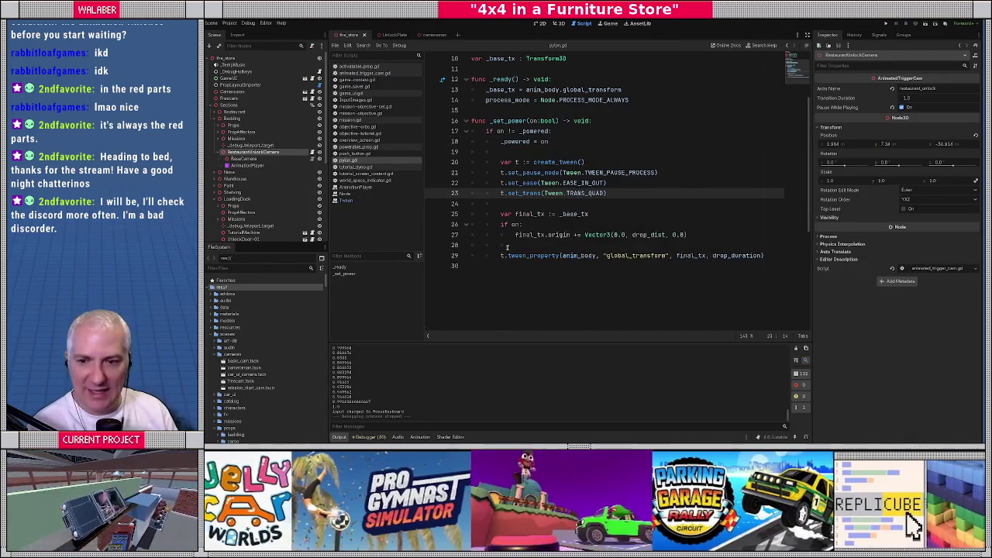
click(507, 246)
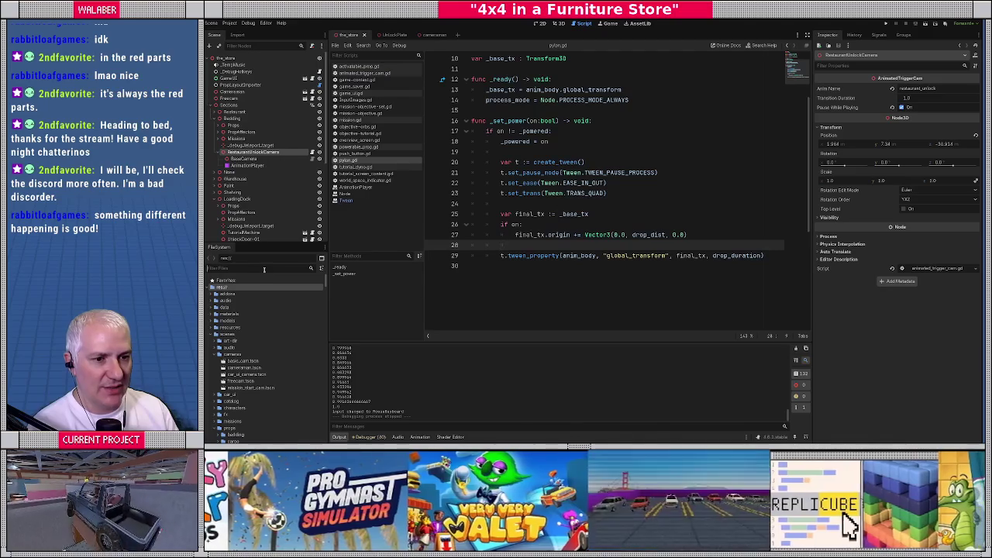
click(266, 271)
text(pyl)
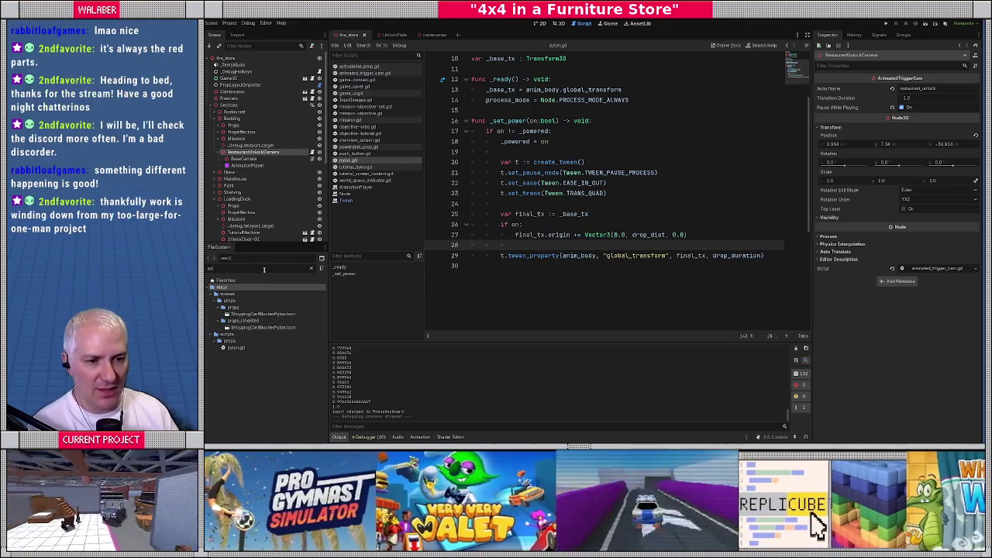
double_click(246, 328)
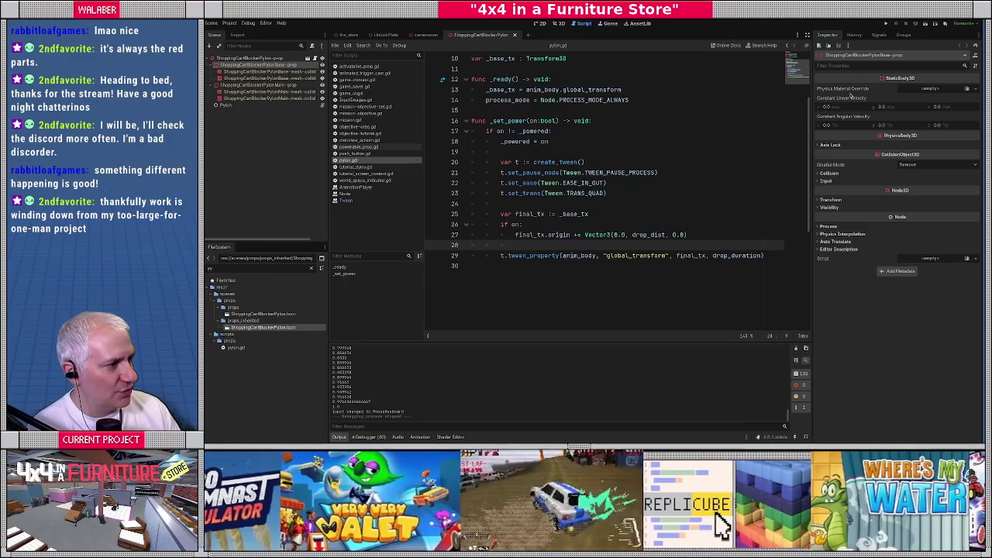
Step: Turn on Sync to Physics for the ShoppingCartBlockerPylonMain-prop body, then save and close the scene
click(245, 85)
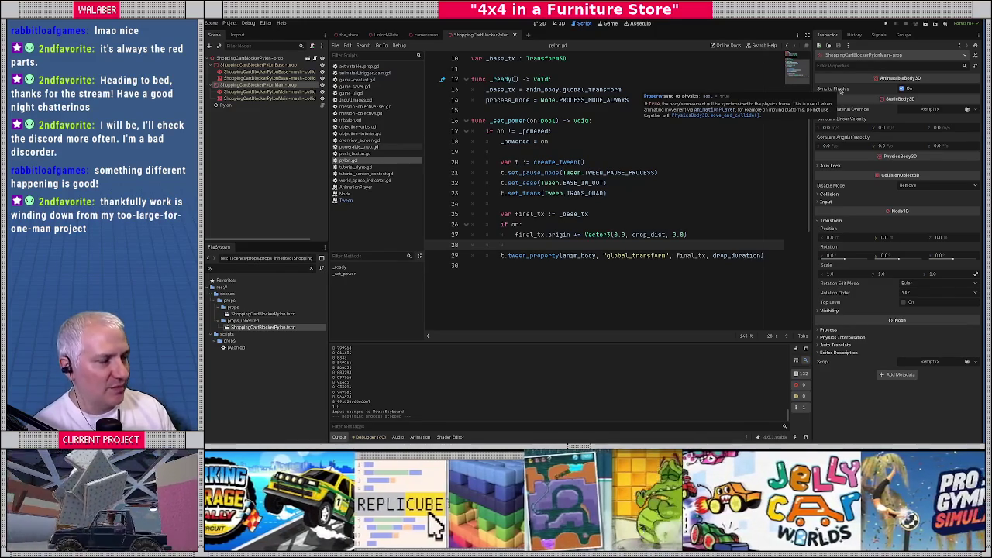
click(902, 88)
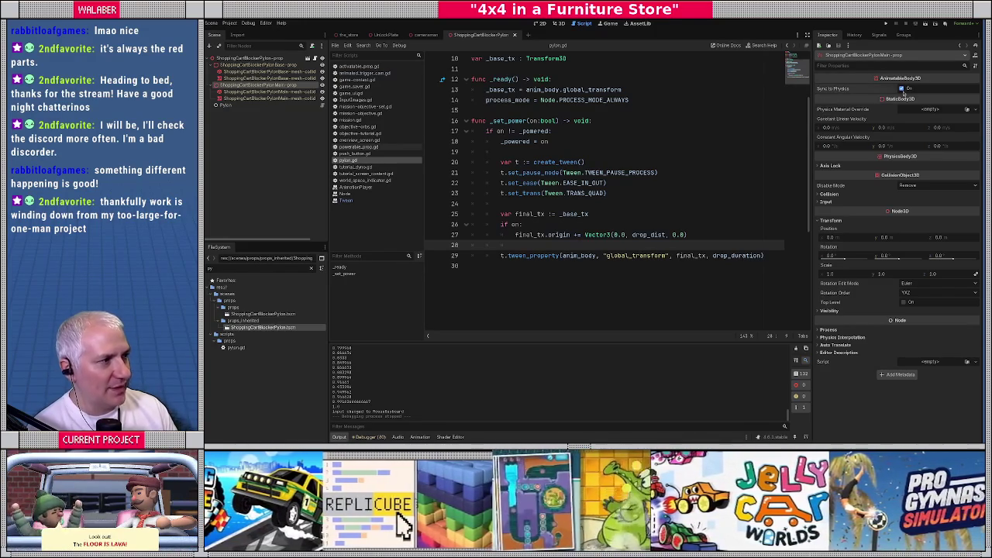
key(ctrl+s)
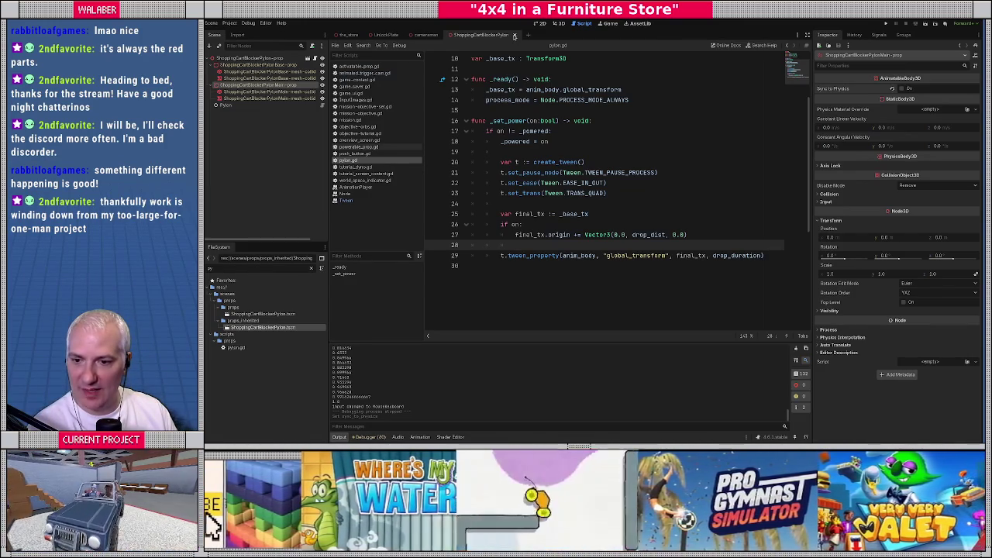
click(514, 36)
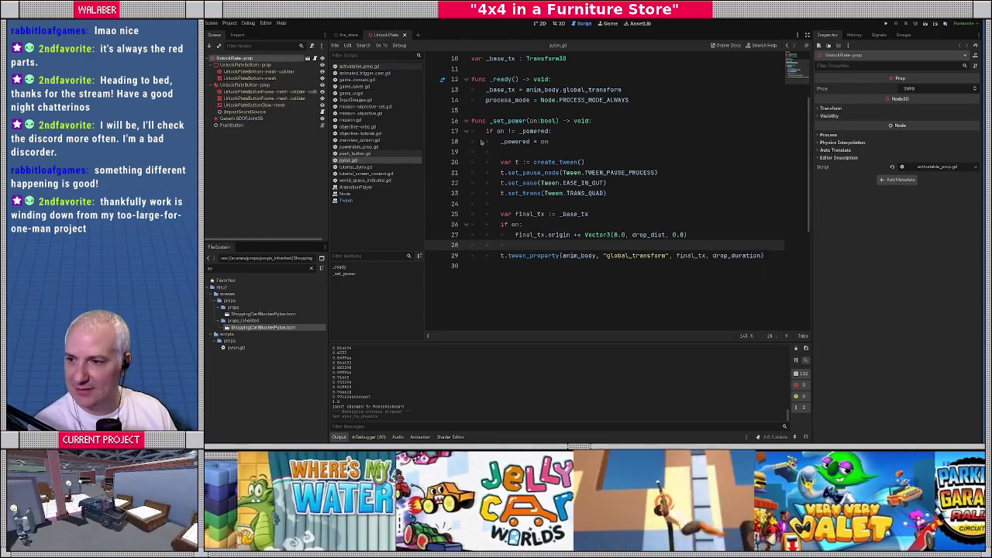
Step: Delete the Bedding_Props_UnlockPlate_B01_PushButton line from save.dat in VS Code and relaunch the game
key(alt+Tab)
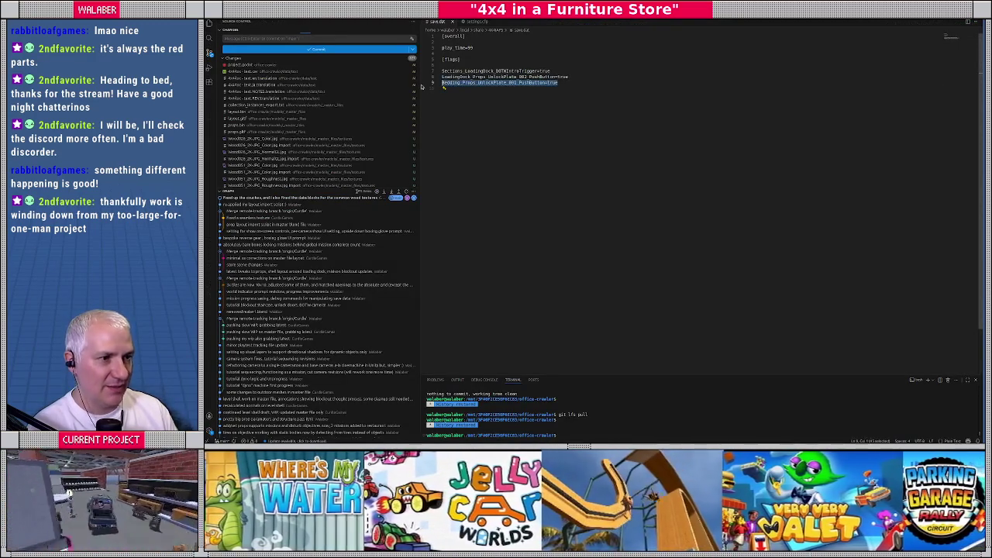
key(BackSpace)
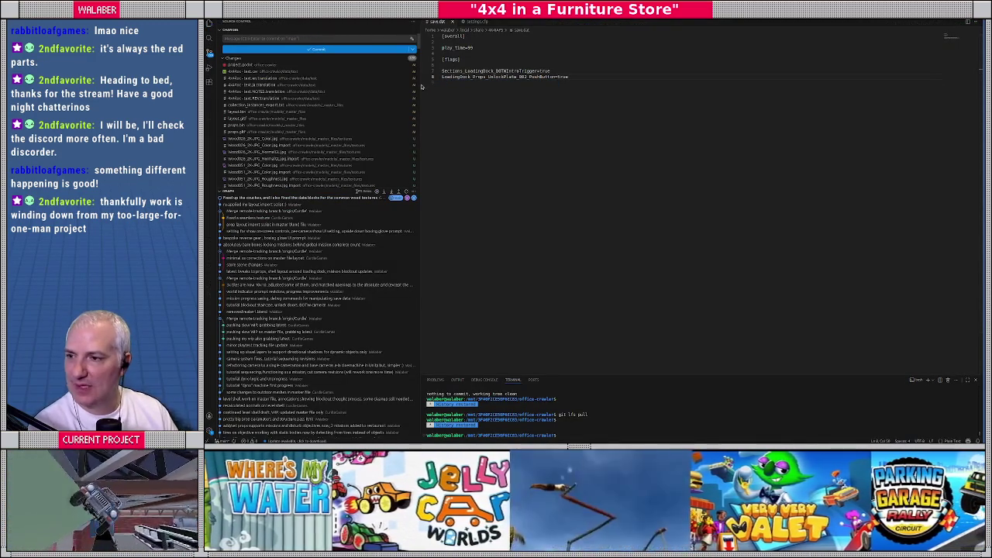
key(alt+Tab)
click(577, 111)
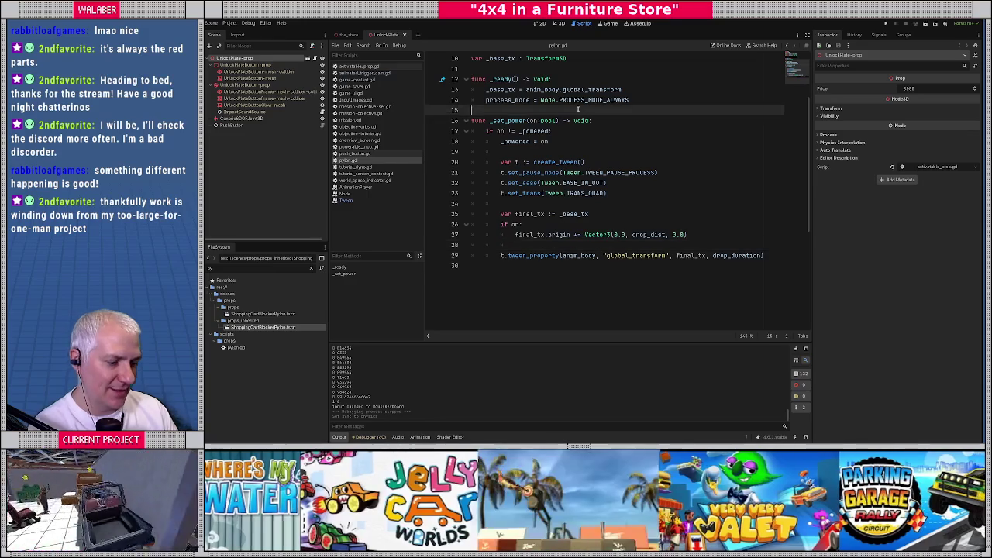
key(F5)
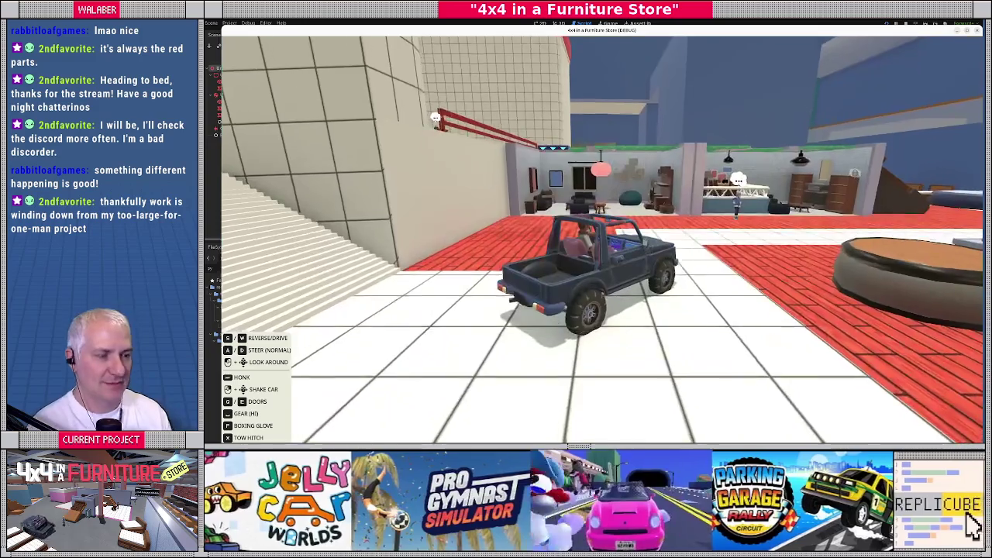
Step: Drive the 4x4 over the ledge toward the KAGU store area, then stop the game
key(w)
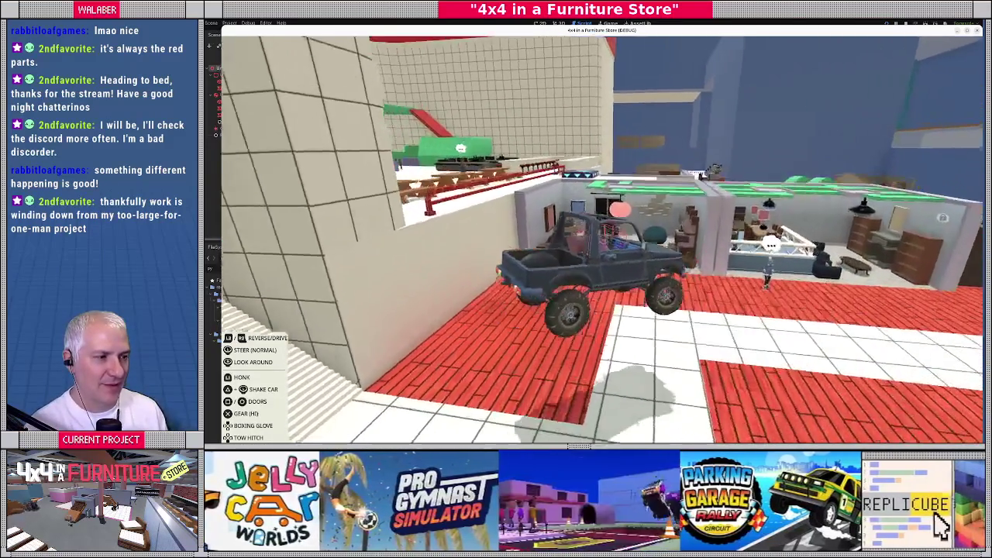
key(w)
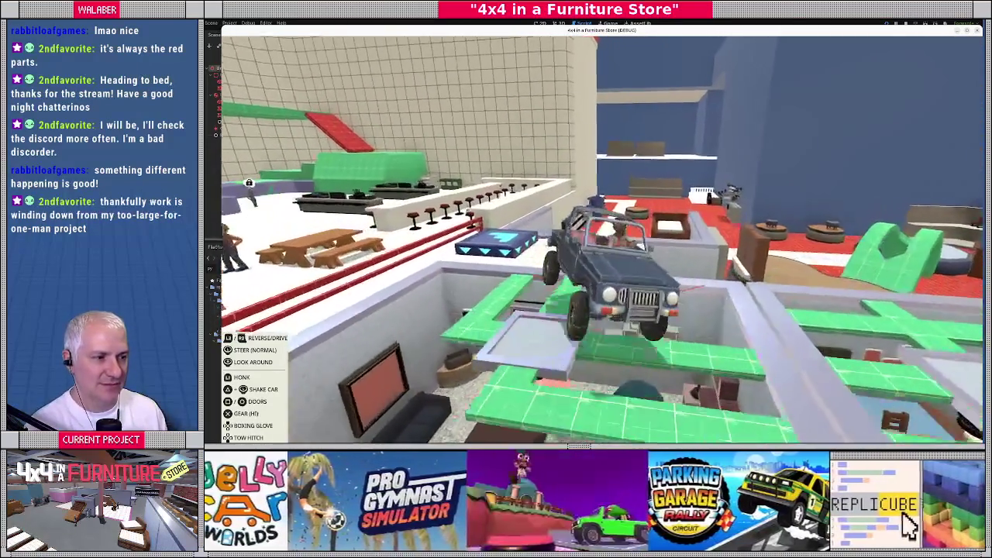
key(w)
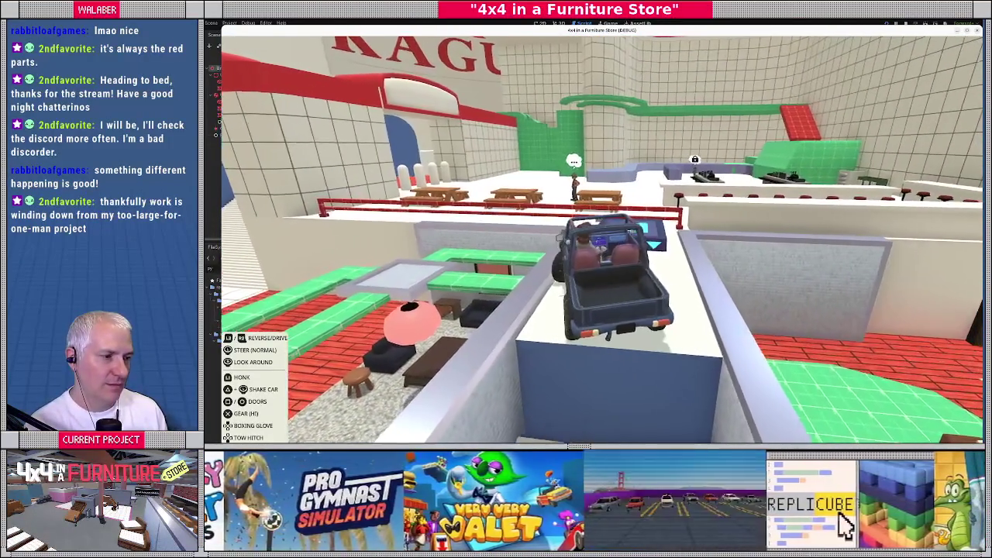
key(w)
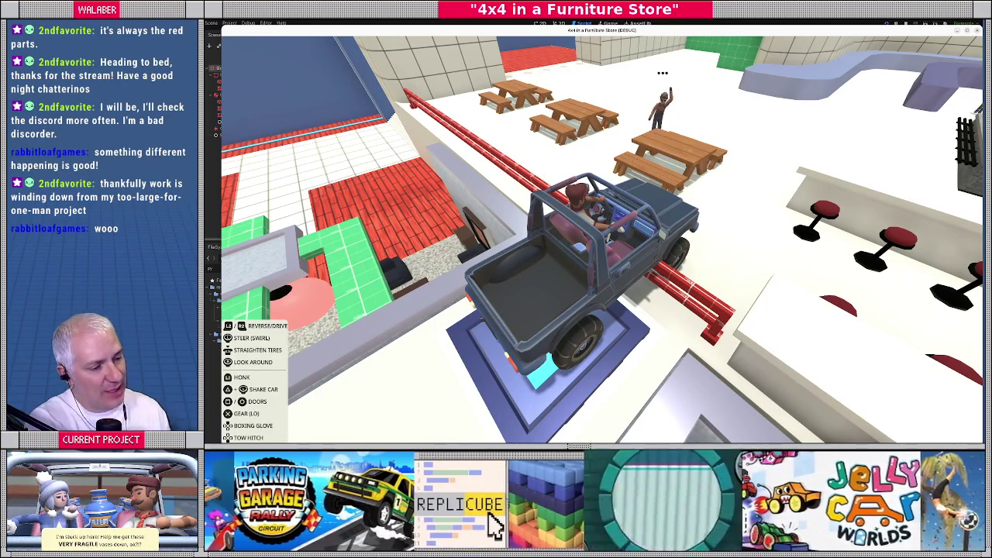
key(F8)
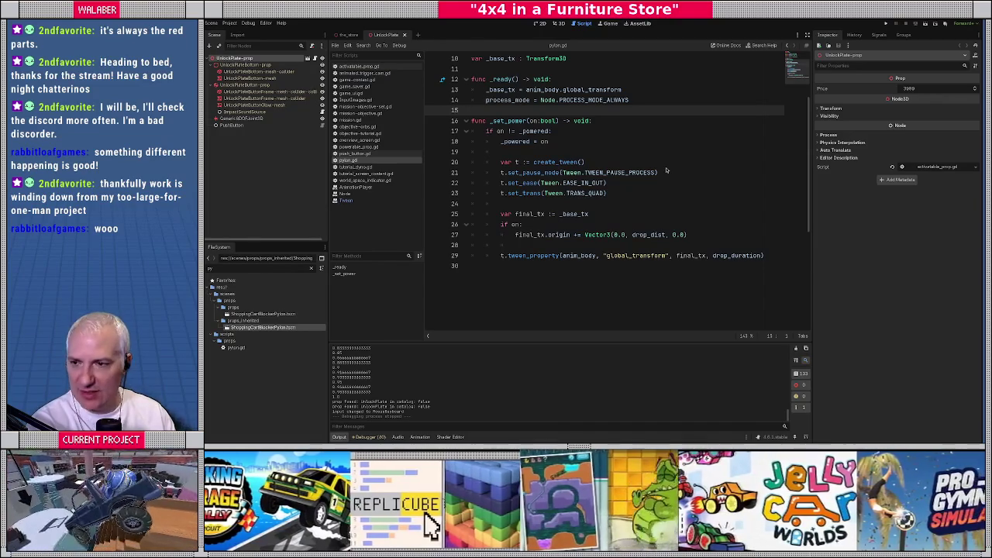
Step: Delete the Bedding unlock-plate flag line from save.dat again, then go back to the_store scene
key(alt+Tab)
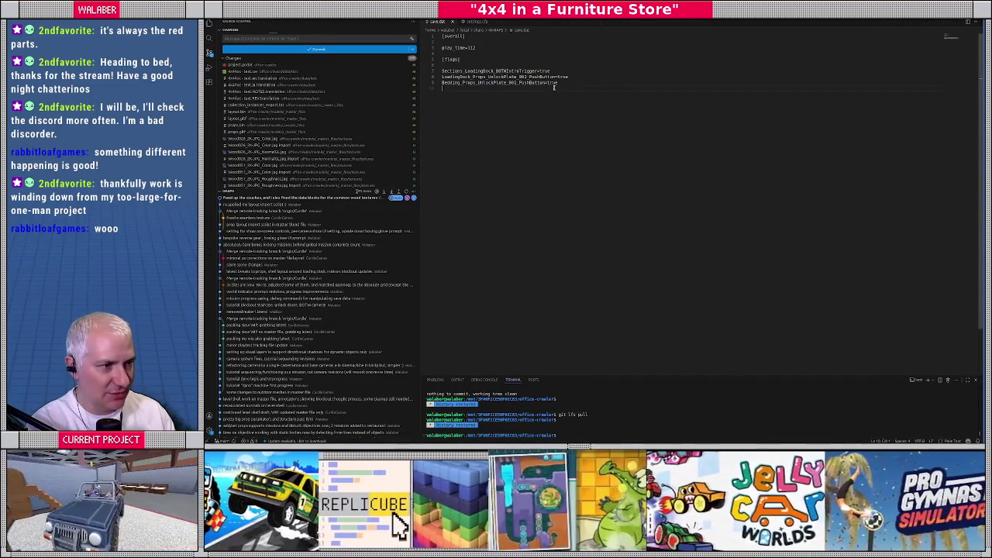
drag(568, 76, 551, 89)
key(BackSpace)
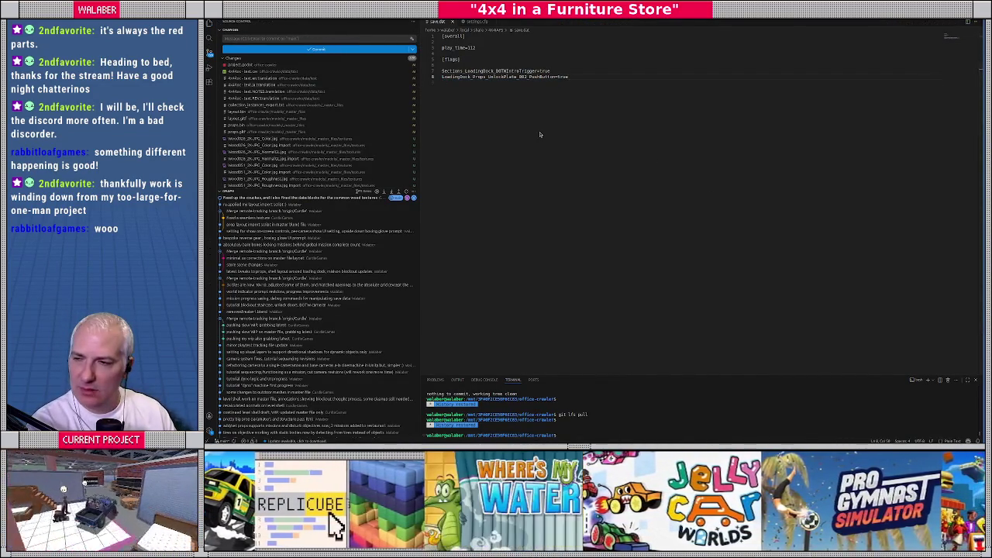
key(alt+Tab)
click(516, 151)
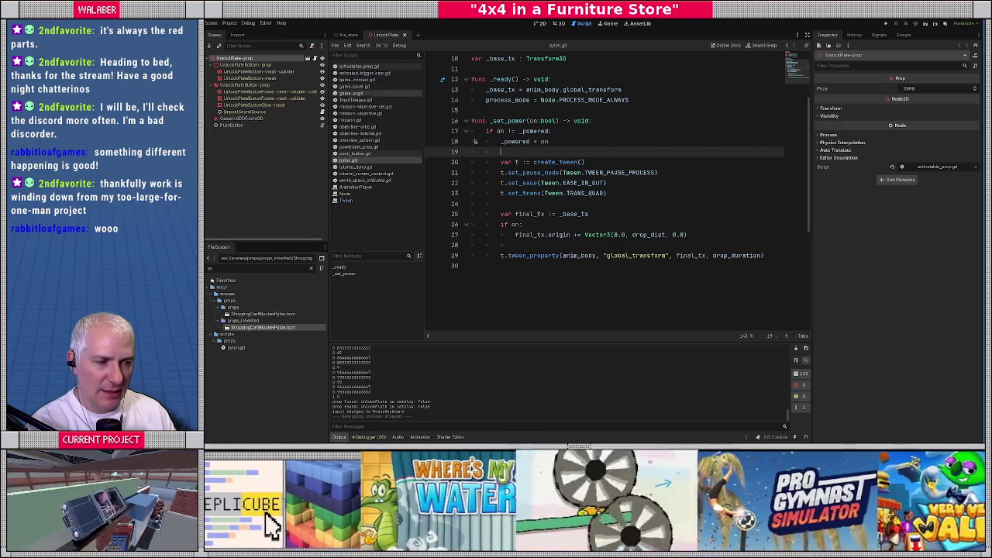
click(353, 34)
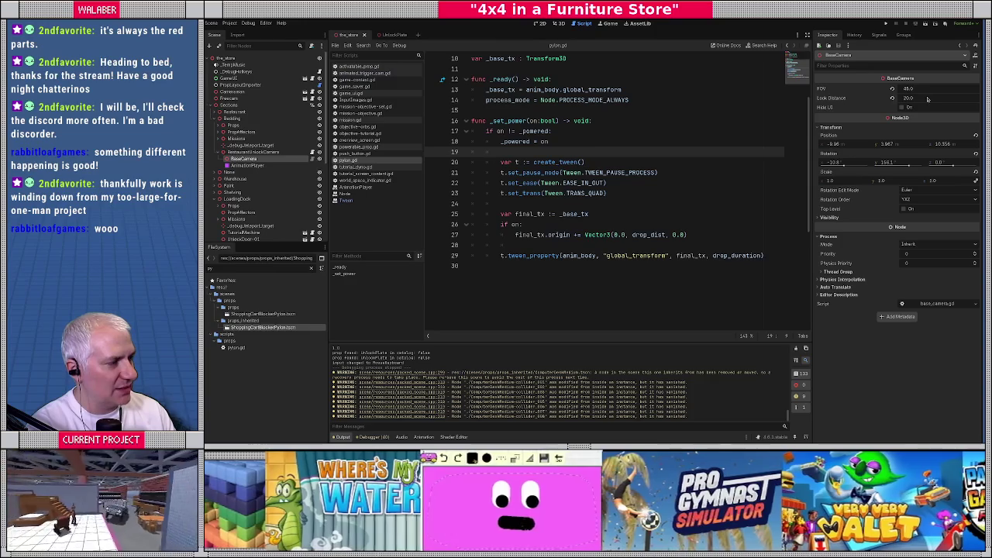
Step: Inspect the BOTWIntroCamera and its BaseCamera child, then select the other BaseCamera node
click(929, 98)
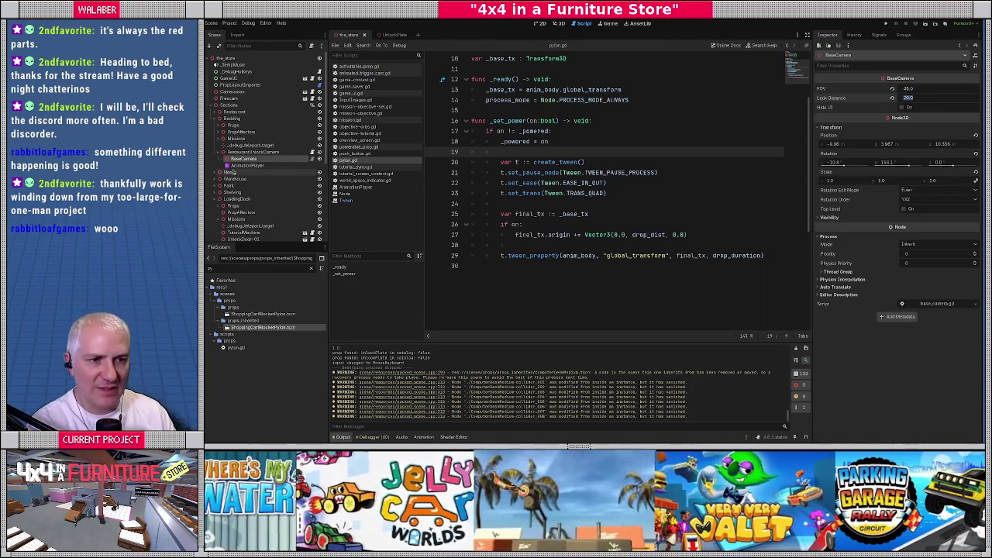
scroll(266, 207, down, 3)
scroll(266, 206, down, 2)
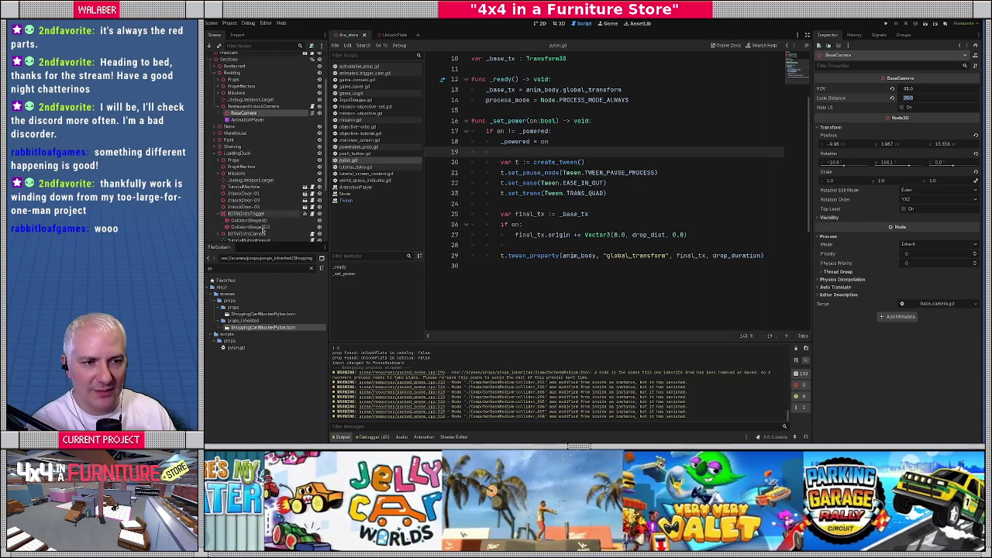
click(231, 234)
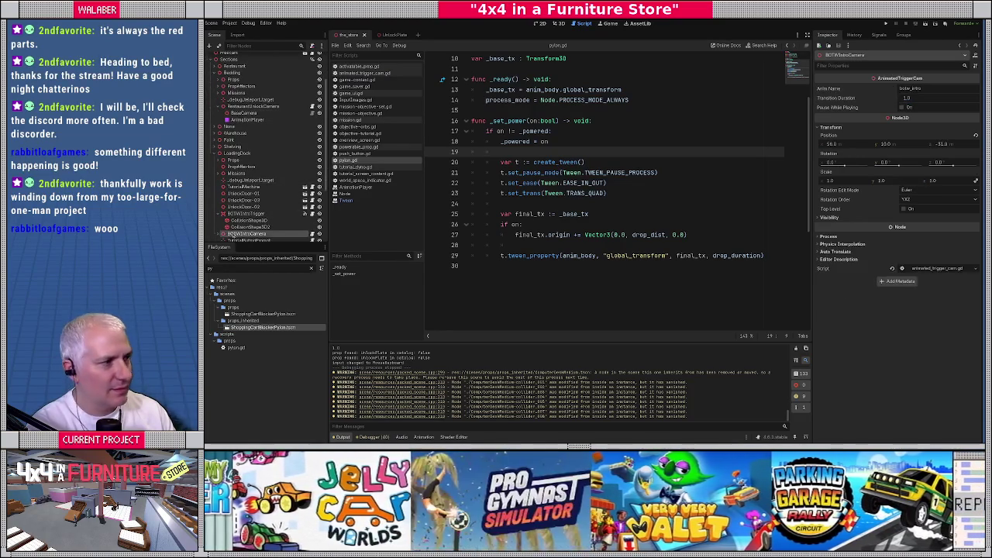
scroll(230, 235, down, 3)
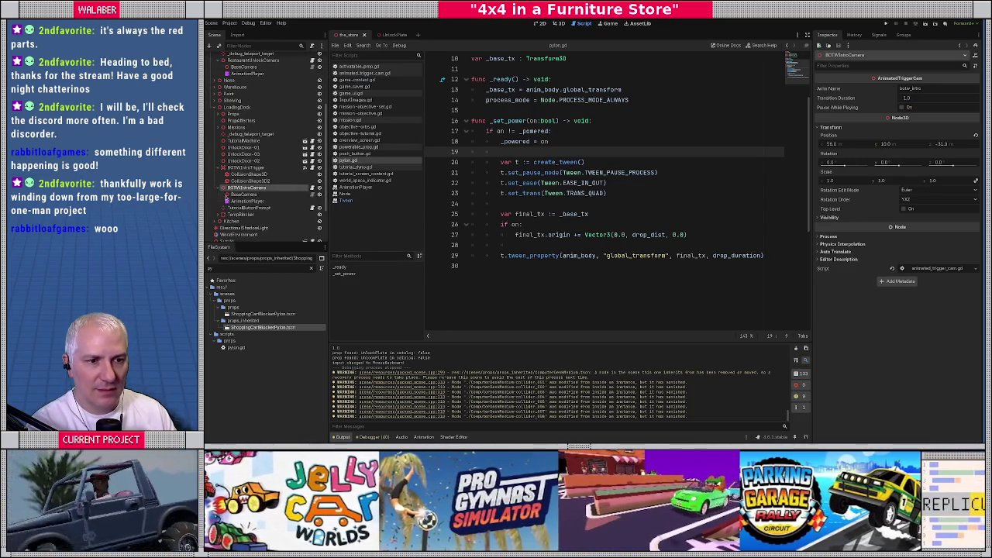
click(241, 195)
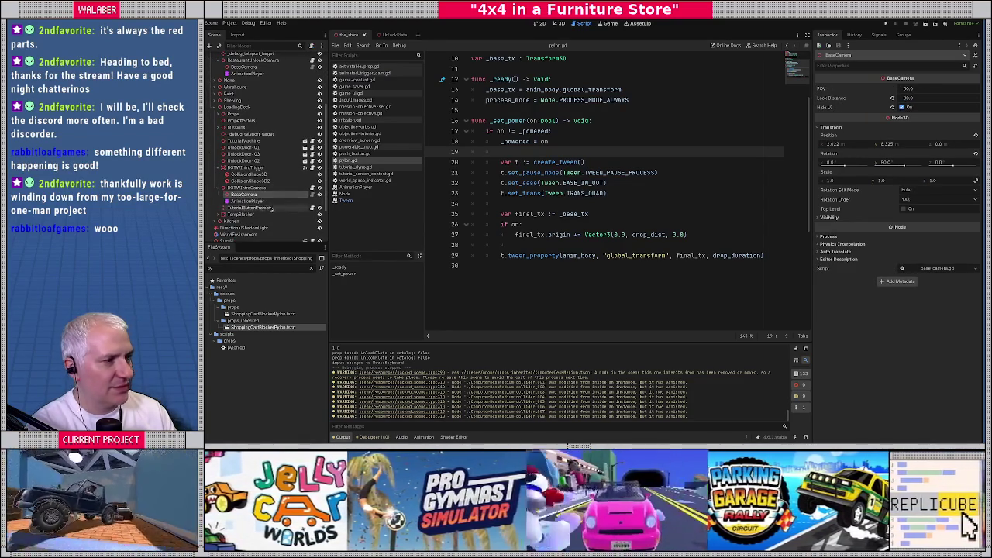
click(220, 189)
scroll(225, 159, up, 3)
click(243, 114)
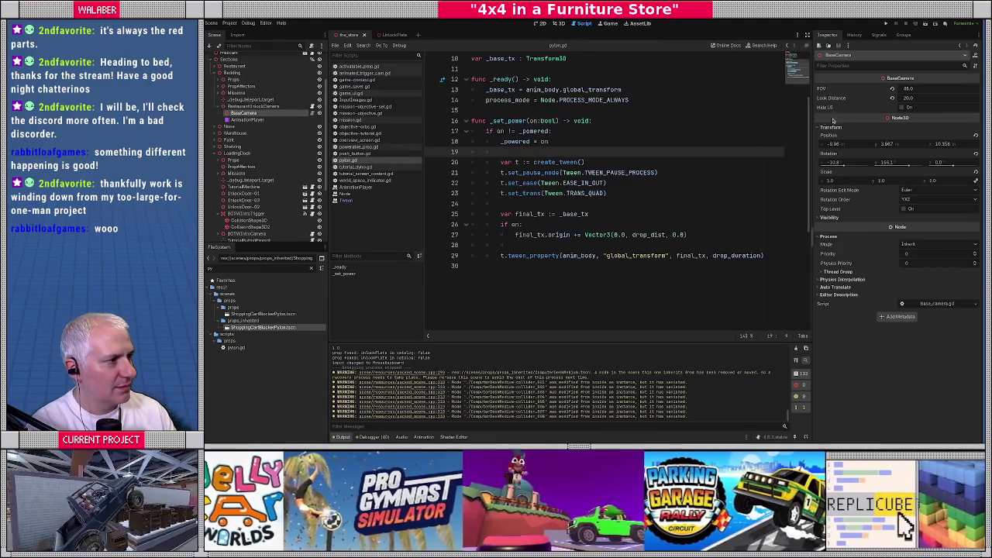
Step: Set that BaseCamera's Look Distance to 30 and save the_store scene
click(932, 100)
text(30)
key(Return)
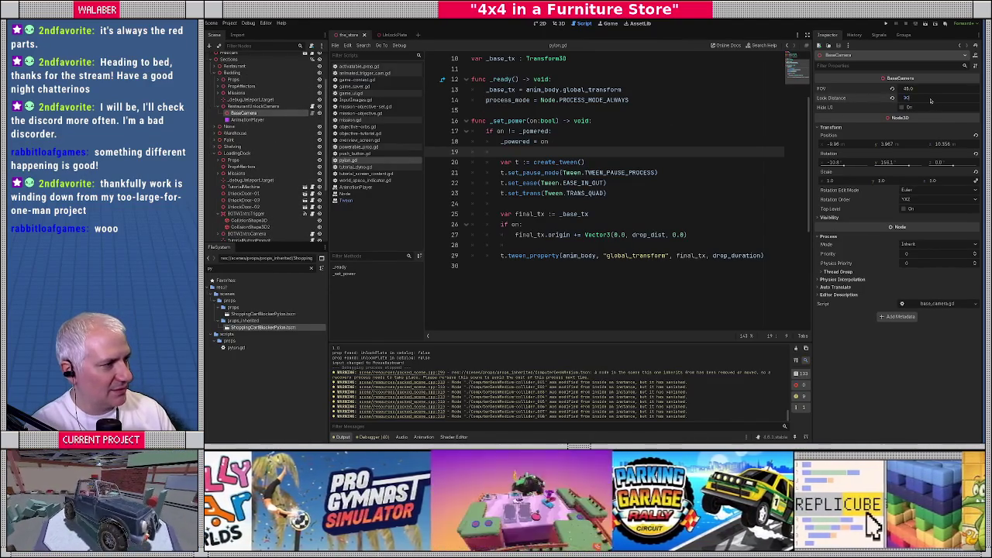
key(ctrl+s)
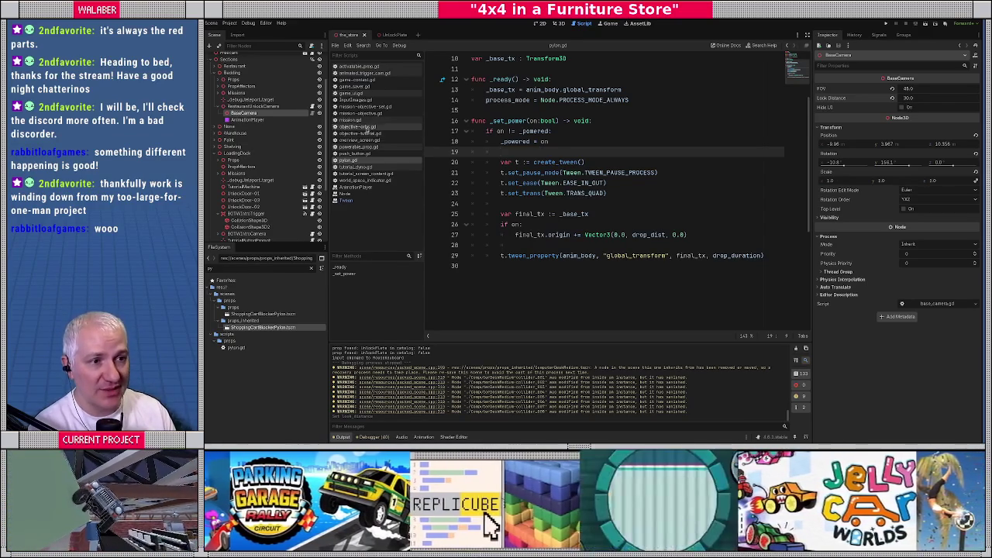
Step: Review transition_duration and the push_camera/pop_camera calls in animated_trigger.gd, then run the game
click(364, 73)
scroll(523, 102, up, 3)
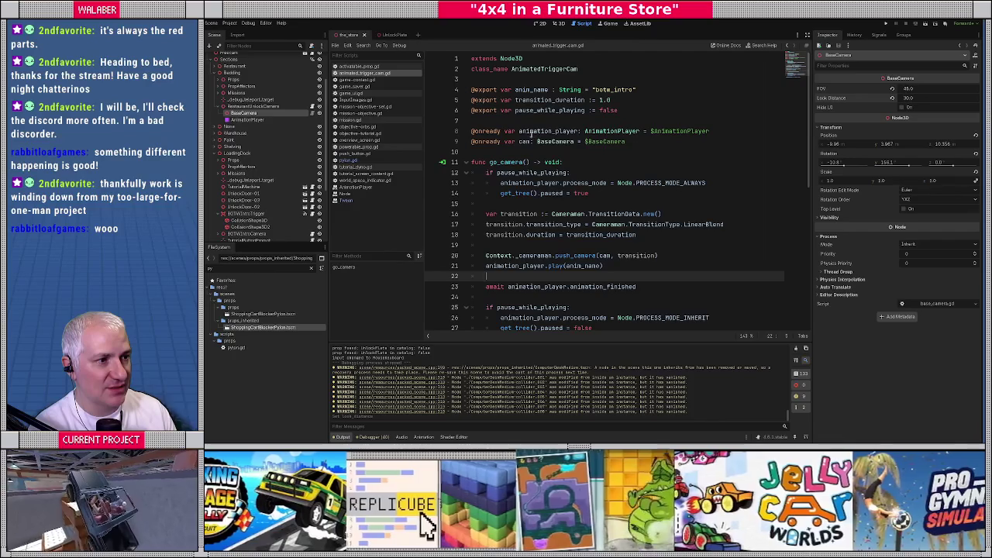
double_click(513, 101)
scroll(571, 192, down, 2)
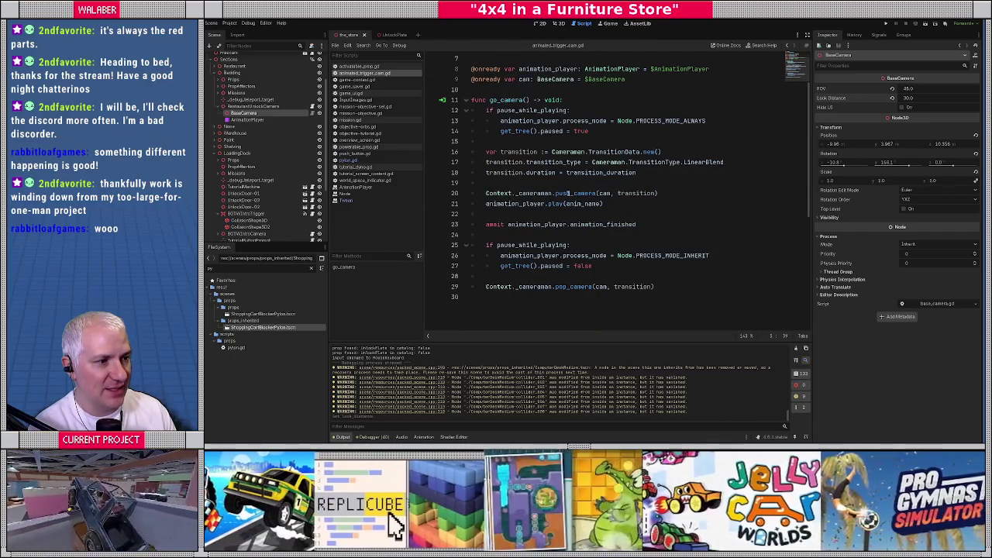
drag(574, 193, 654, 193)
drag(556, 287, 654, 287)
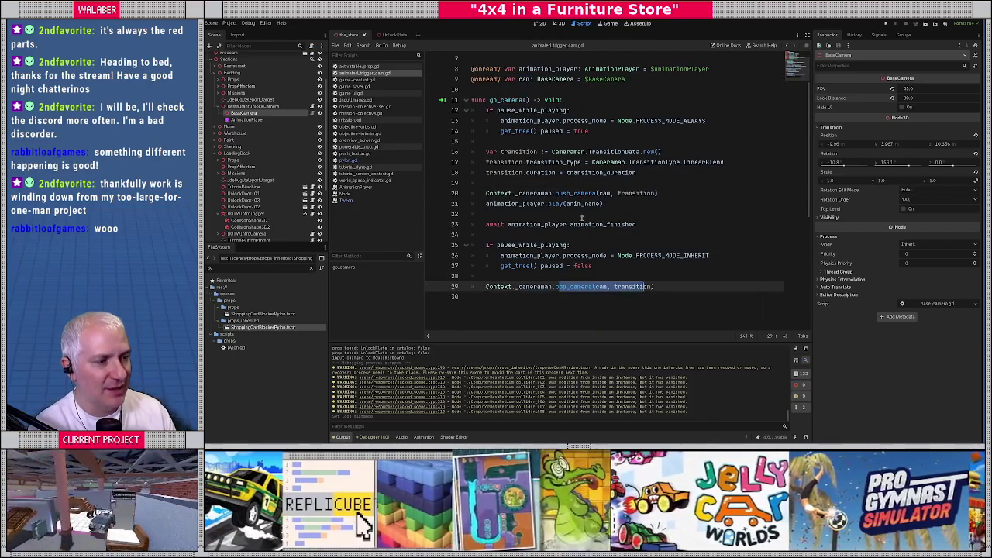
drag(584, 193, 659, 193)
drag(570, 286, 671, 287)
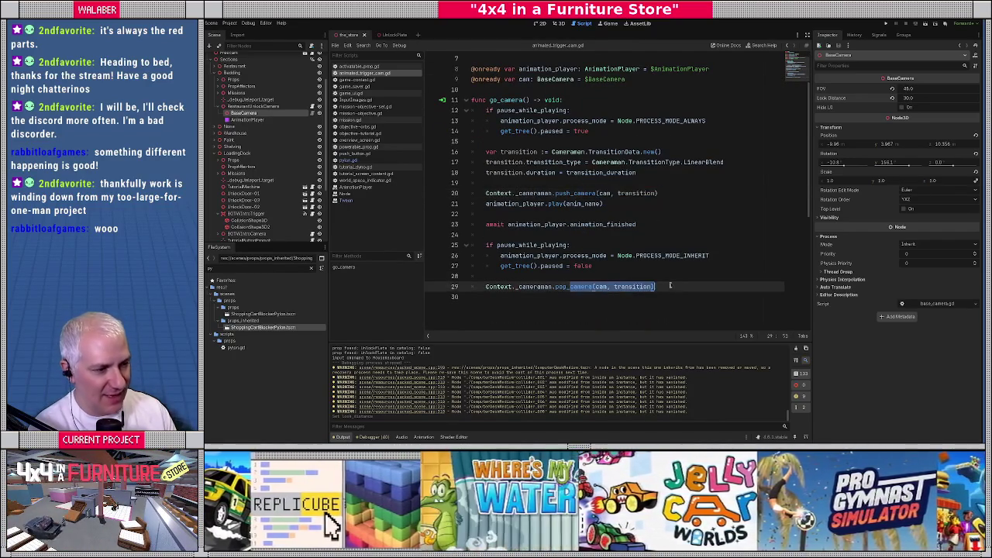
click(536, 141)
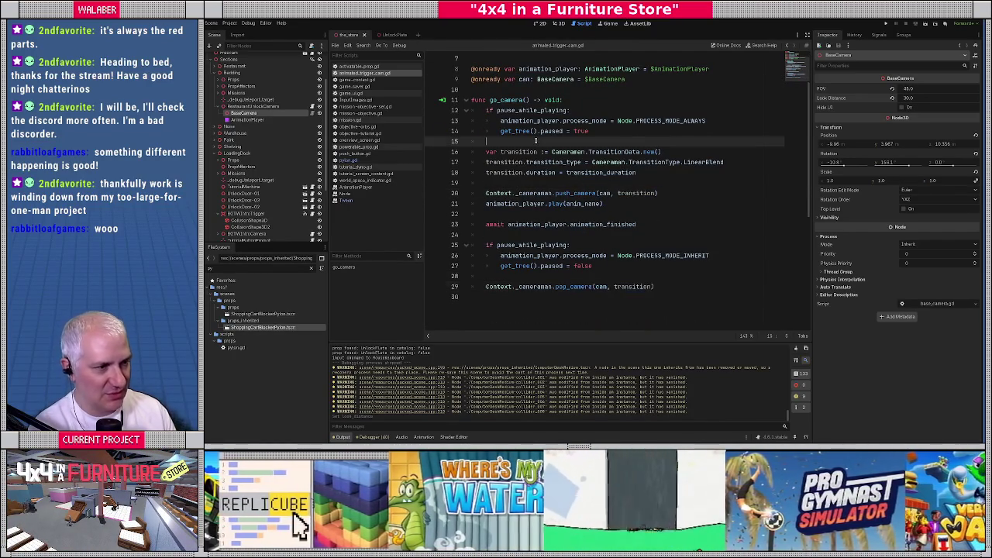
key(F5)
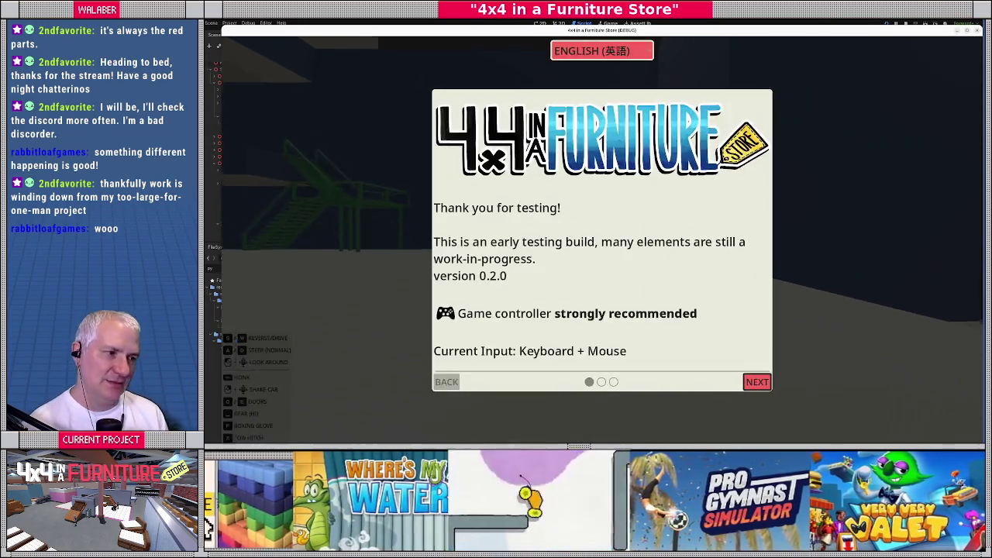
Step: Dismiss the welcome dialog and run list_commands, help and commands_list in the dev console
key(Escape)
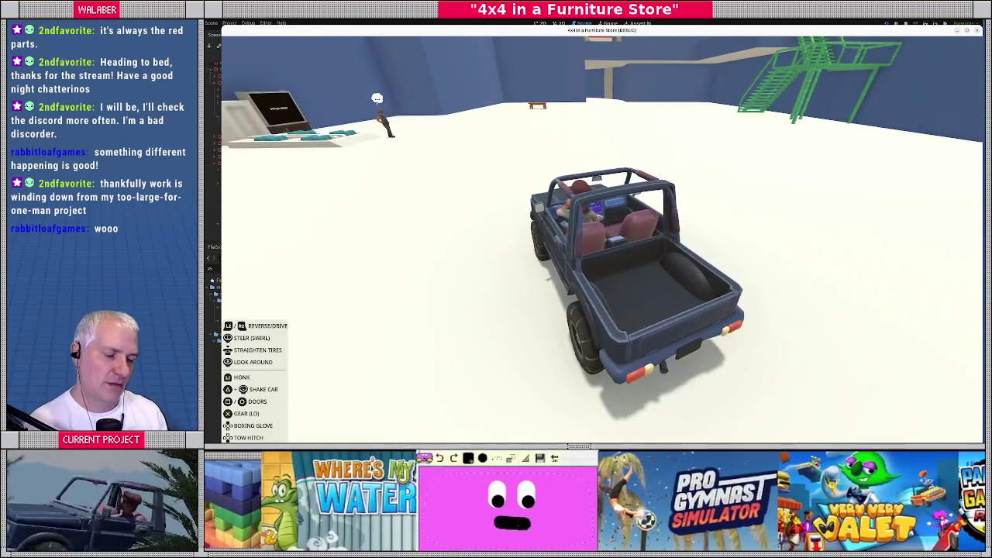
key(grave)
key(grave)
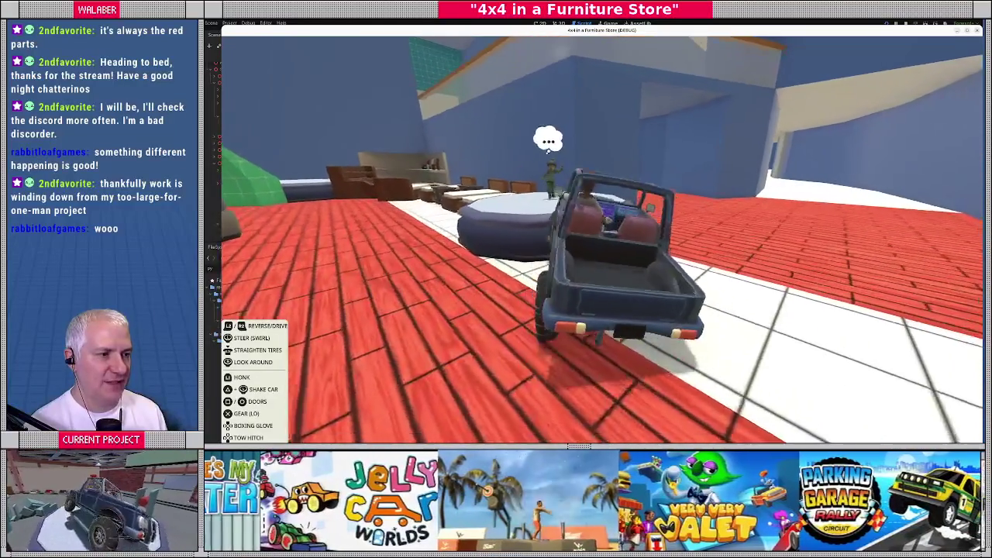
key(grave)
text(list_comm)
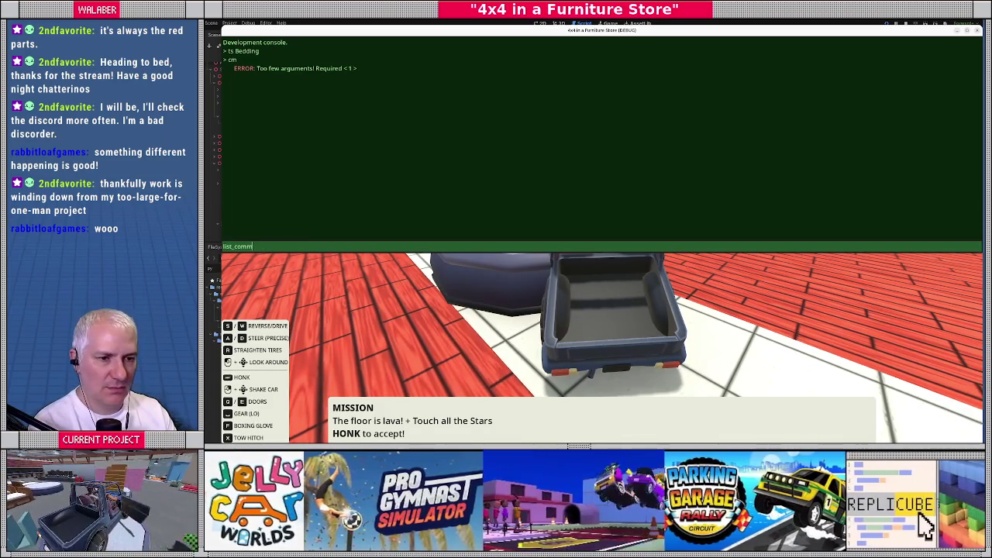
text(ands)
key(Return)
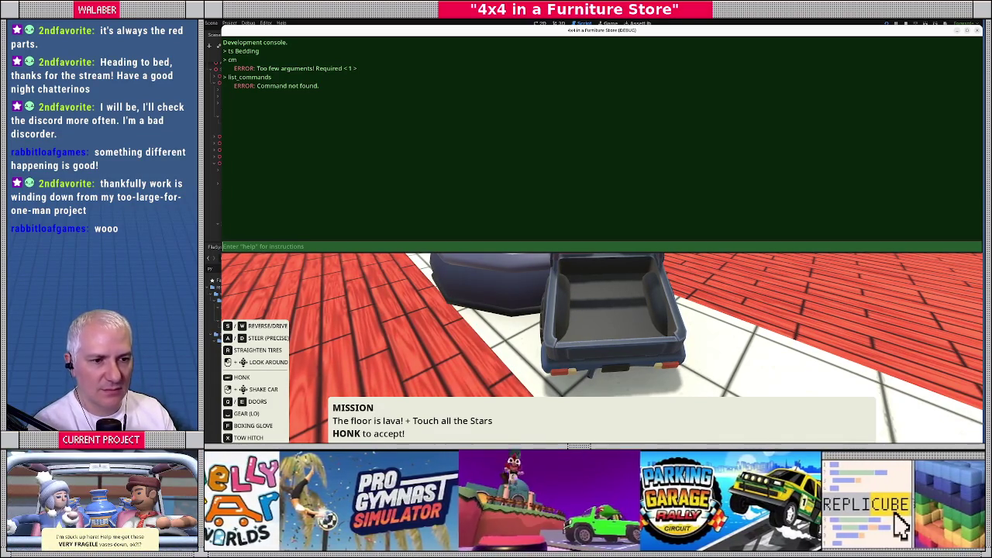
text(help)
key(Return)
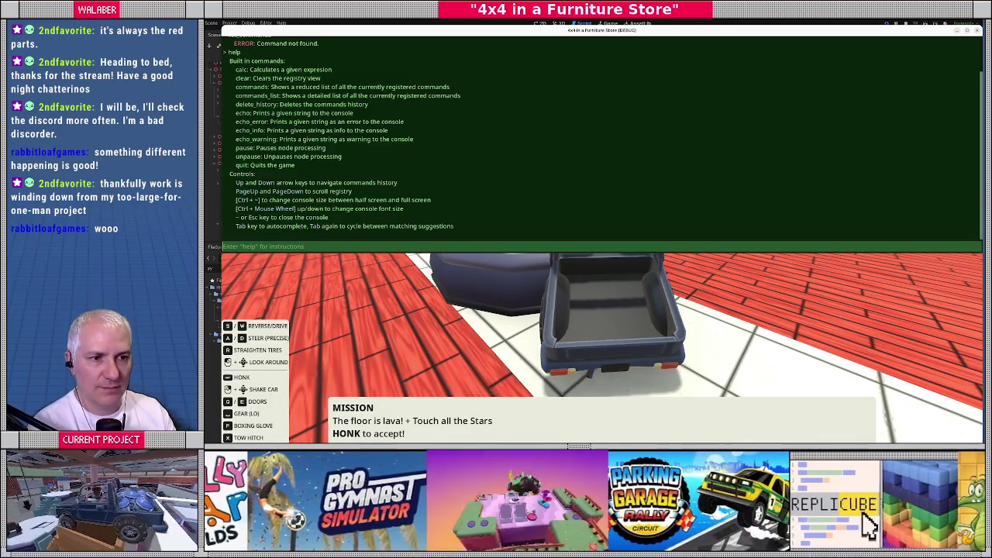
text(commands_list)
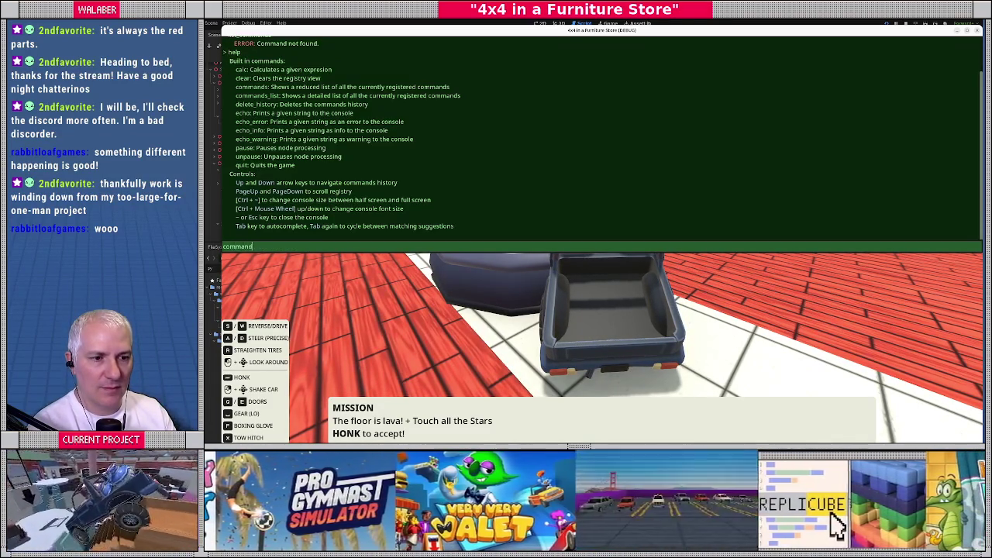
key(Return)
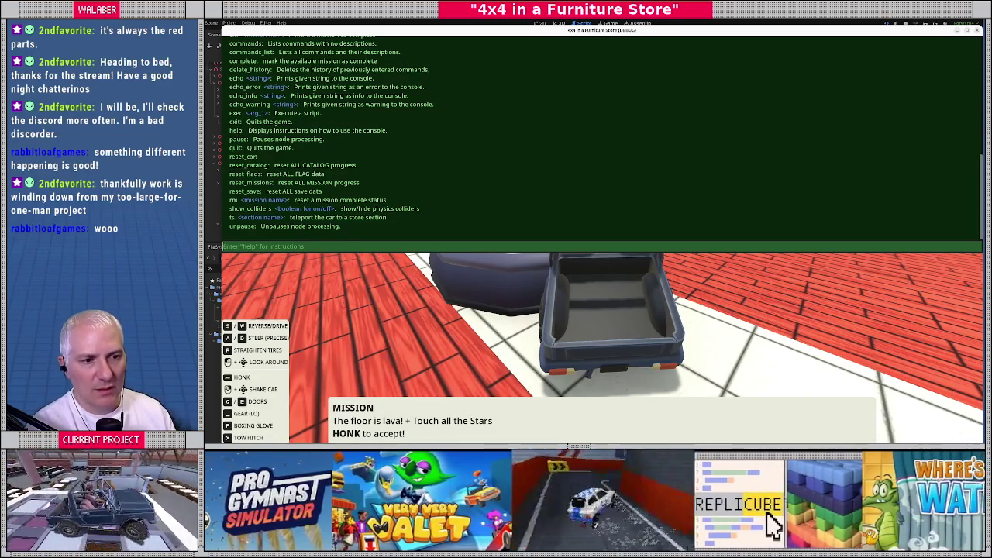
Step: Run cm in the console, hit its too-few-arguments error, then quit to game_context.gd
scroll(602, 135, up, 2)
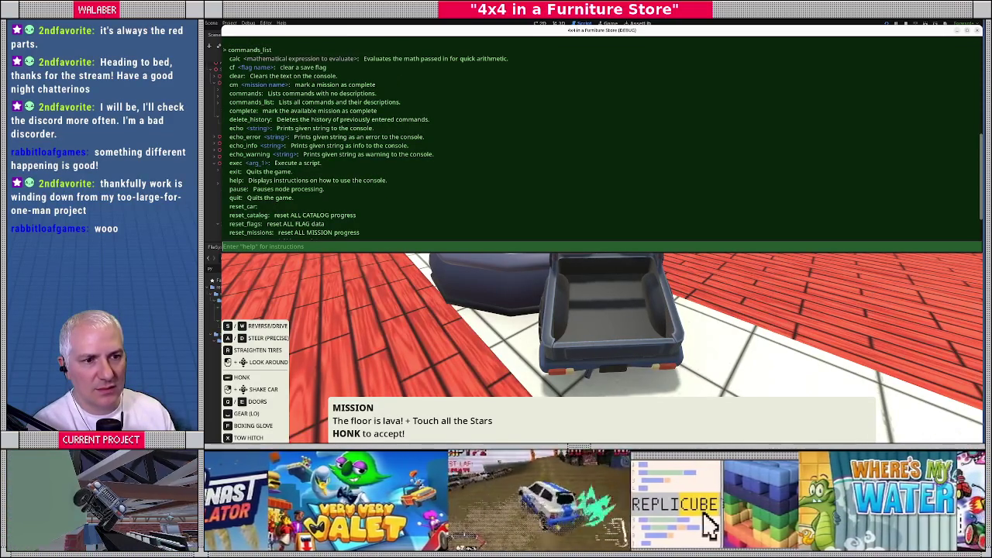
scroll(602, 136, down, 2)
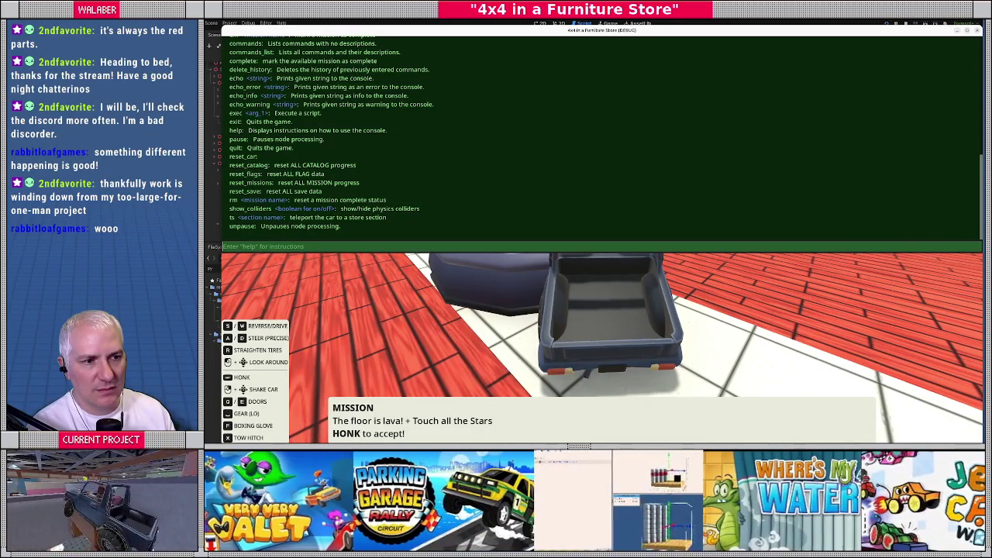
scroll(602, 136, up, 1)
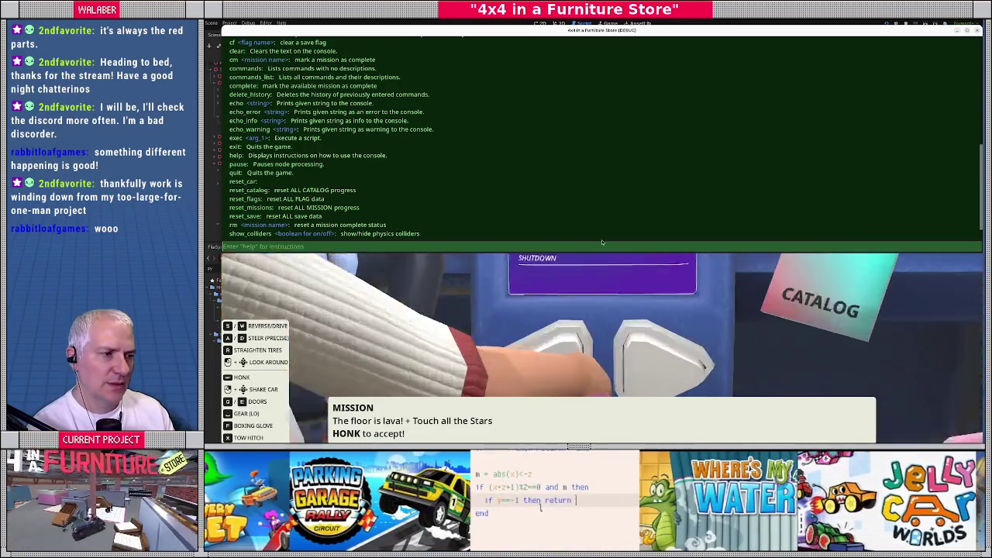
key(grave)
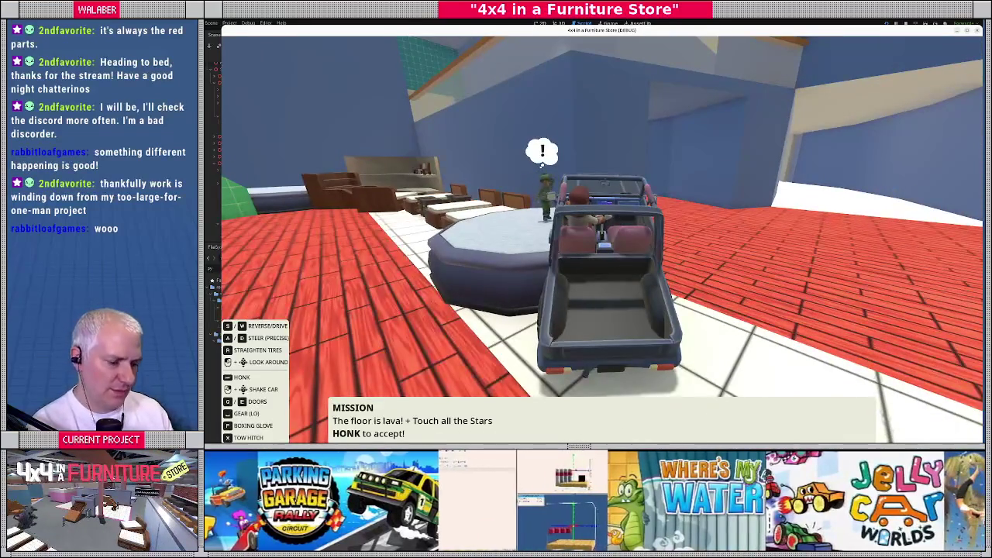
key(grave)
text(cm)
key(Return)
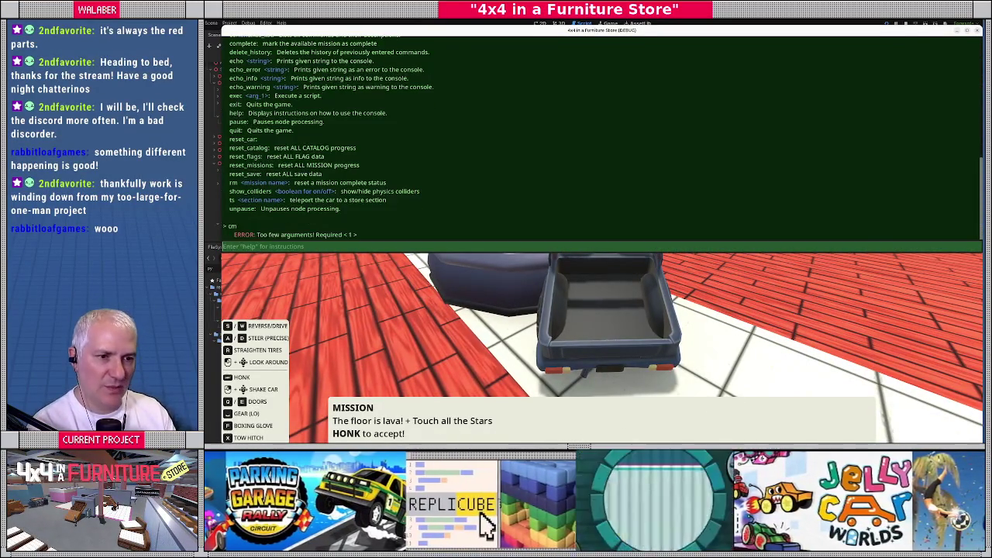
text(cm)
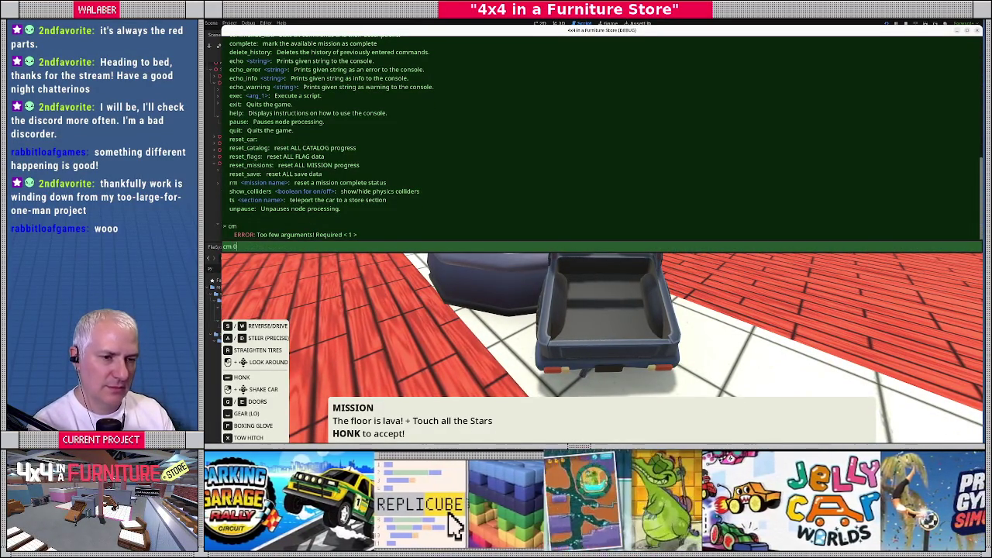
key(BackSpace)
key(BackSpace)
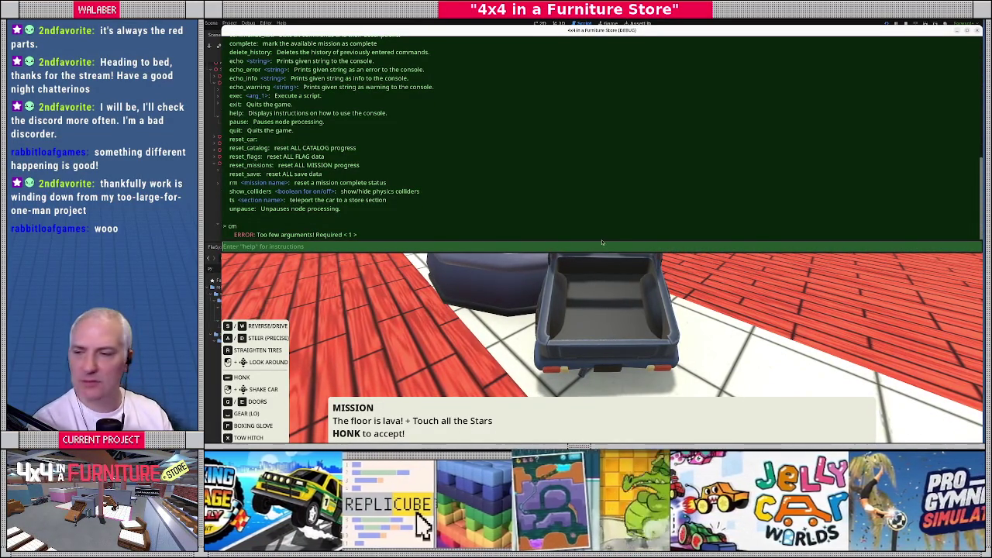
key(F8)
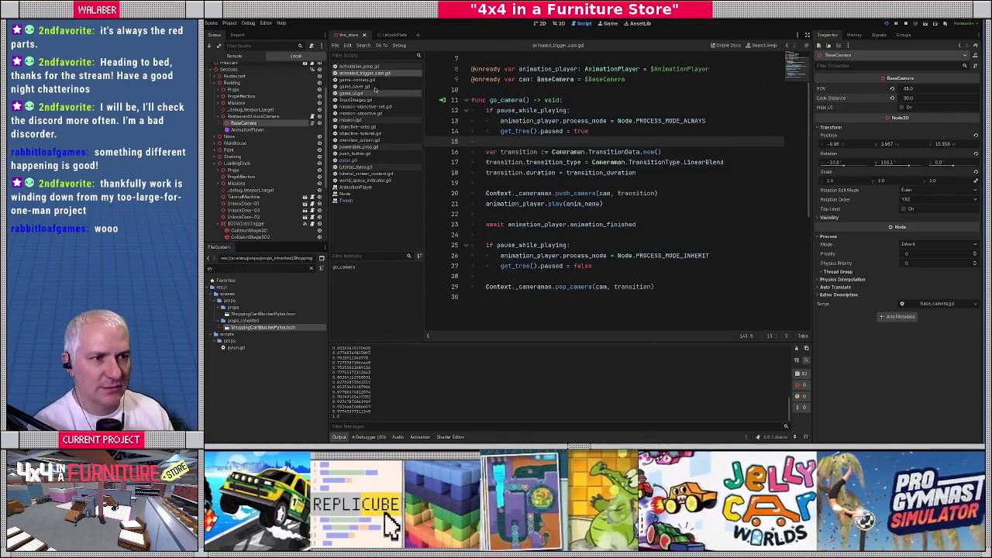
click(357, 80)
Step: Scroll game_context.gd down to the _add_debug_mission_commands console commands
drag(795, 74, 795, 203)
scroll(734, 264, down, 20)
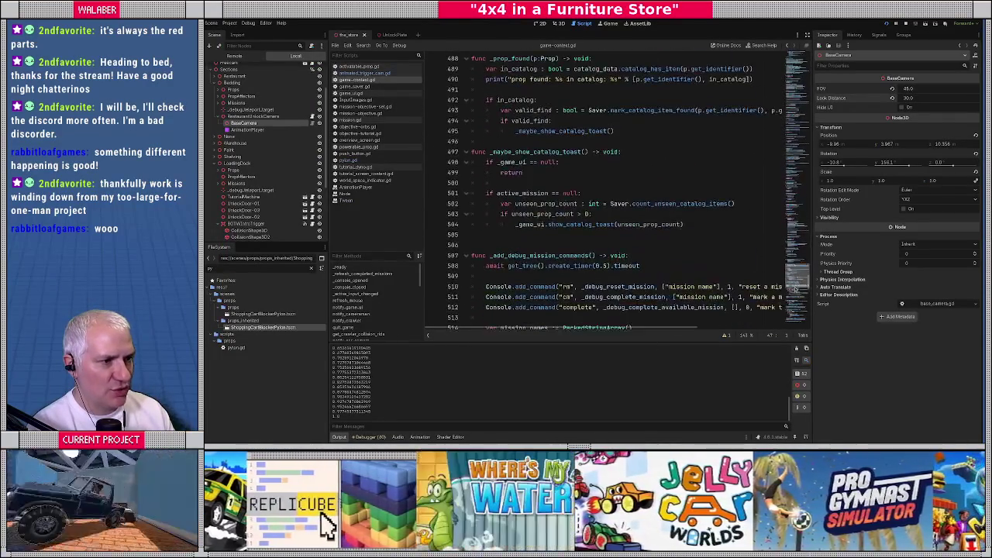
scroll(620, 239, down, 4)
scroll(614, 238, down, 2)
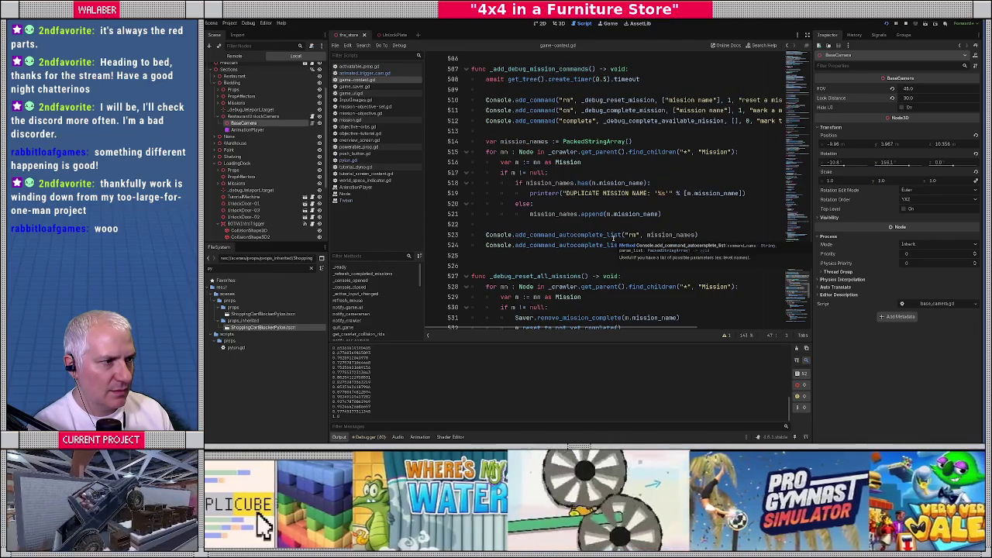
Step: In the running game, run cm and complete from the console, then stop the game
key(alt+Tab)
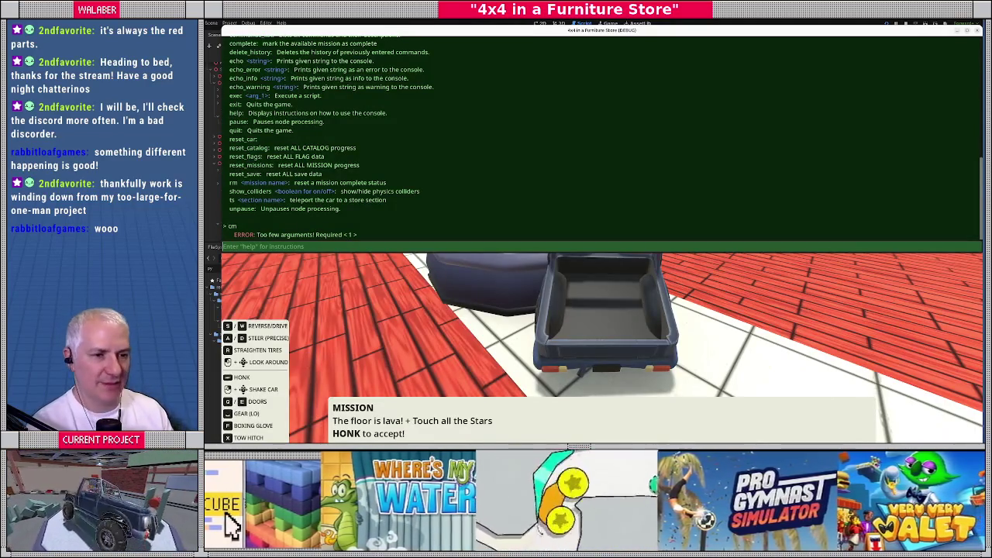
text(cm)
key(Return)
key(quoteleft)
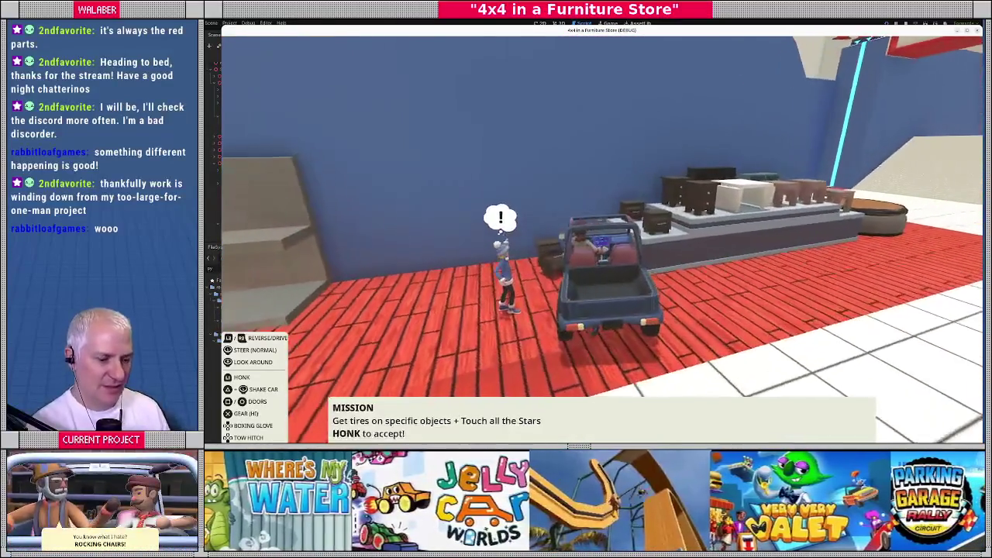
key(quoteleft)
text(complete)
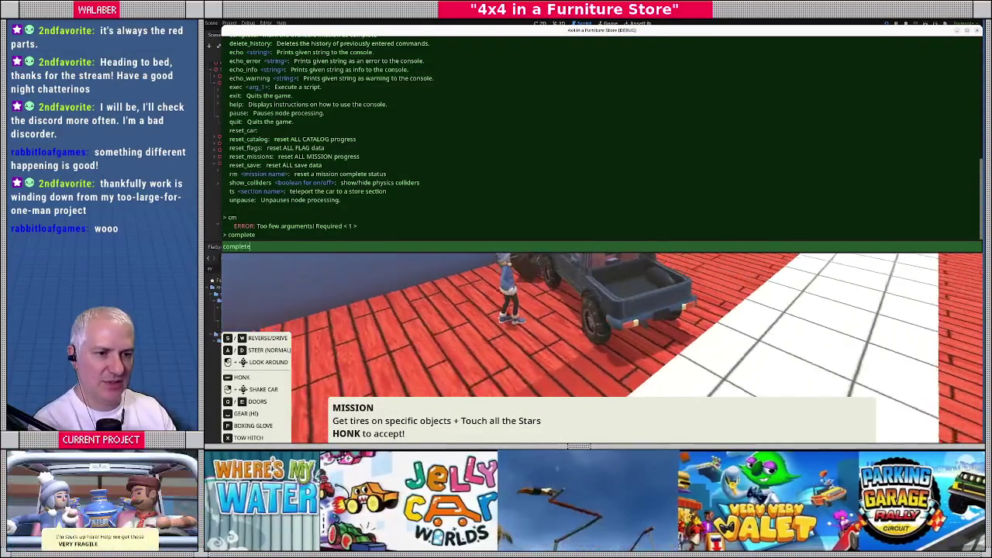
key(quoteleft)
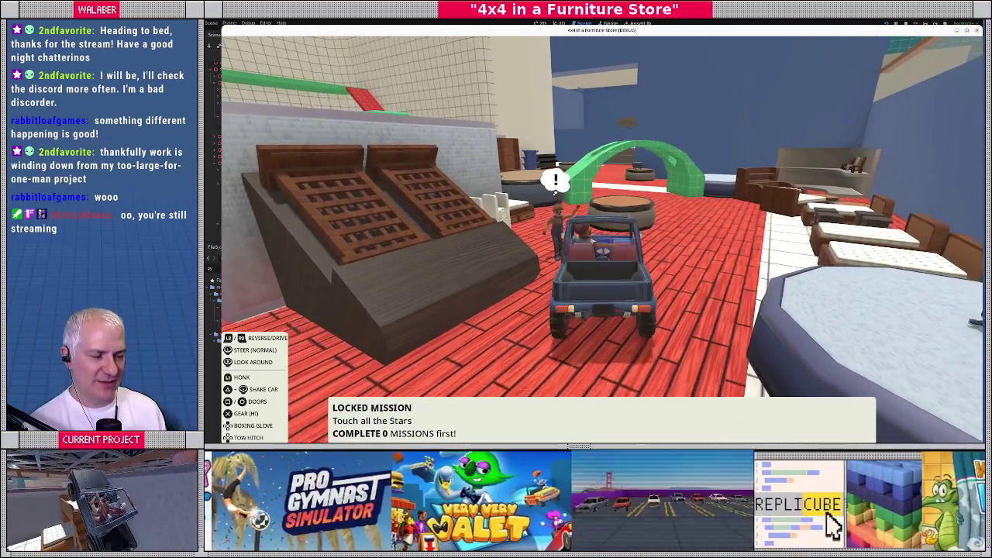
key(F8)
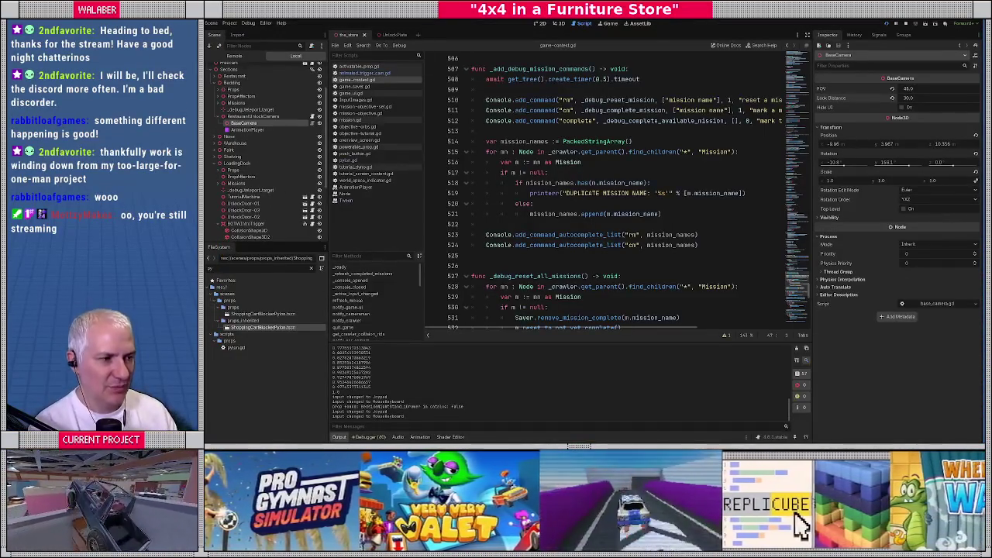
Step: Inspect game_context.gd's debug mission-complete functions and search the script for 'locke' and 'sn'
ctrl+click(698, 120)
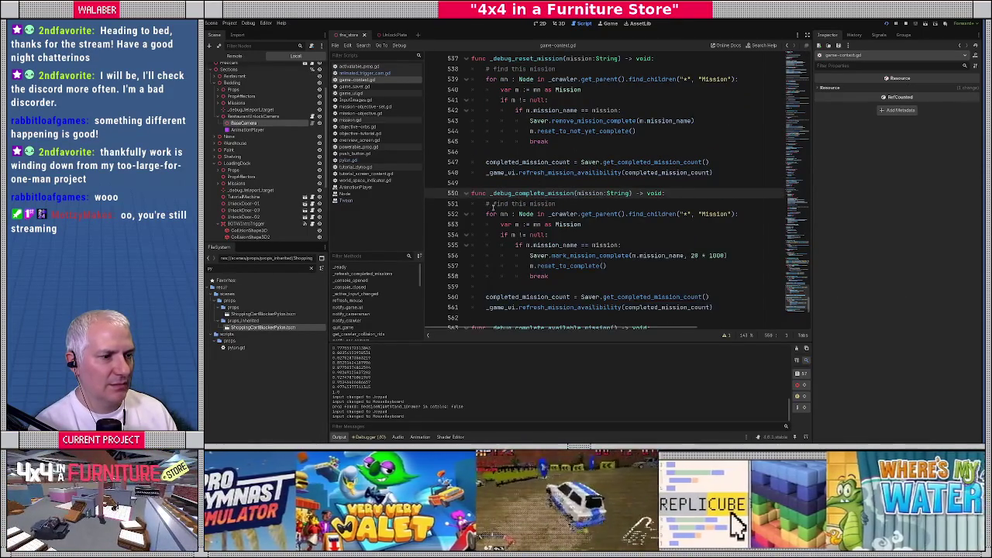
ctrl+click(500, 214)
mouse_move(529, 274)
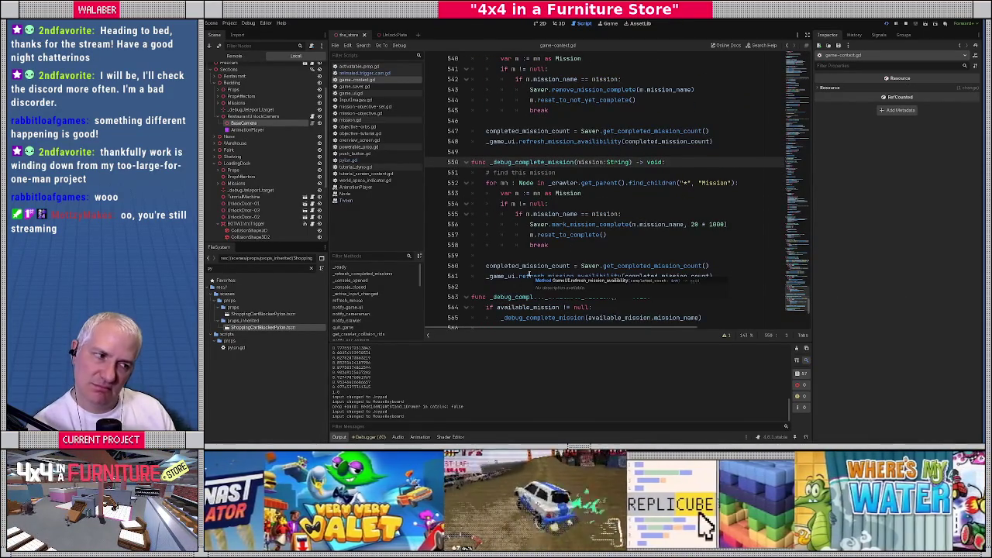
scroll(583, 214, up, 8)
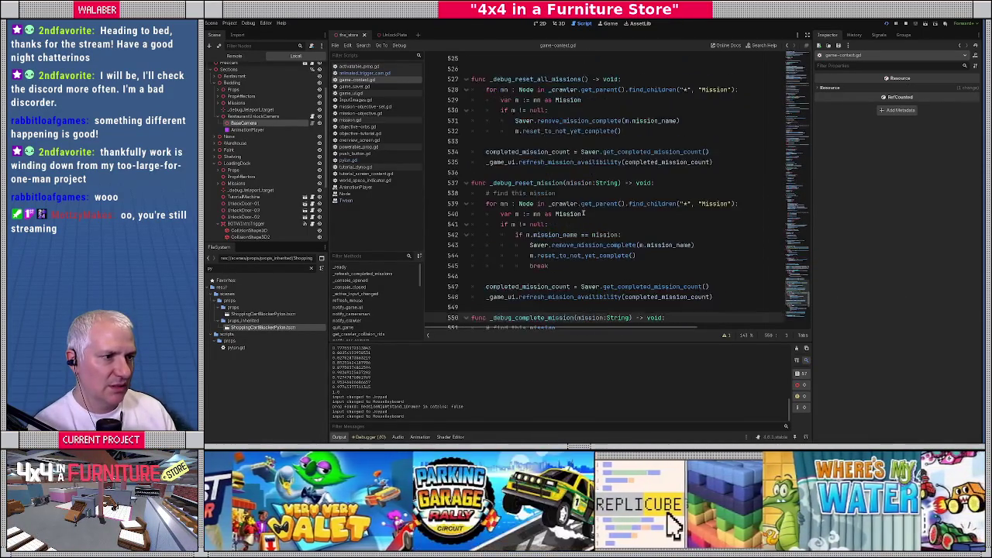
click(549, 172)
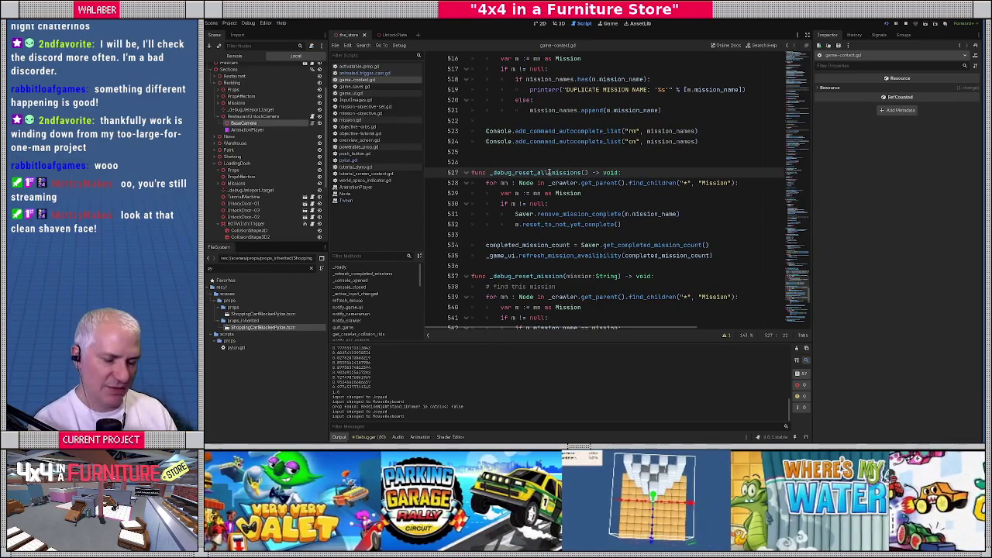
key(ctrl+f)
text(lock)
text(e)
key(Escape)
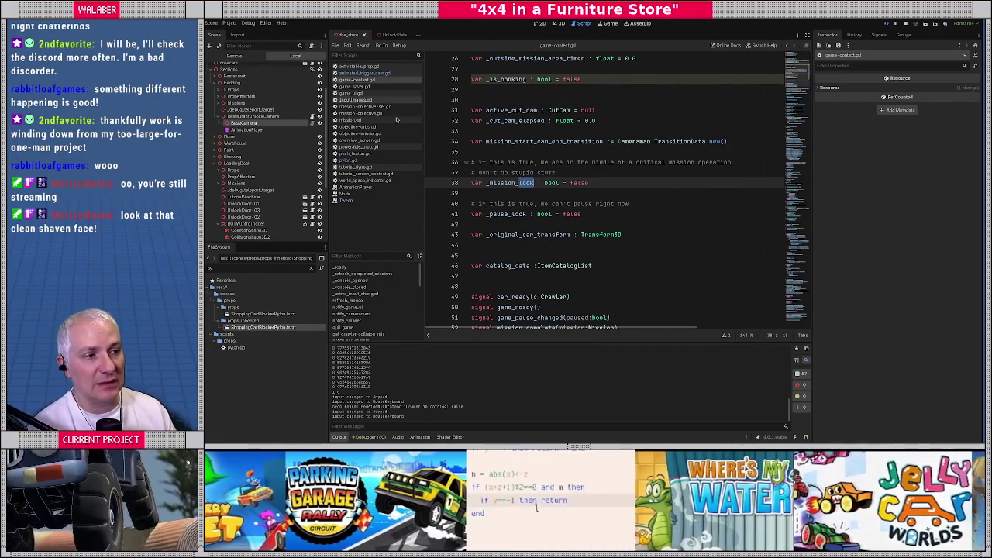
click(513, 141)
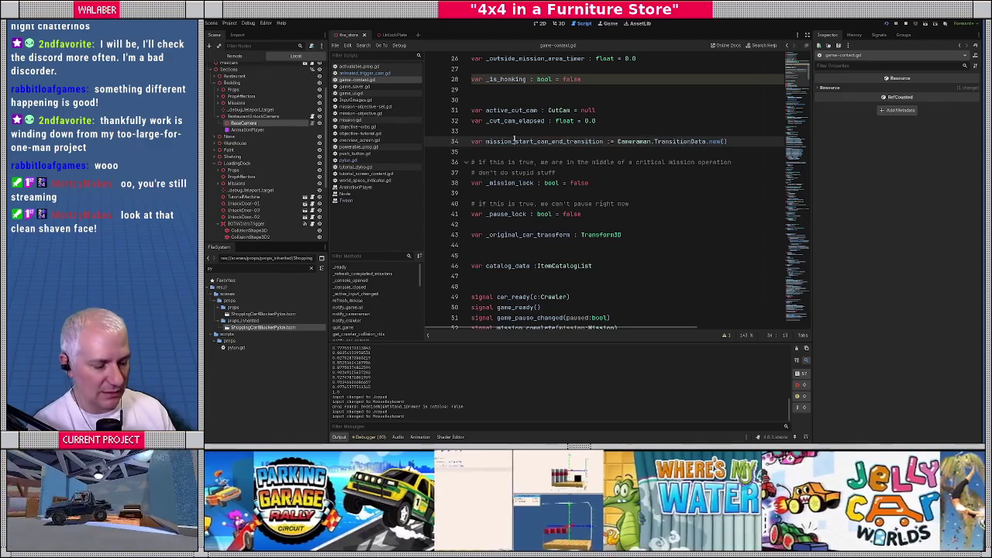
key(ctrl+f)
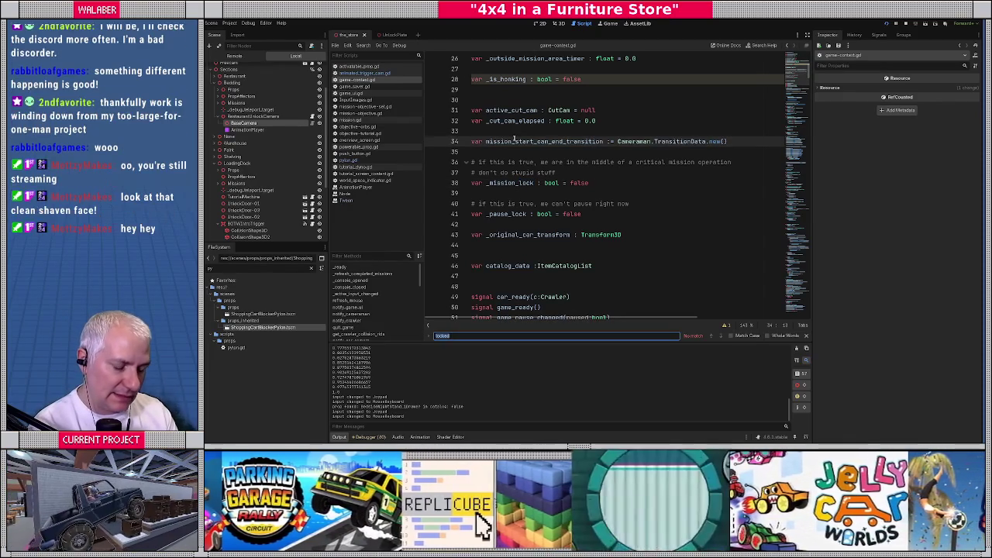
text(sn)
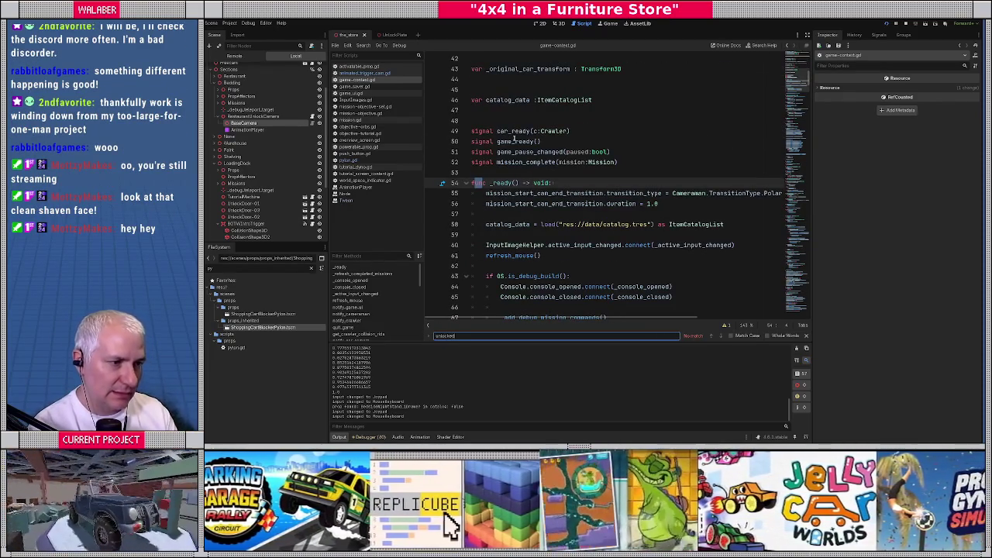
key(Escape)
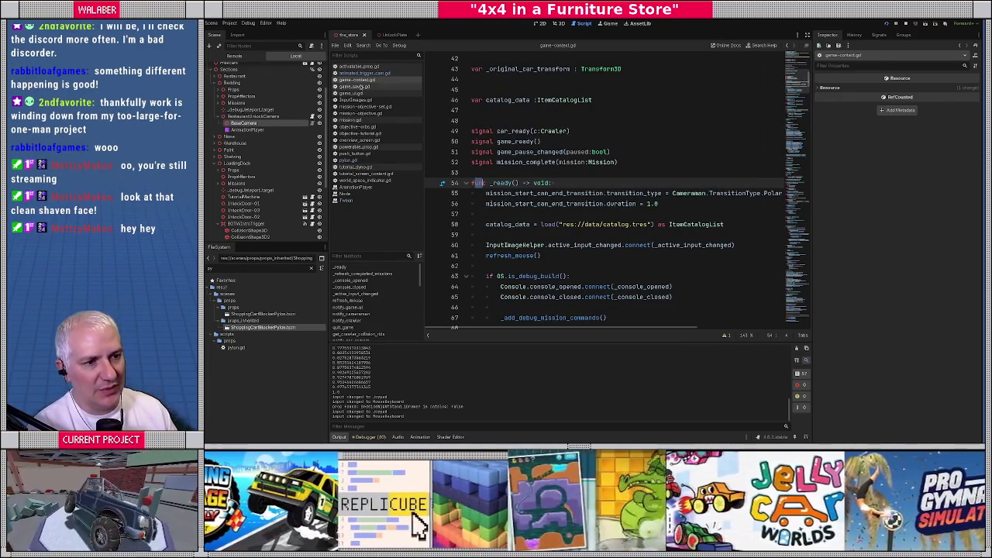
Step: Open game_ui.gd full-width, follow calls through to _set_available_mission_text, then run the game
click(363, 93)
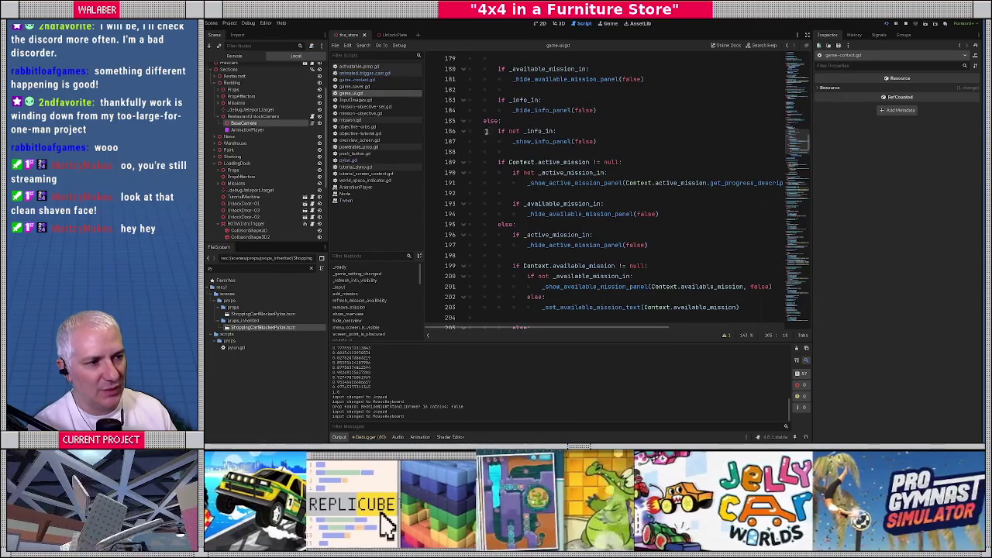
click(807, 35)
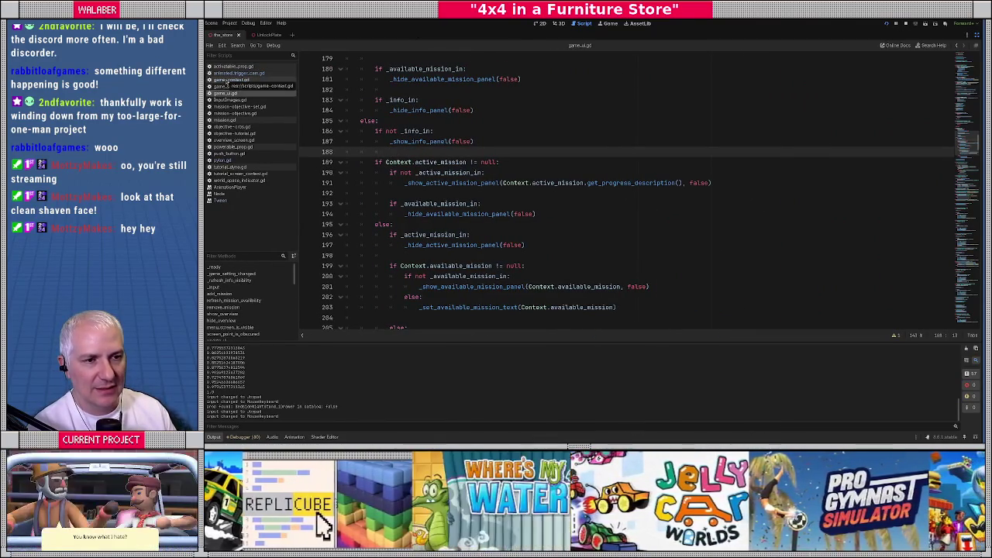
ctrl+click(462, 187)
scroll(363, 225, down, 2)
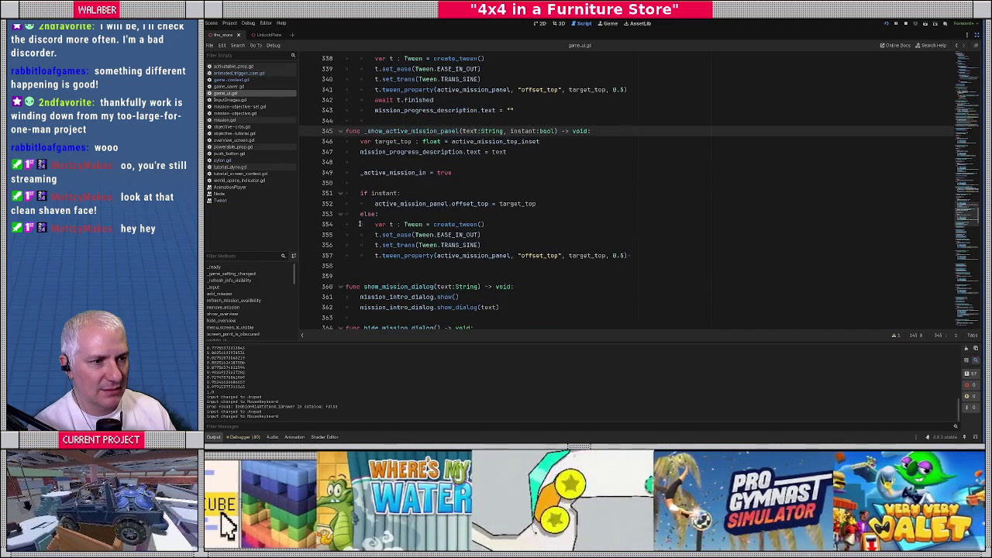
key(alt+Left)
ctrl+click(460, 204)
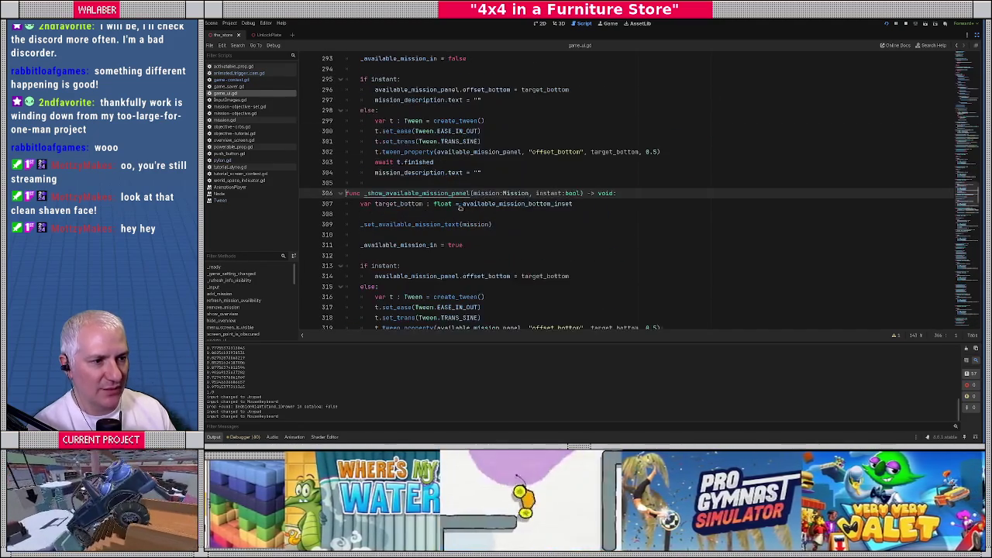
ctrl+click(390, 168)
scroll(393, 202, down, 2)
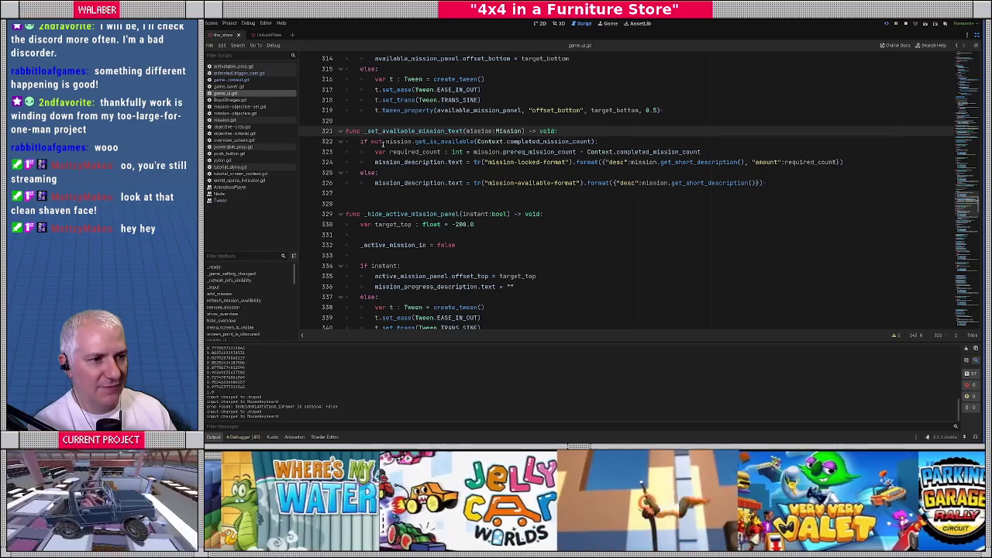
key(F5)
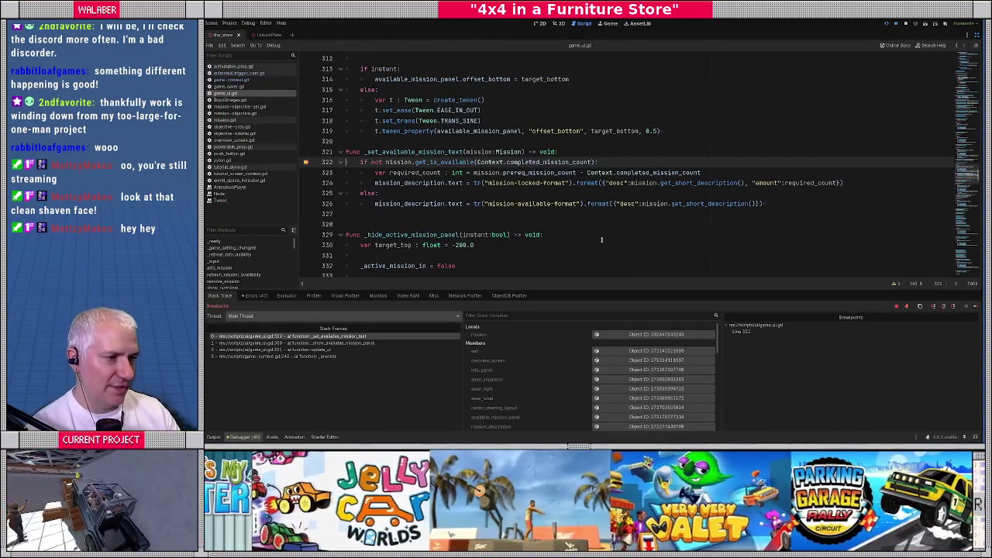
Step: Step into get_is_available in mission.gd, save the corrected comparison, then step out and resume the game
key(F11)
scroll(518, 130, up, 4)
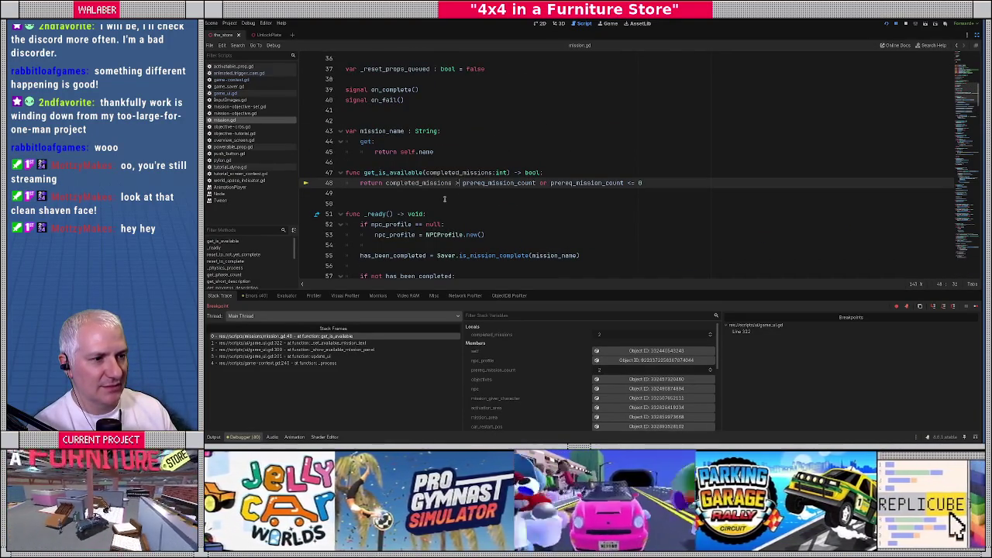
text(=)
key(ctrl+s)
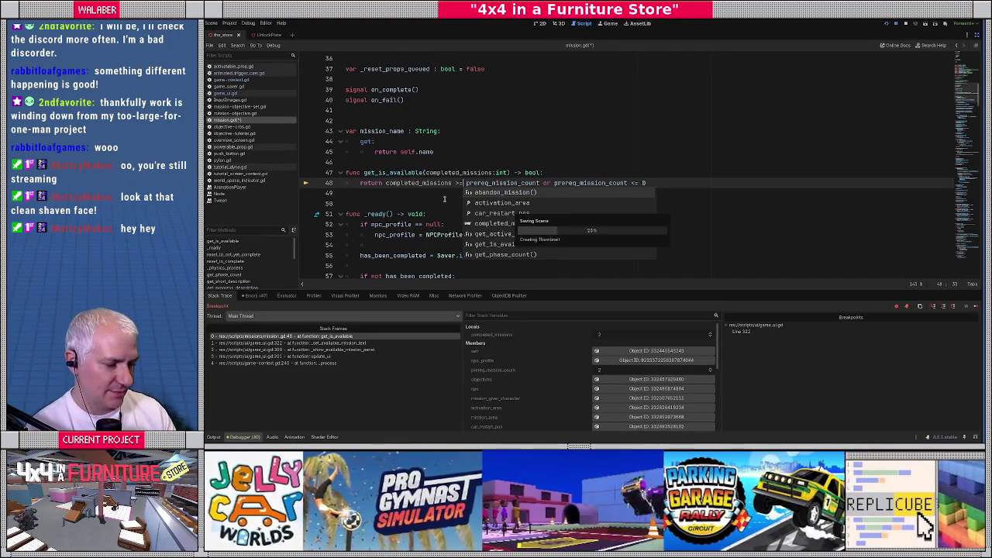
key(F12)
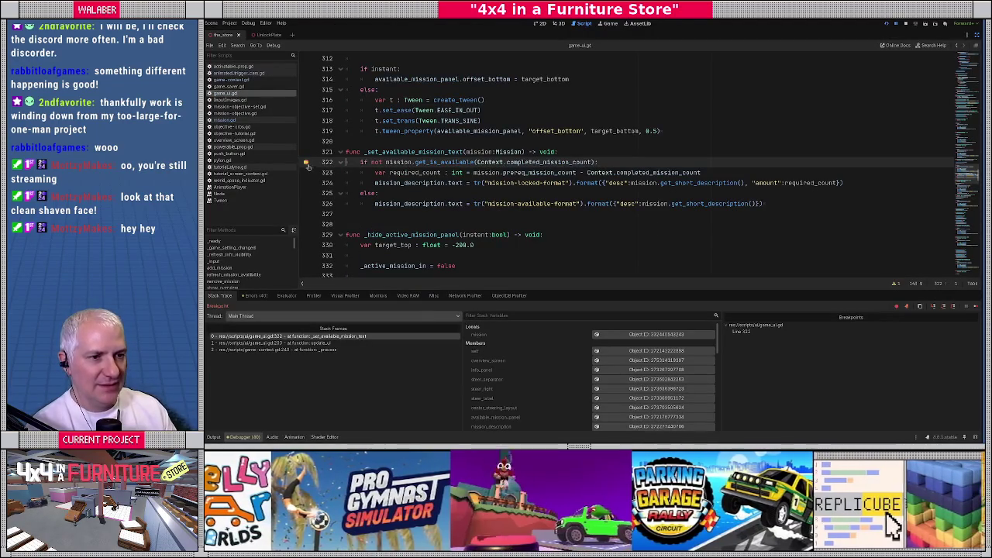
key(F12)
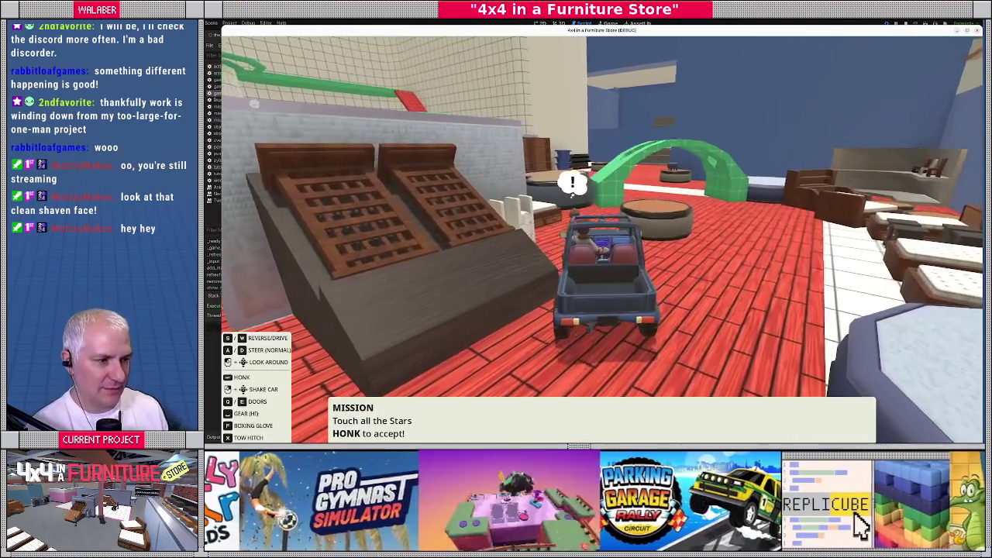
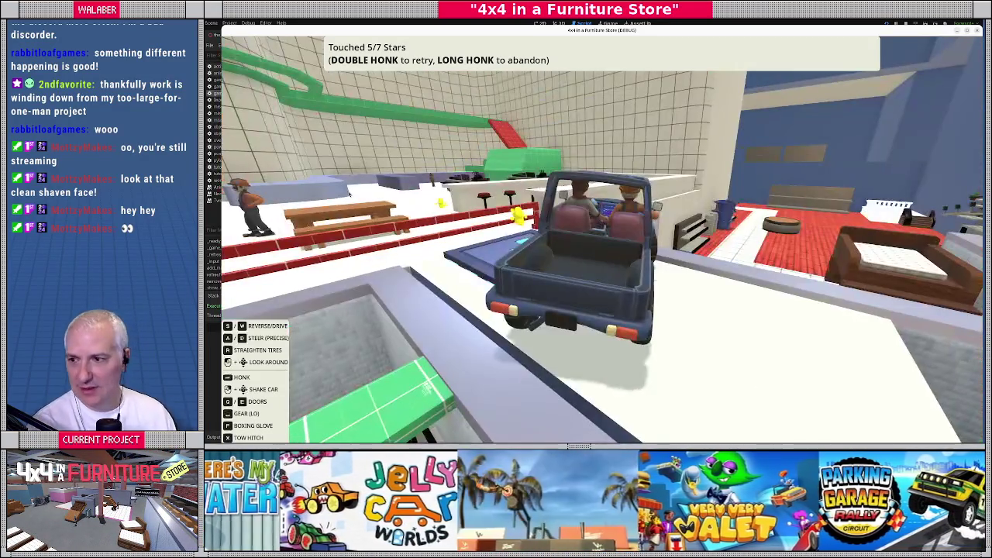
Step: Return from the running game to game_ui.gd, briefly viewing and closing the Tween documentation
key(alt+Tab)
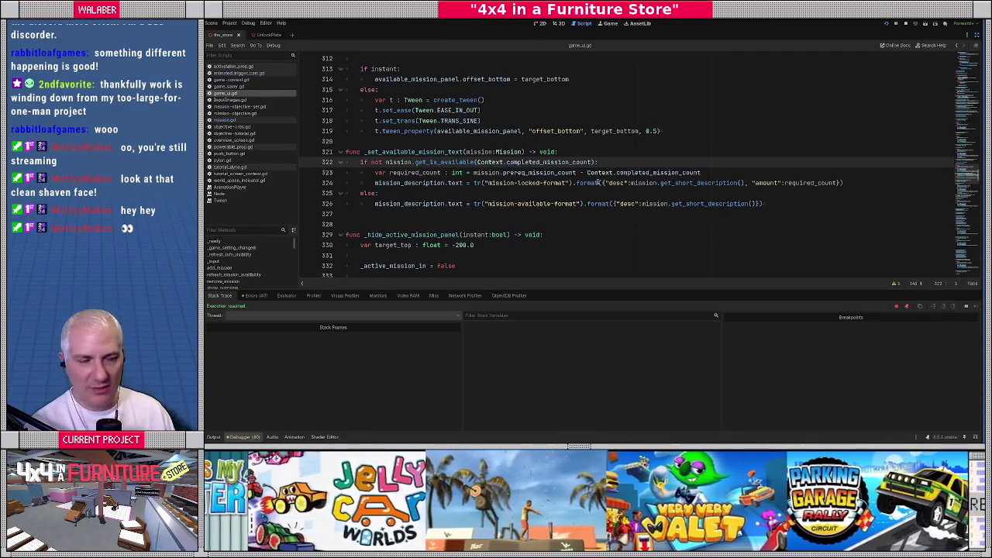
click(530, 141)
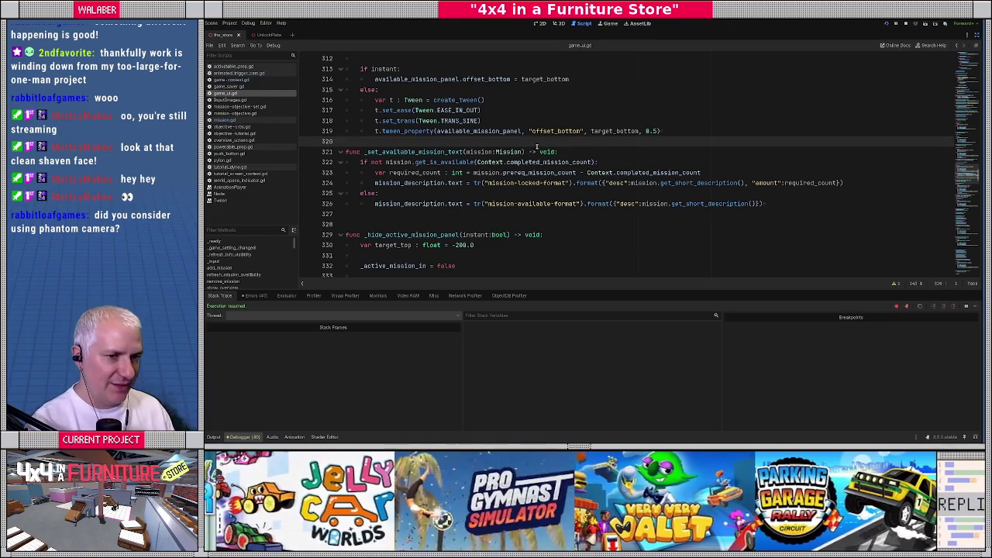
click(220, 201)
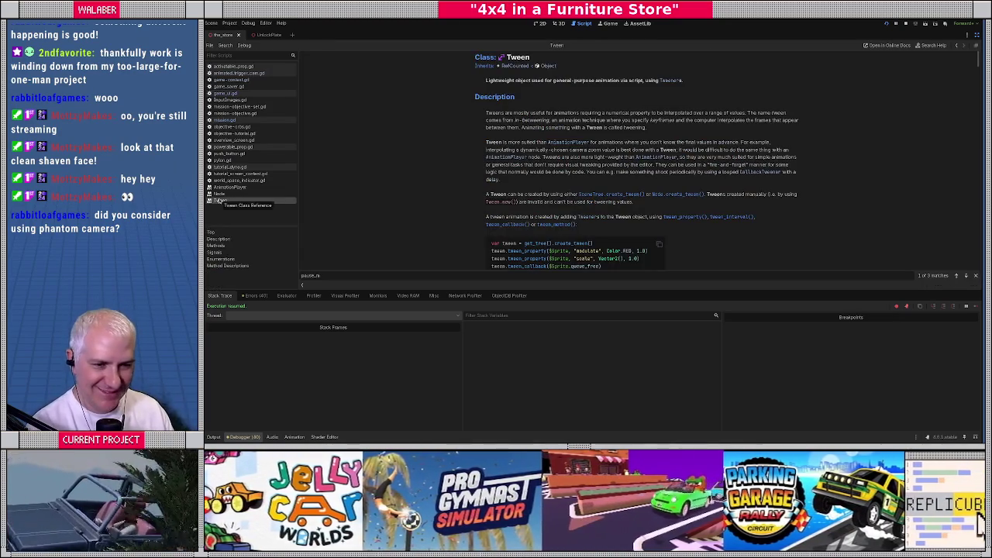
middle_click(221, 200)
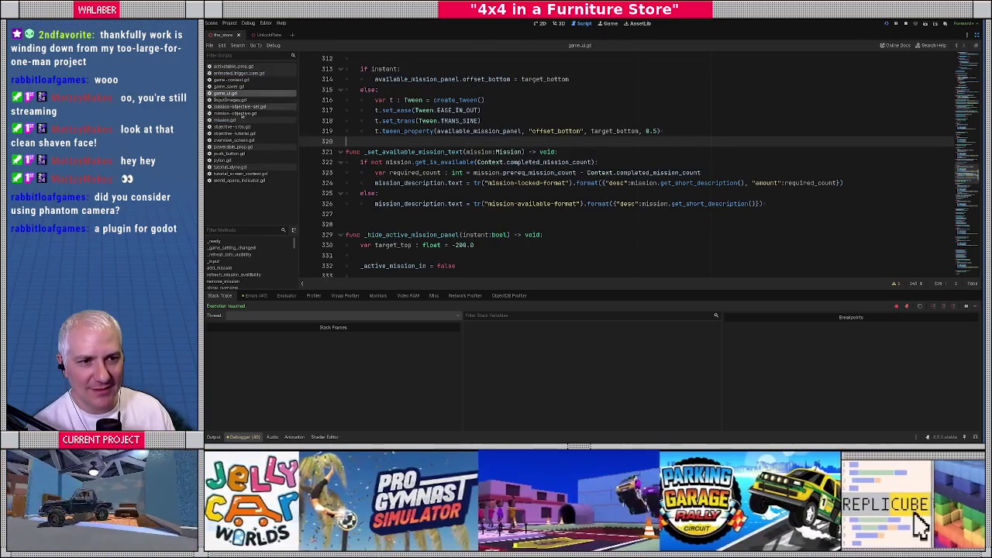
click(415, 173)
Step: Open cameraman.gd through Quick Open by filtering for 'cam'
key(ctrl+alt+o)
text(cam)
key(Return)
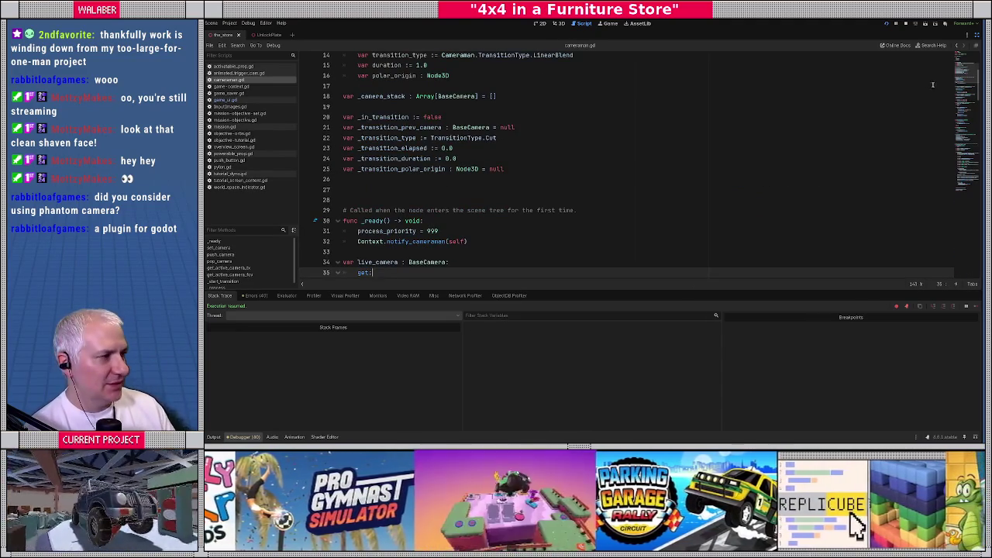
Step: Read through cameraman.gd's transition code, select pow(smoothed_interp, 3.0) on line 138, and open a browser window
scroll(587, 91, up, 5)
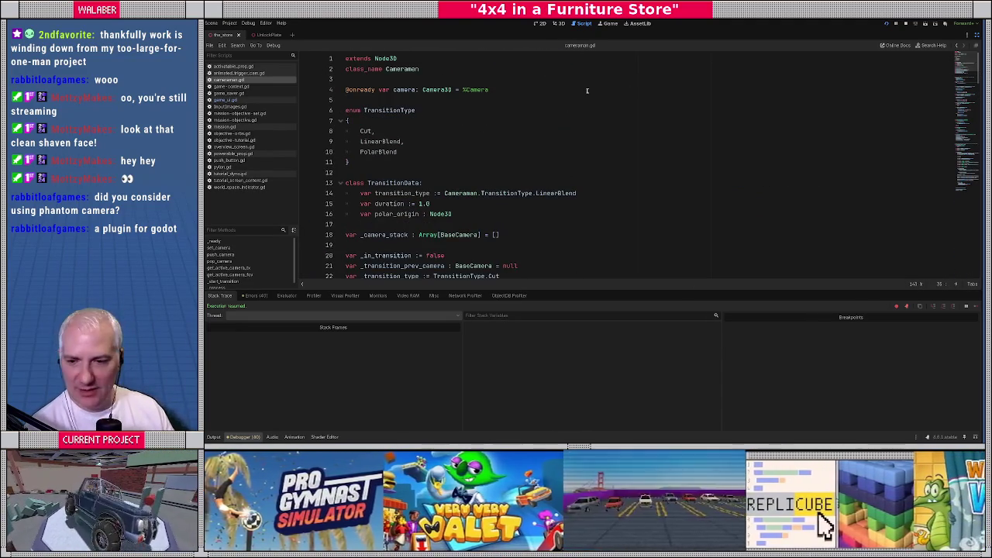
click(374, 162)
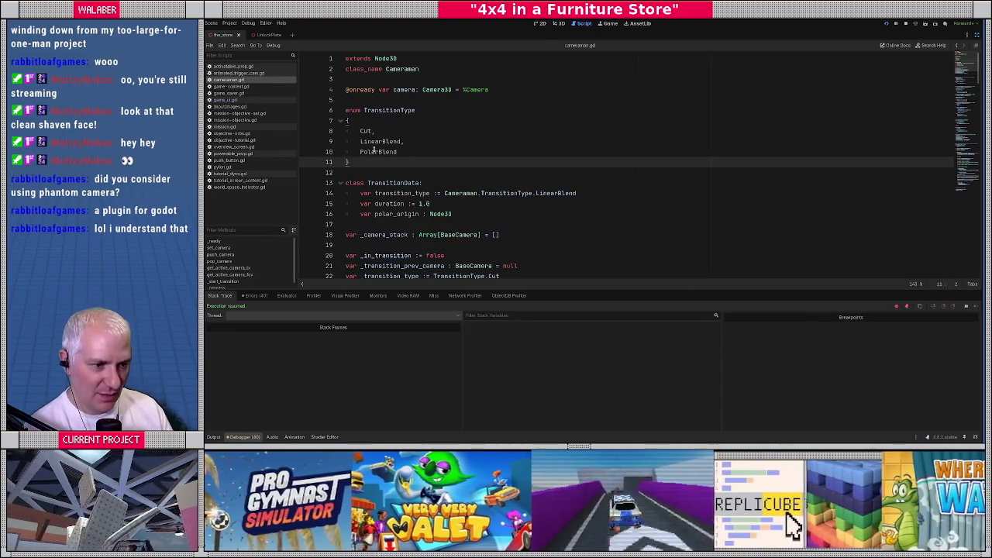
scroll(378, 154, down, 12)
scroll(381, 152, down, 15)
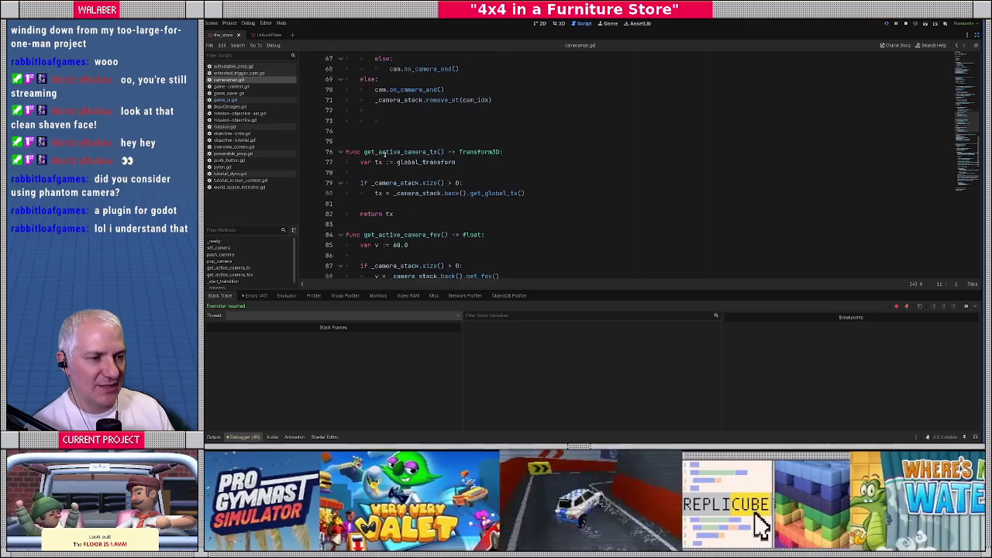
scroll(384, 158, down, 11)
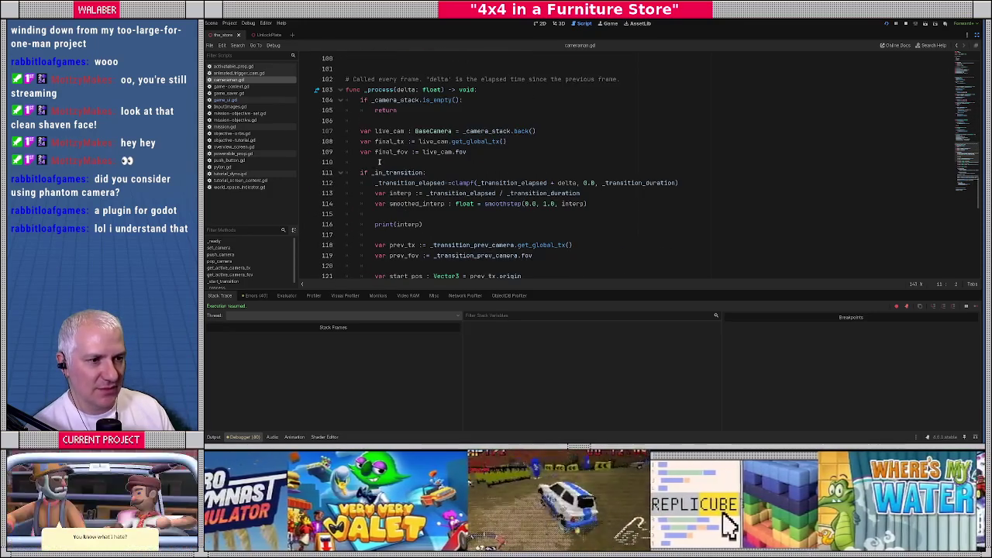
scroll(374, 144, down, 3)
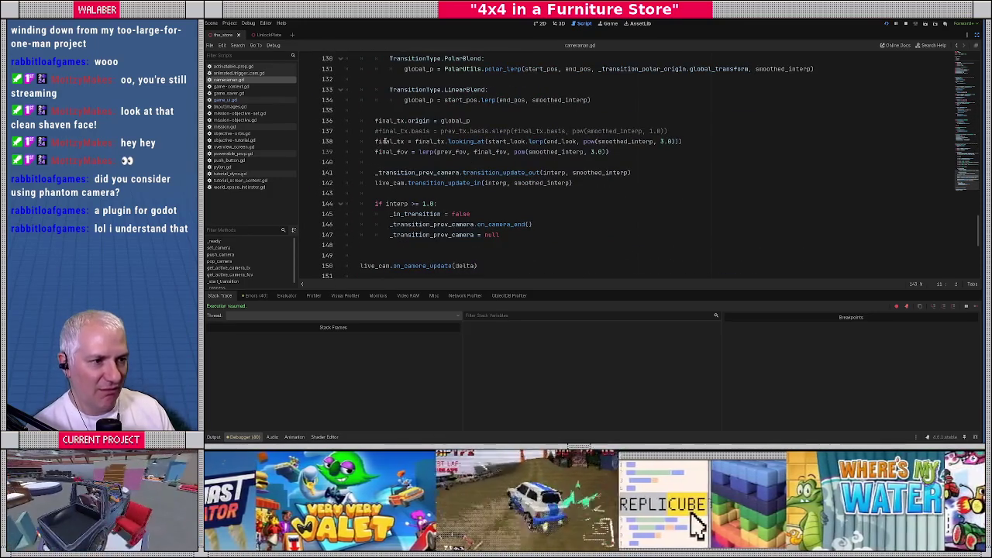
scroll(385, 140, up, 2)
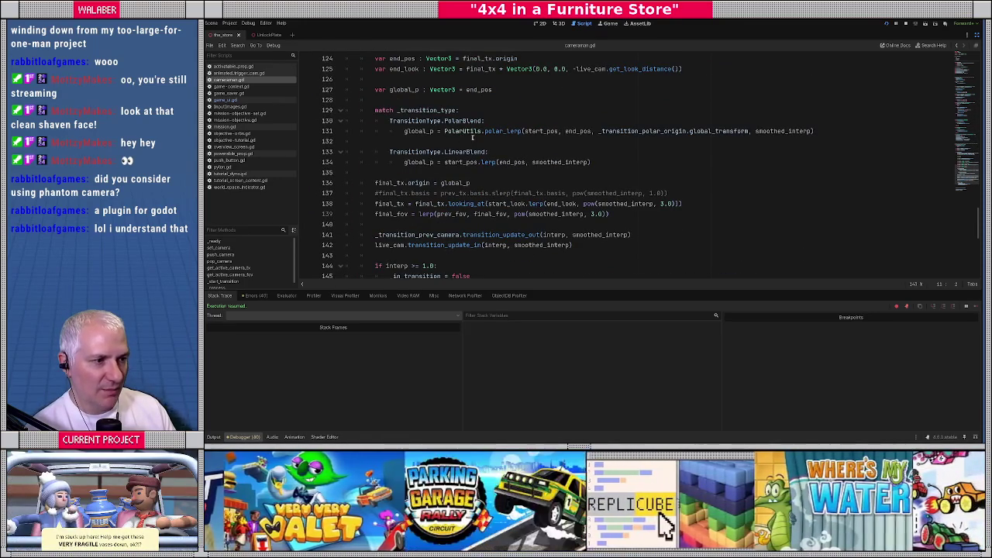
drag(585, 204, 676, 204)
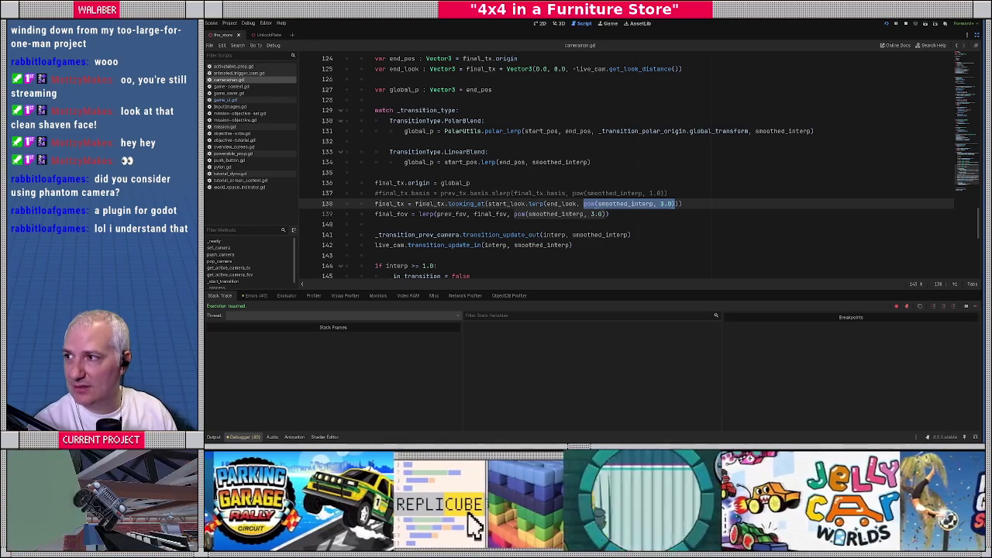
key(alt+Tab)
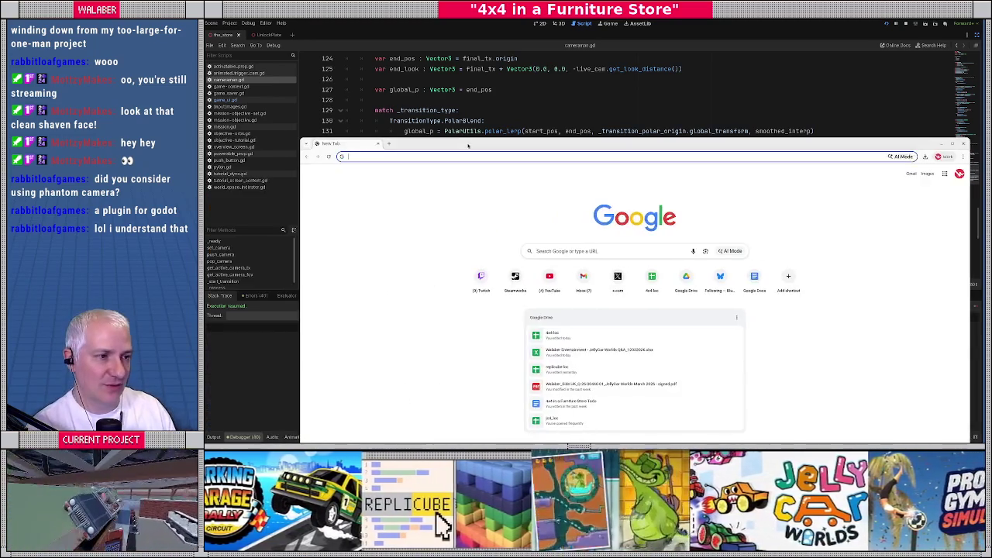
Step: Search the web for graphtoy and open graphtoy.com
text(graphtoy)
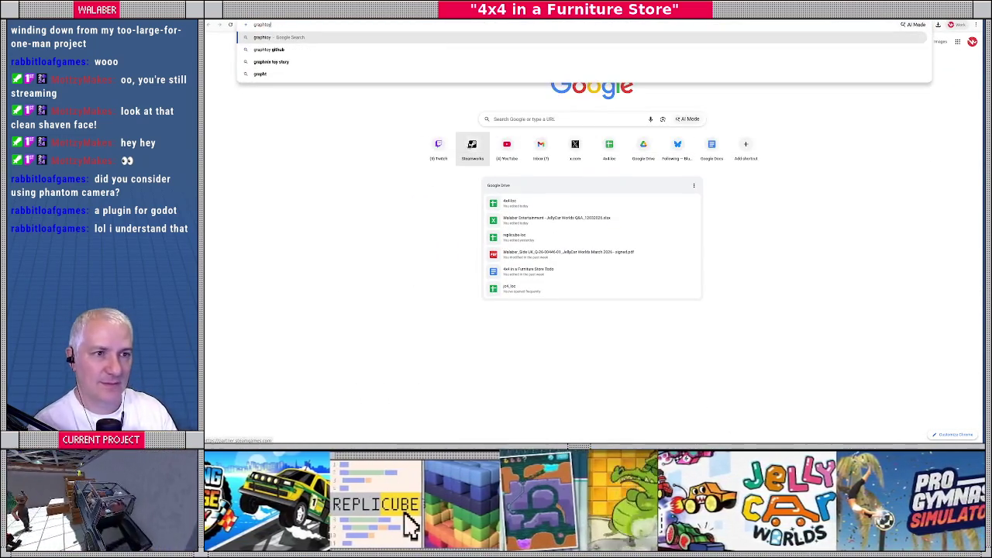
key(Return)
click(286, 101)
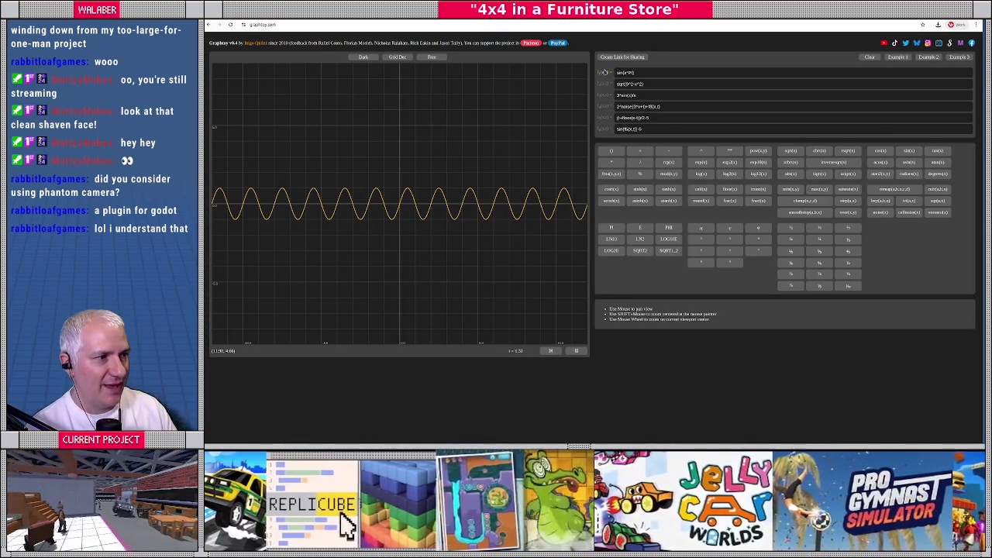
Step: Replace the first formula with clamp(x, 0, 1), zoom the graph, and begin the second formula smoothstep(0, 1,x)
click(623, 72)
key(ctrl+a)
text(x)
click(602, 133)
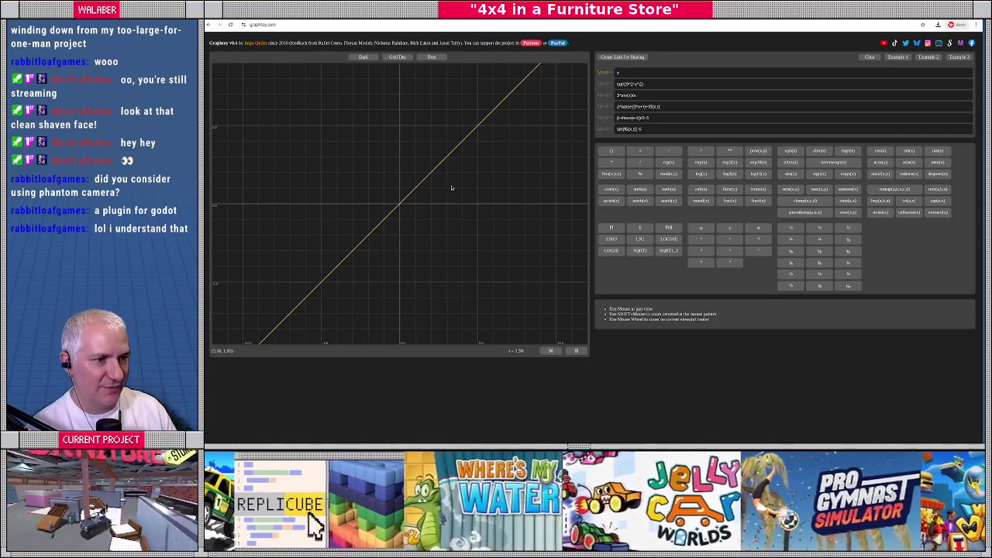
click(633, 73)
text(clamp()
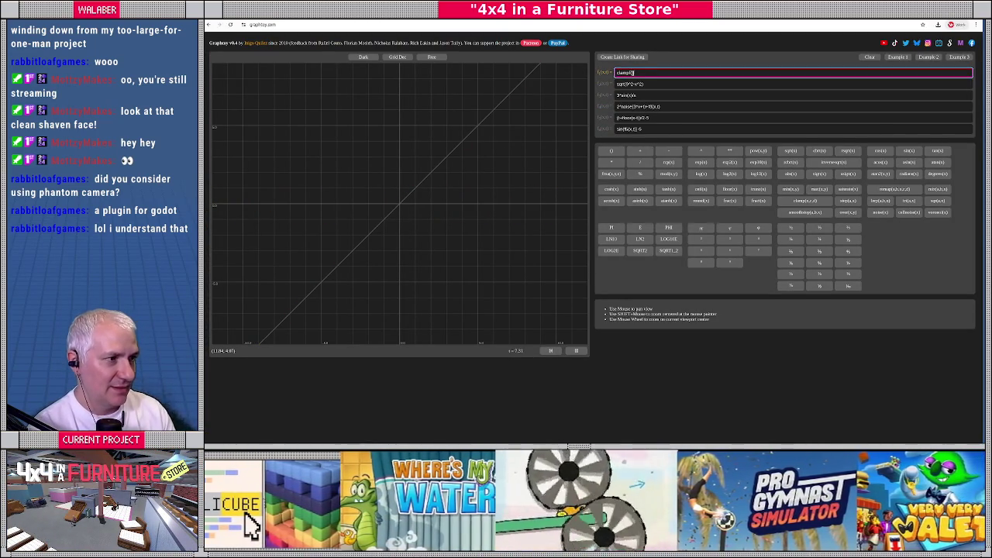
text(, 0,1))
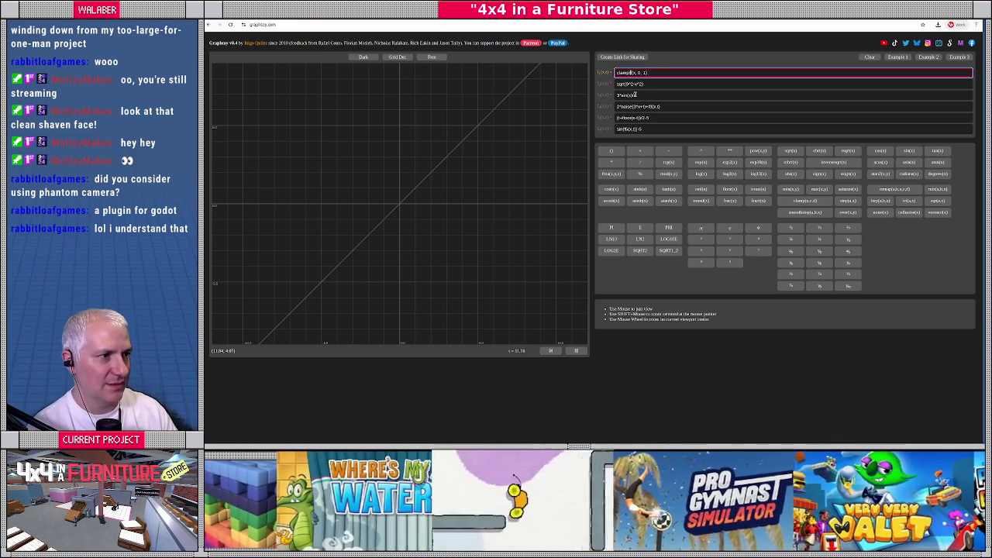
text())
scroll(413, 192, up, 5)
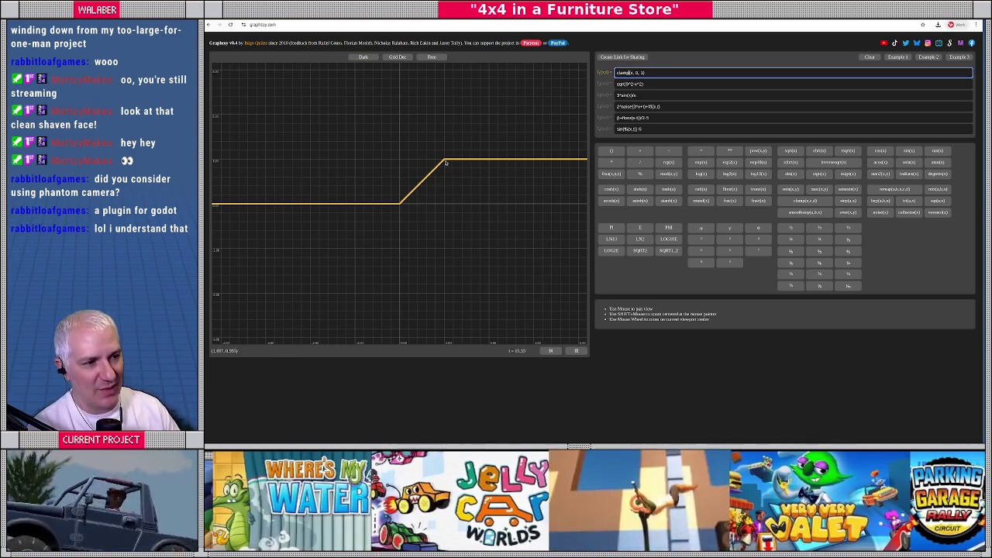
key(Tab)
text(smo)
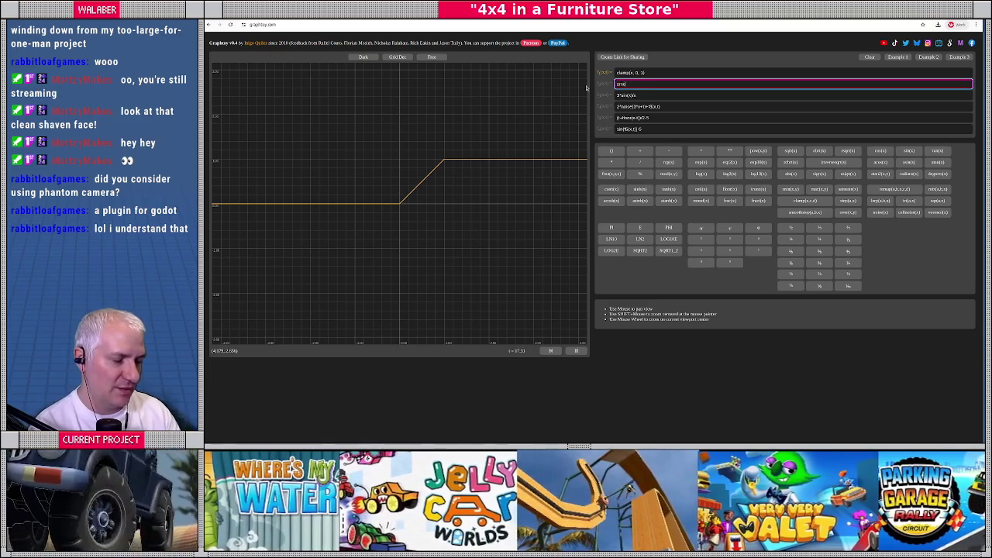
text(othstep(0)
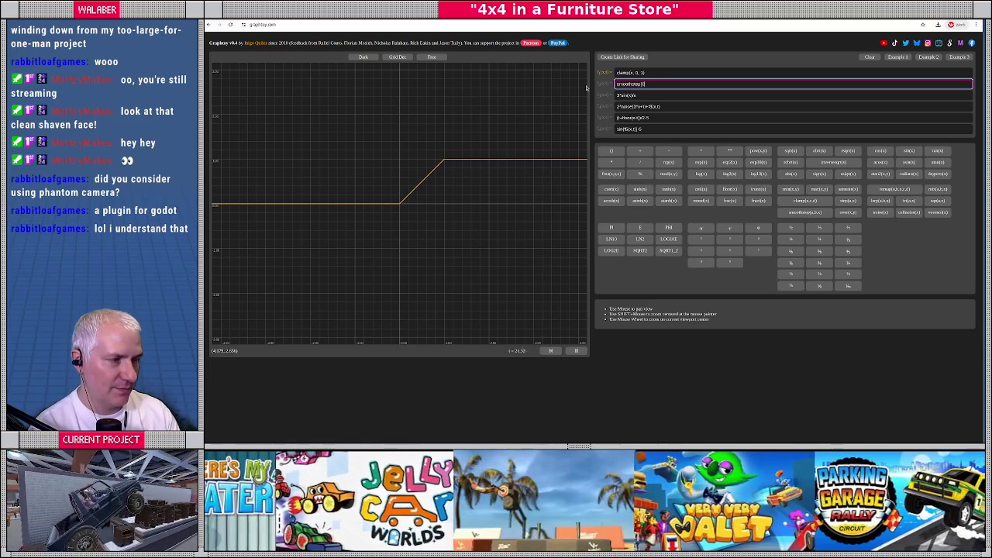
text(, 1,x))
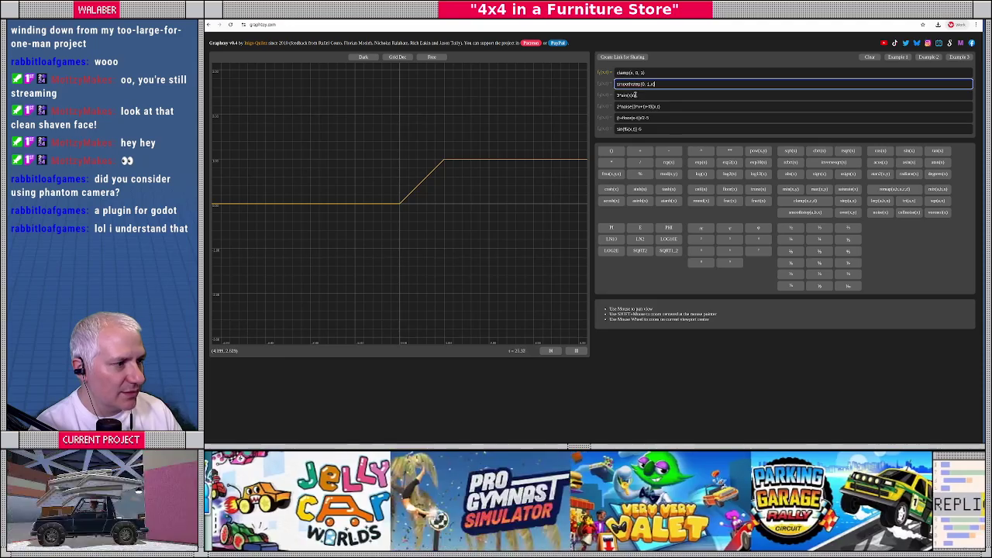
Step: Plot smoothstep(0, 1,x) as the second curve and pan and zoom to compare it with the clamp ramp
key(Return)
scroll(381, 203, up, 3)
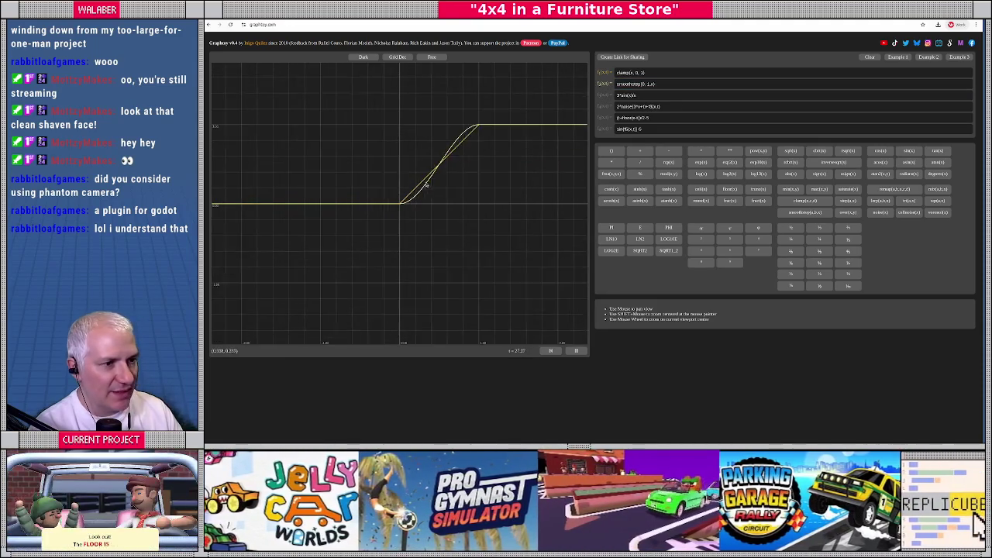
drag(471, 156, 487, 154)
scroll(487, 153, down, 2)
scroll(487, 154, down, 1)
scroll(488, 149, down, 2)
scroll(490, 145, up, 2)
scroll(490, 143, up, 4)
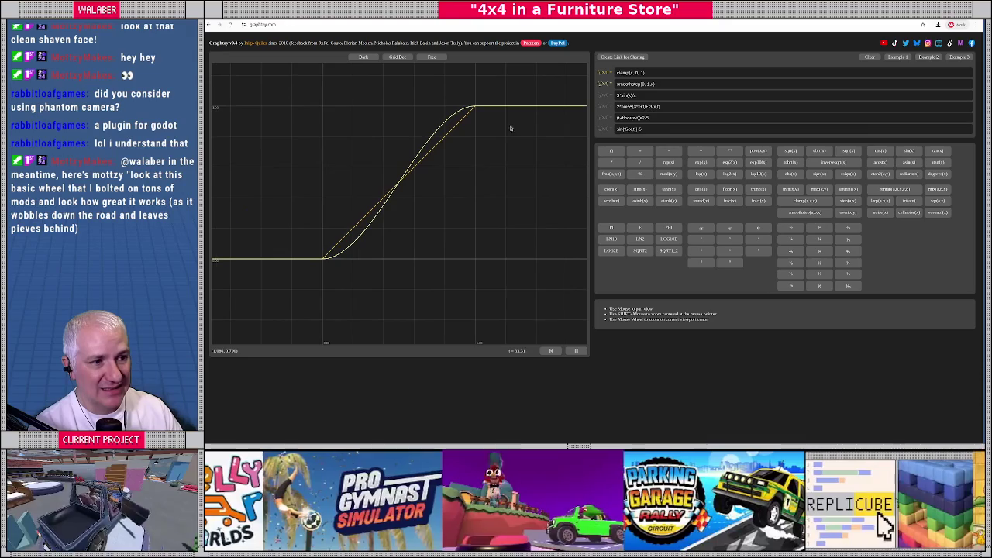
right_click(439, 156)
scroll(366, 191, down, 3)
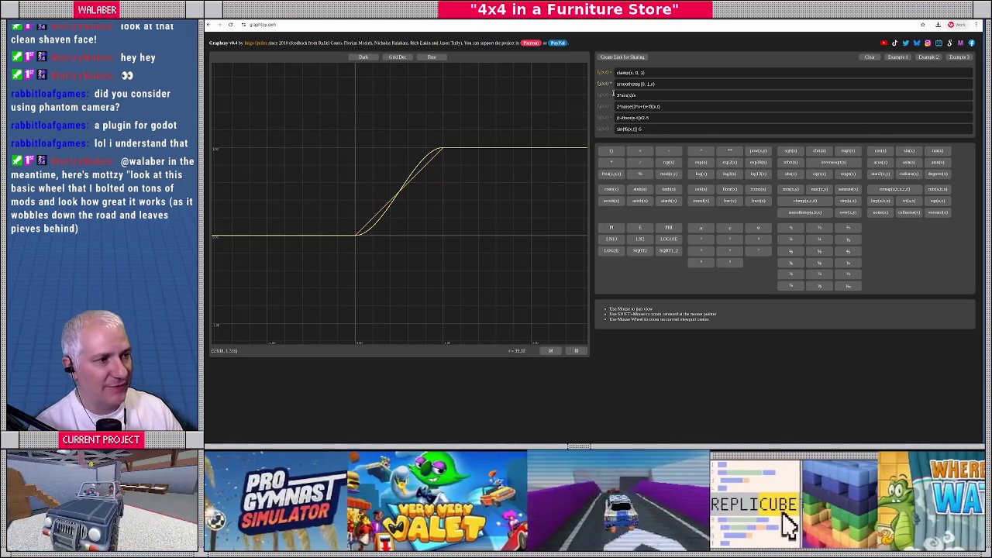
click(604, 95)
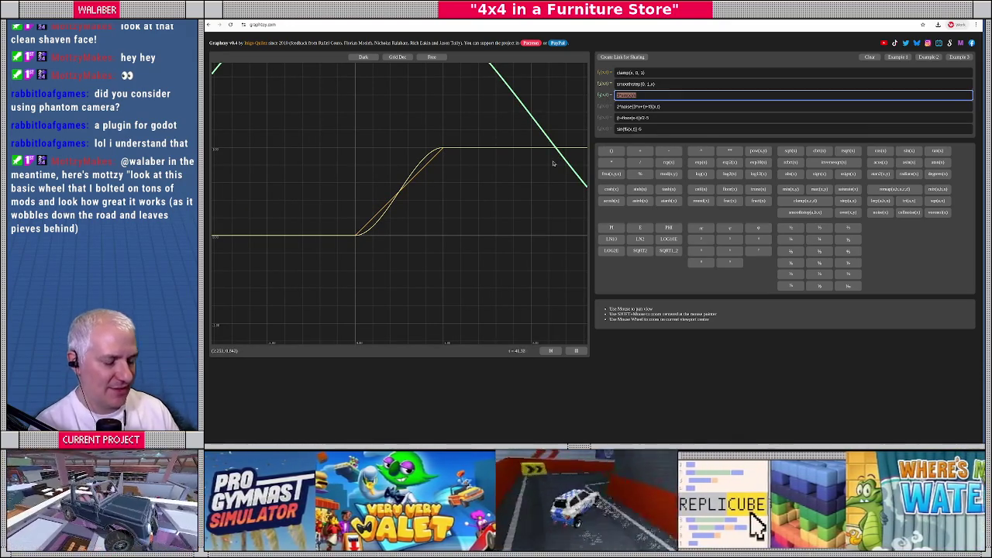
Step: Try a pow(..., 3.0) expression as the third formula, then select and delete it
text(pow)
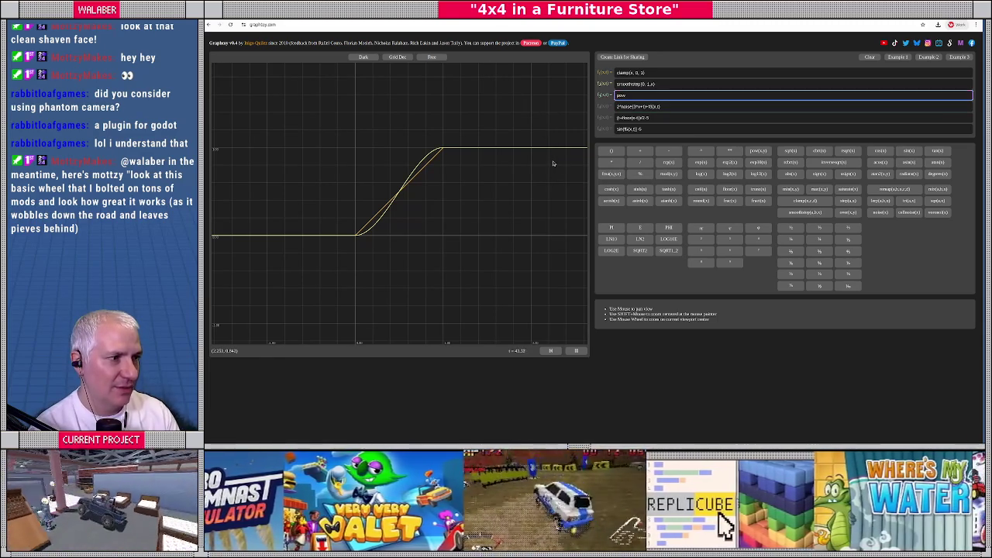
text((f2()
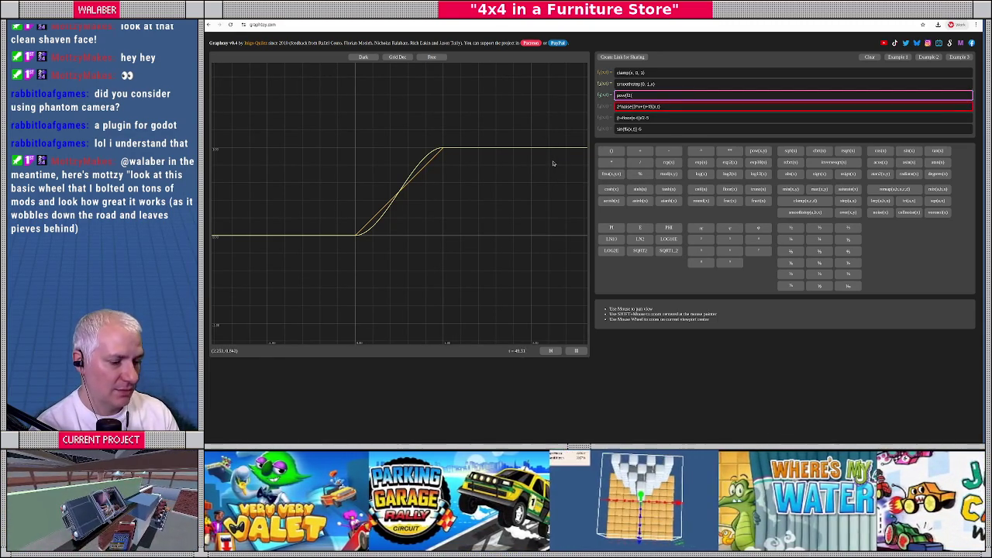
text(x), 3.0))
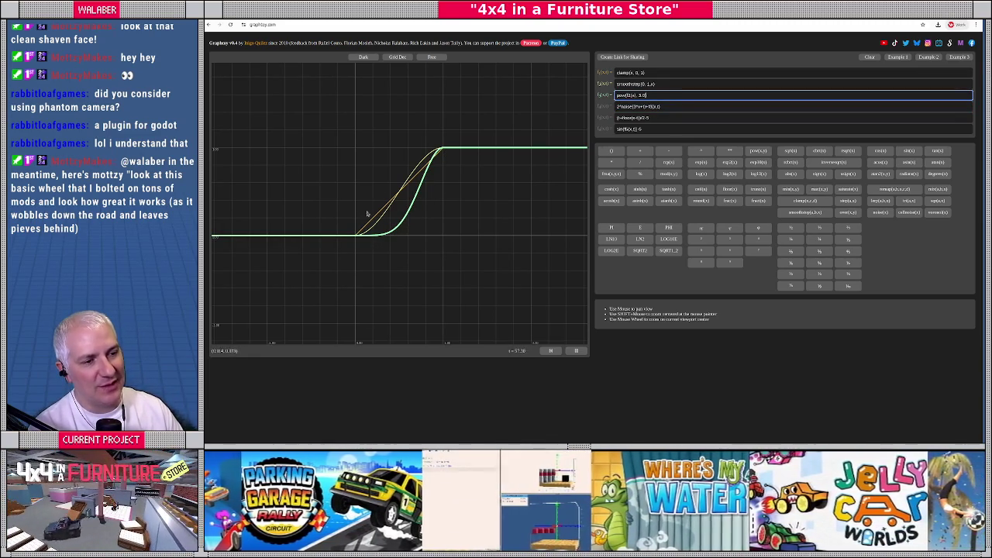
drag(649, 94, 589, 97)
key(BackSpace)
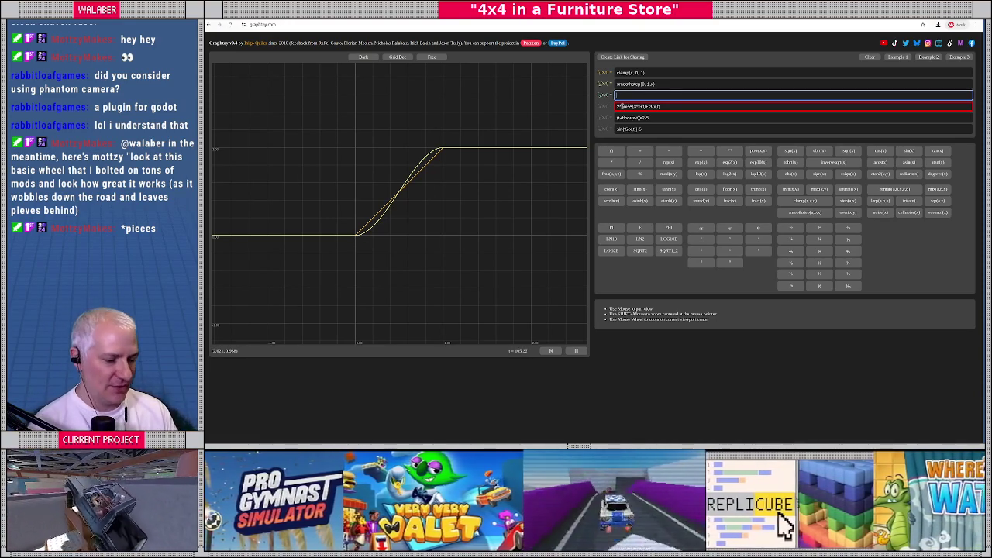
Step: Experiment with pow(x,3), log(x), pow(x,0.3) and pow(x,0.5) as the third formula, then erase it
text(pow(x,3))
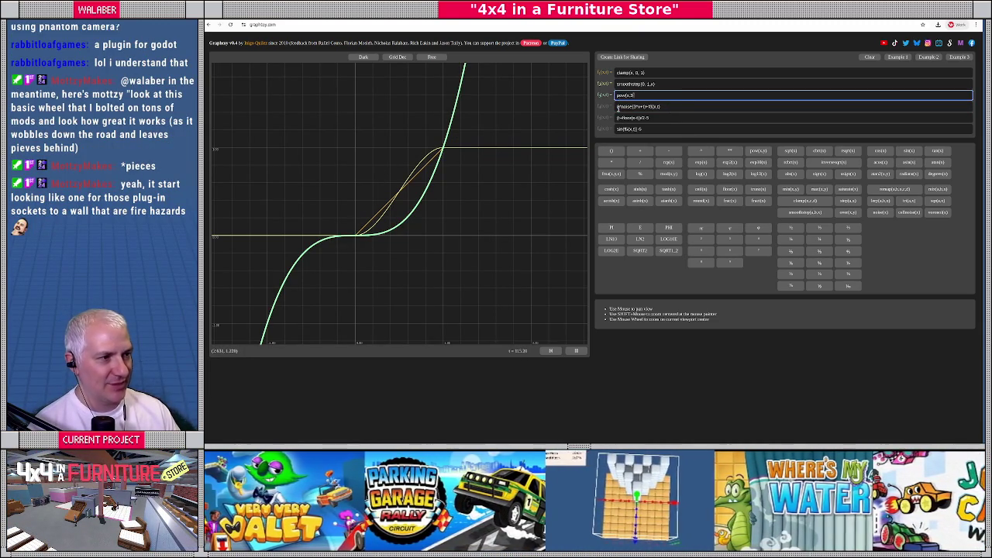
text(3)
key(BackSpace)
key(BackSpace)
key(BackSpace)
text(log(x))
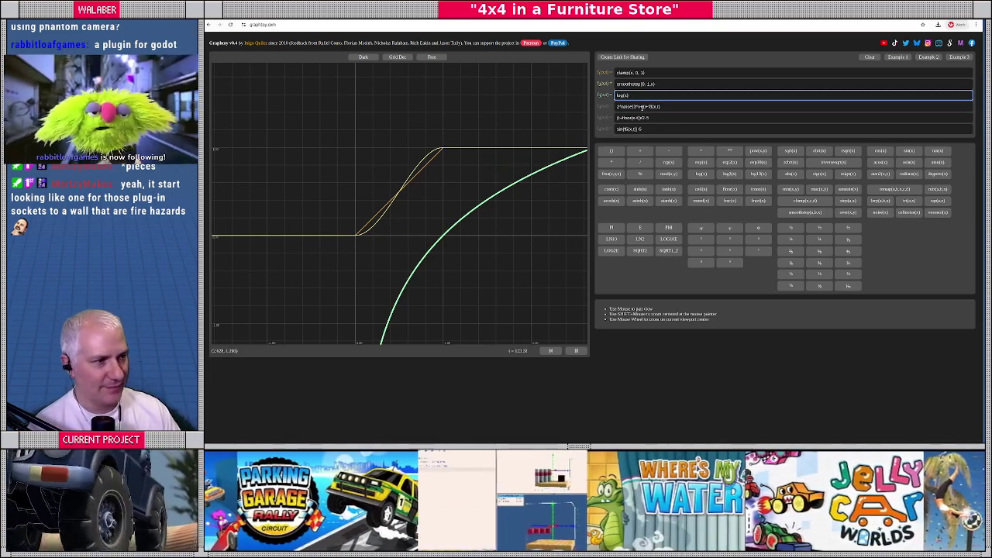
drag(630, 94, 599, 95)
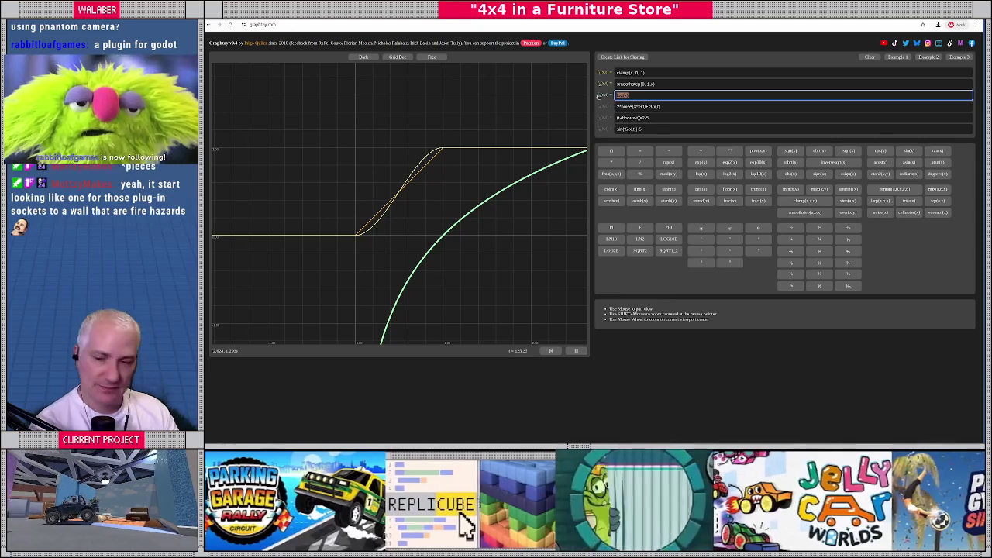
text(pow(x)
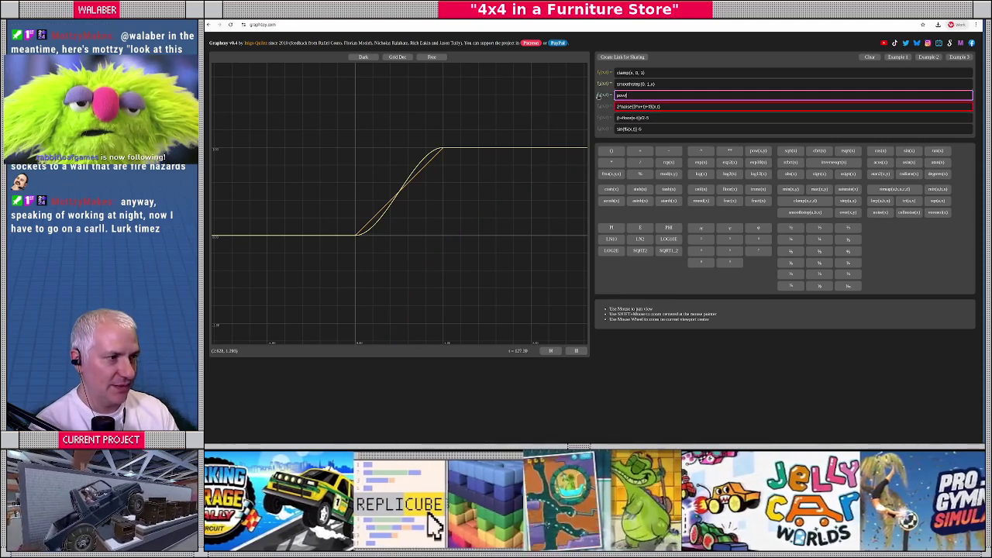
text(,0.3))
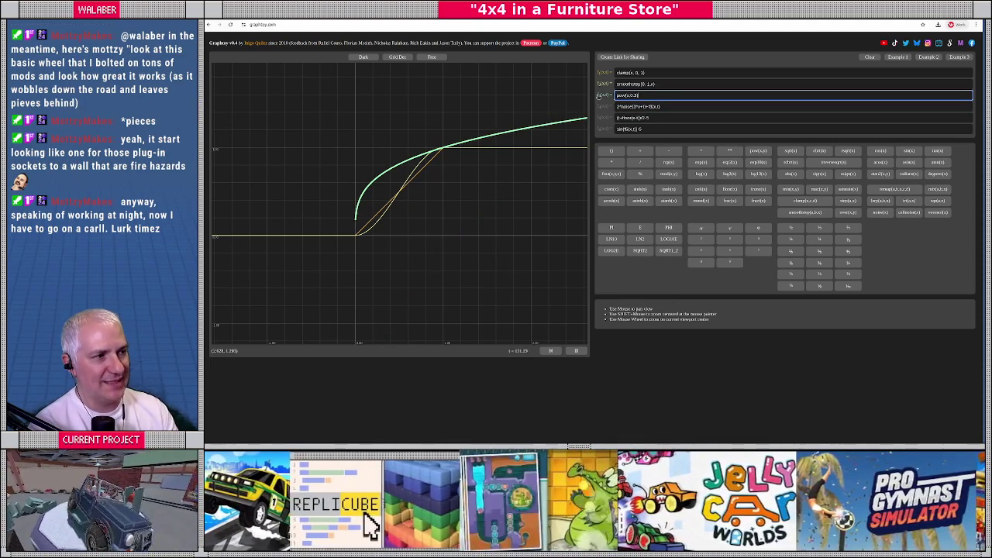
key(BackSpace)
text(5)
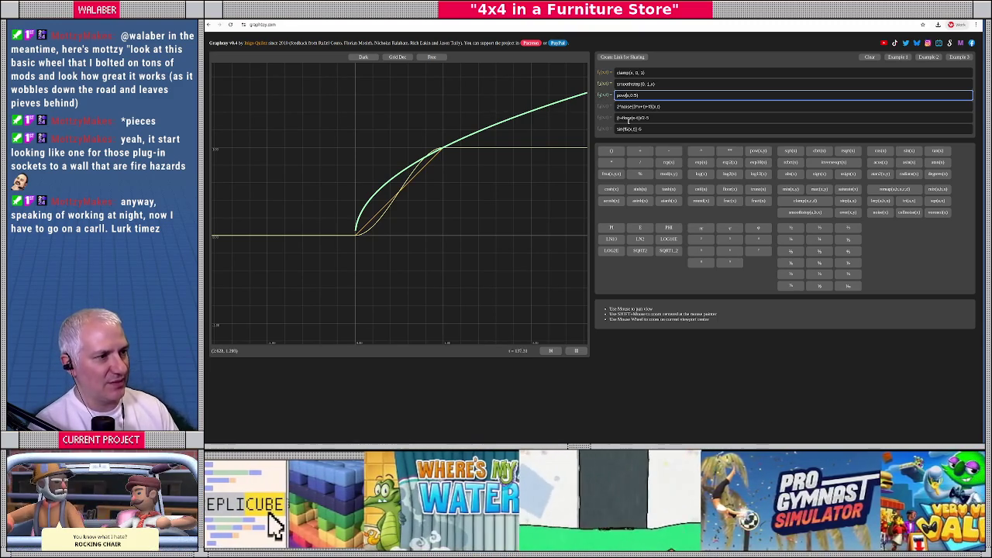
text(b)
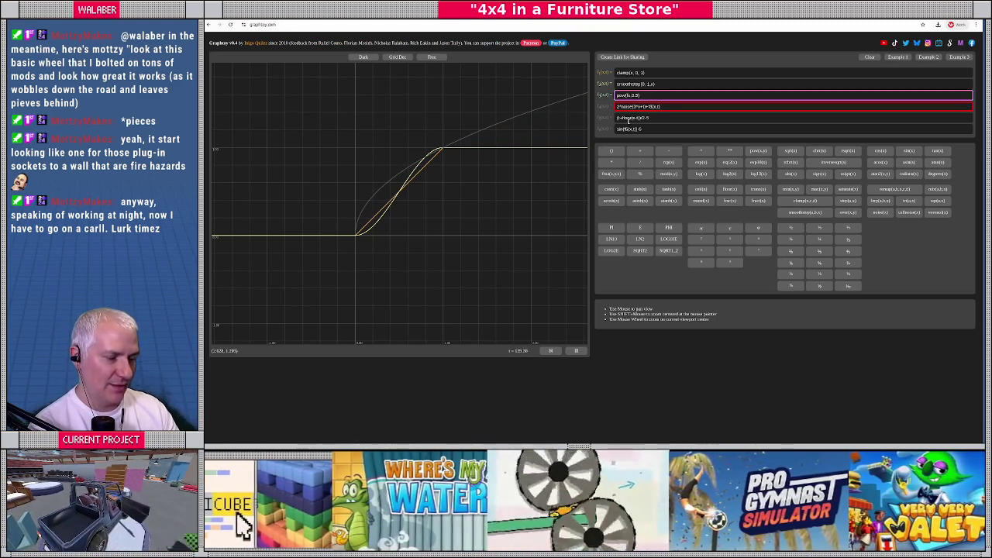
text(t)
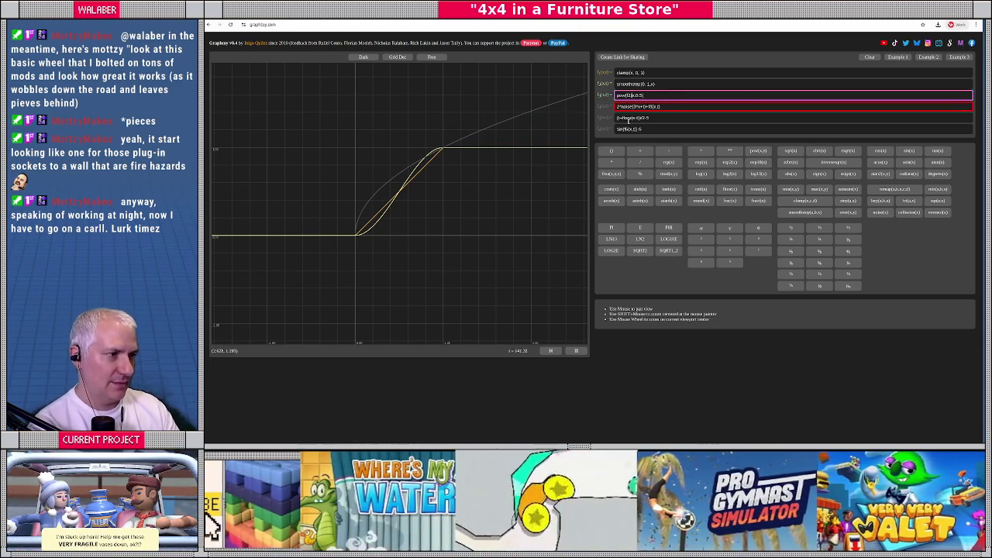
text(2)
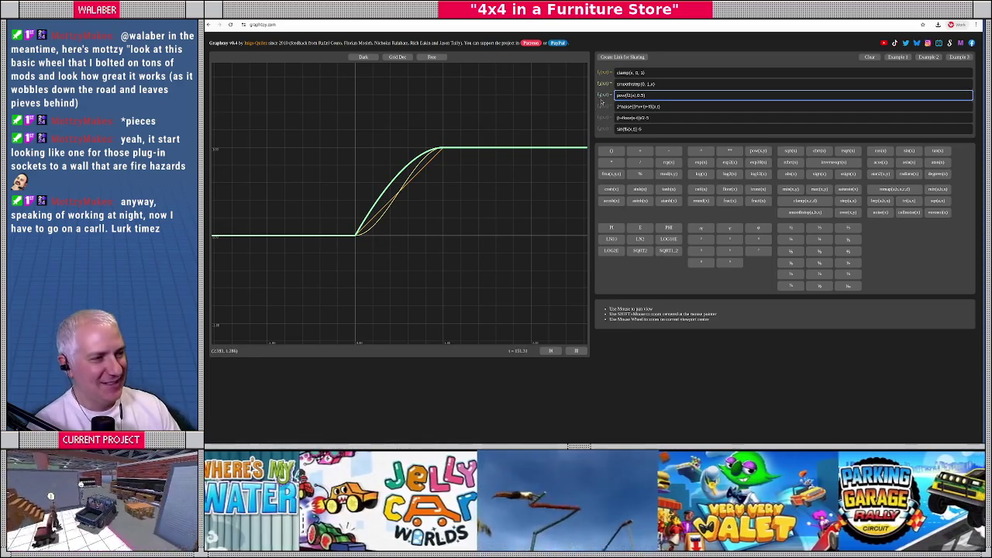
drag(659, 95, 553, 98)
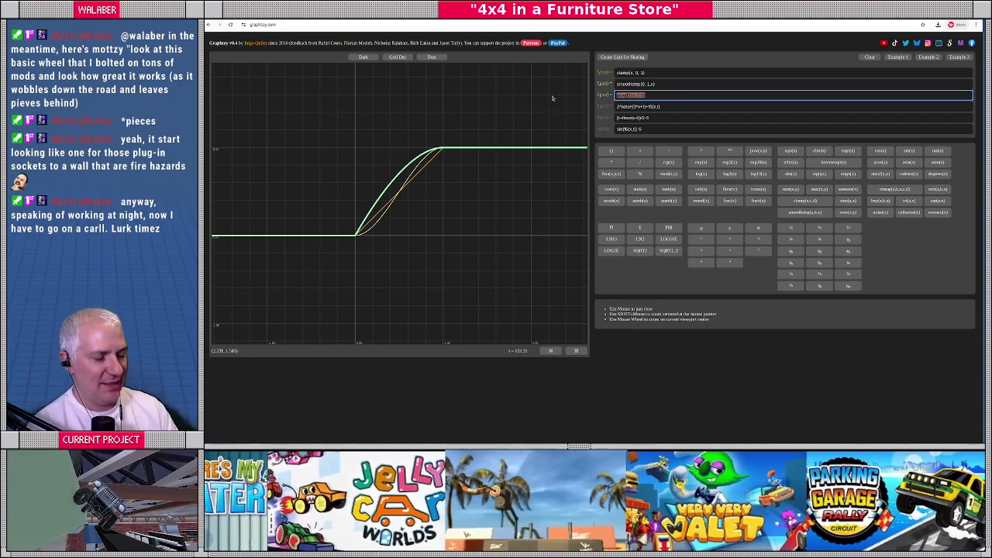
key(BackSpace)
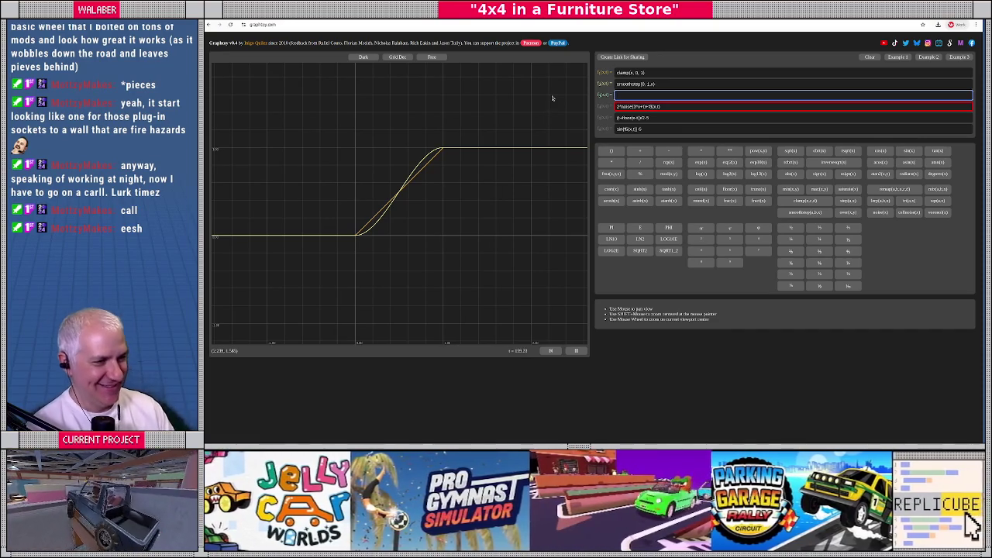
Step: Enter the ease-out curve 1-pow(1-f2(x),3) as the third formula
scroll(407, 205, up, 1)
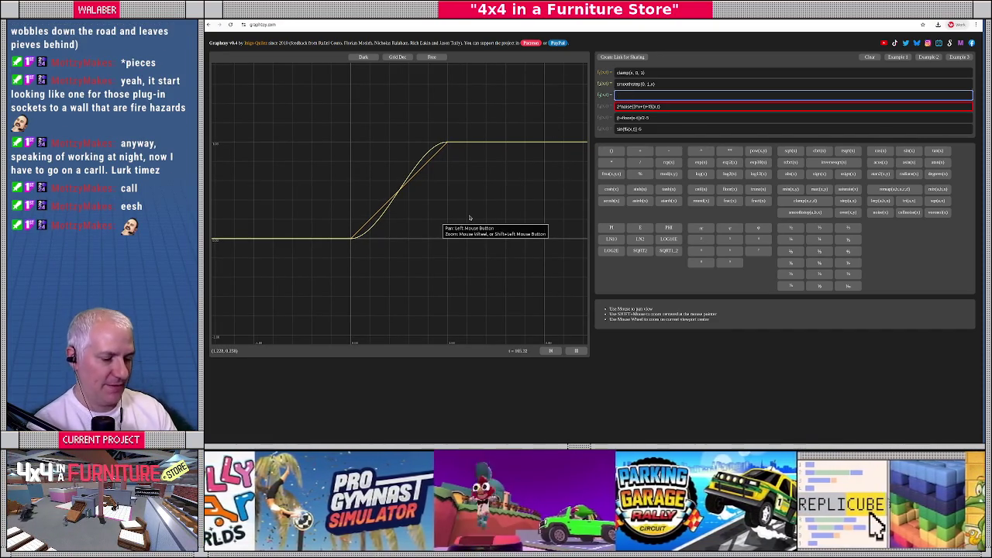
text(pow()
text((1-x)
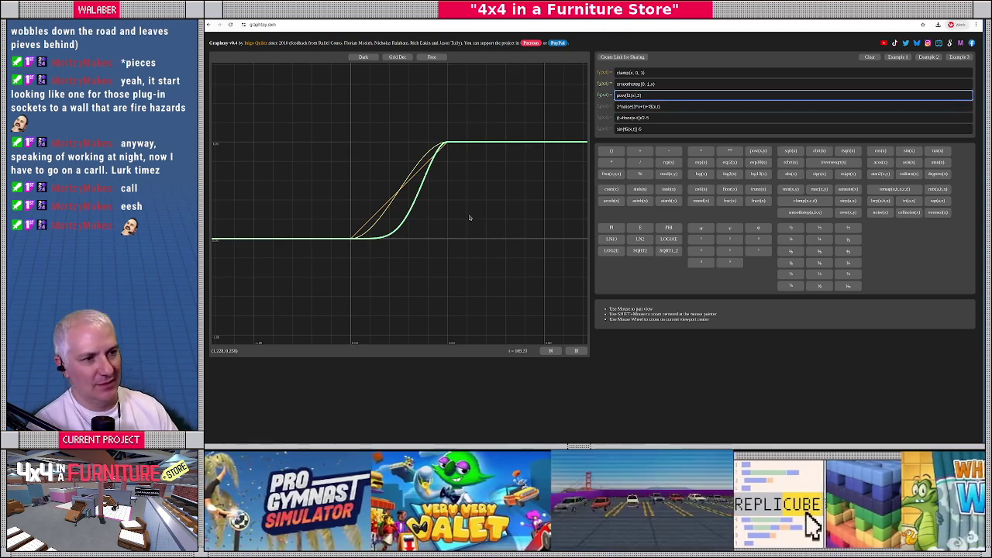
scroll(419, 232, up, 3)
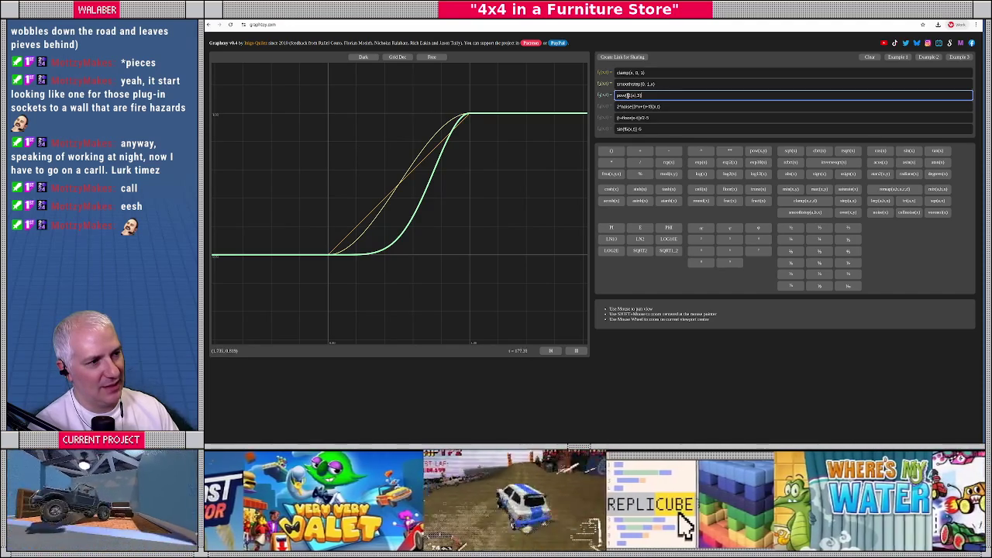
text(*)
text(f2)
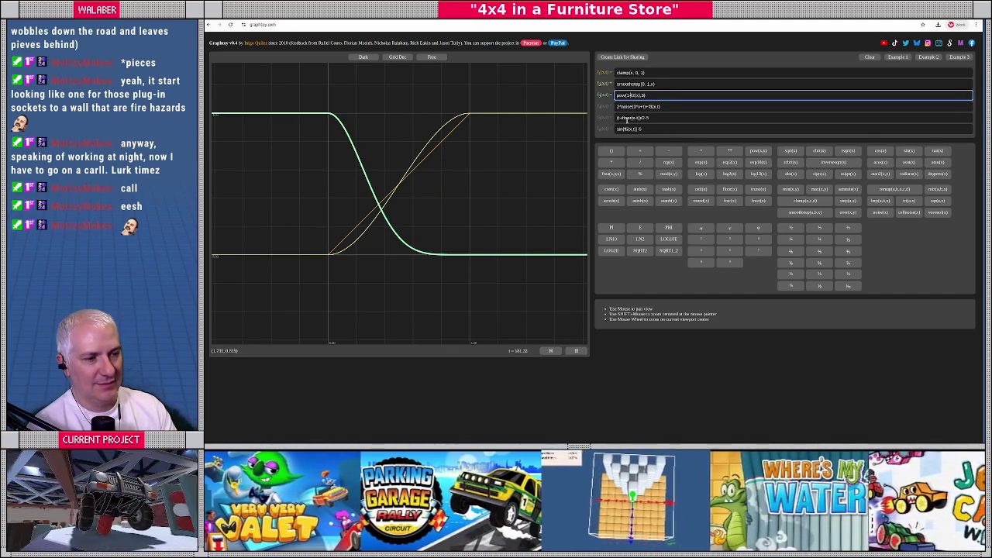
text(1-)
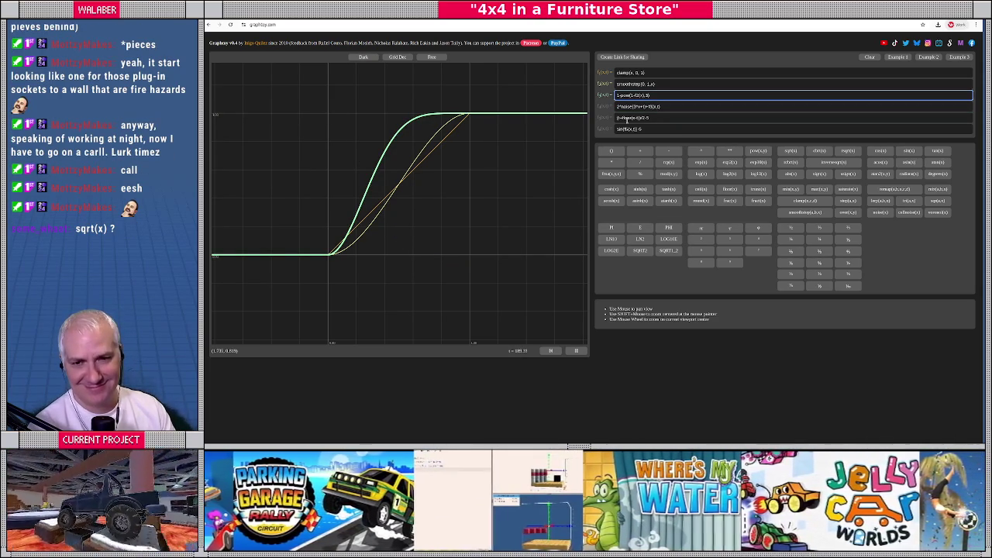
click(604, 107)
Step: Set the fourth formula to sqrt(x) and start modifying its argument
click(657, 106)
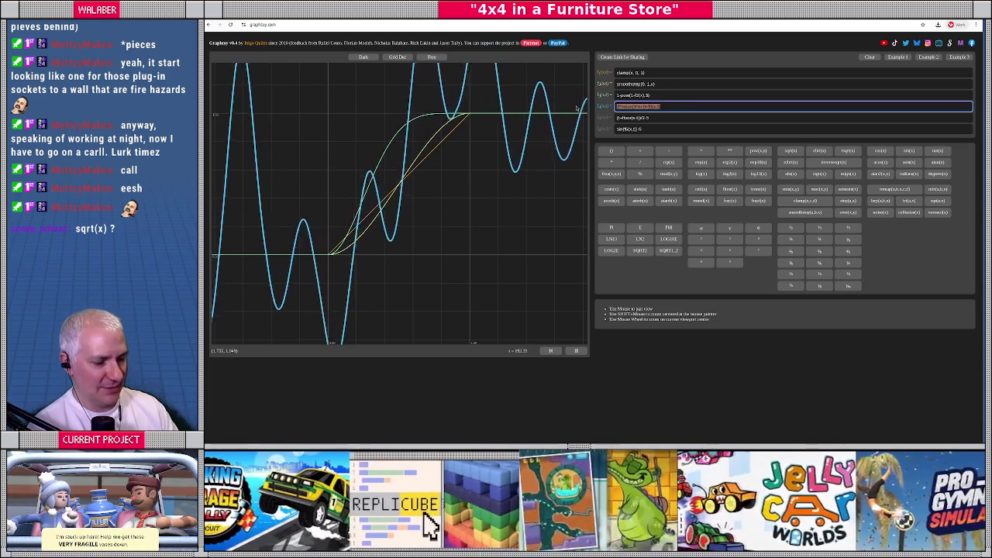
key(ctrl+a)
text(sqrt(x))
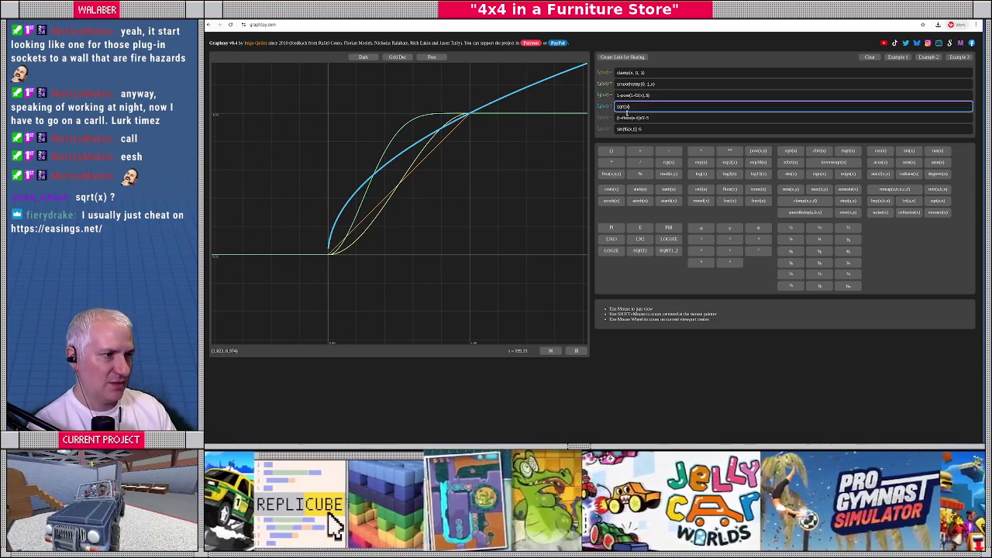
key(BackSpace)
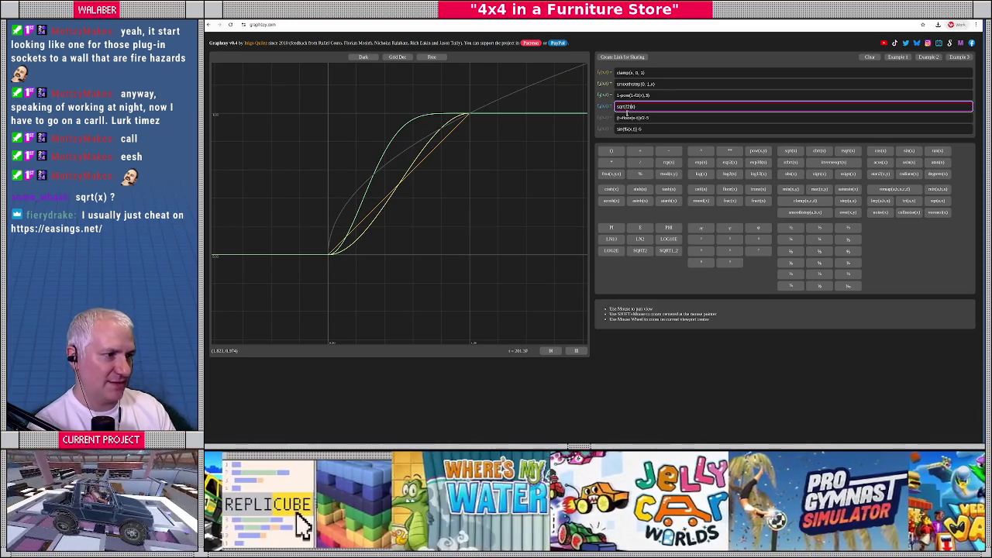
text(*)
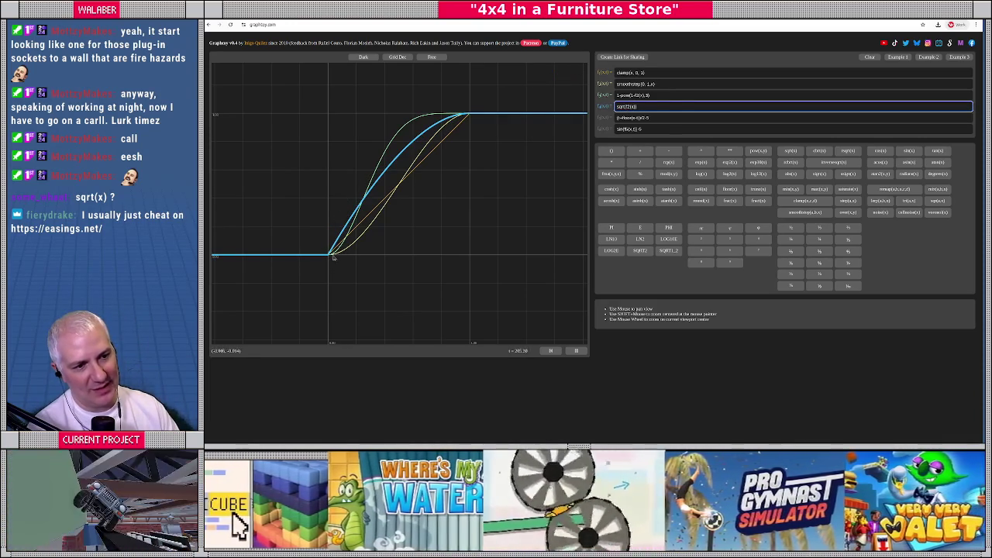
Step: Hide functions 1, 2 and 4, then show only smoothstep beside the highlighted third curve, and return to Godot
click(601, 111)
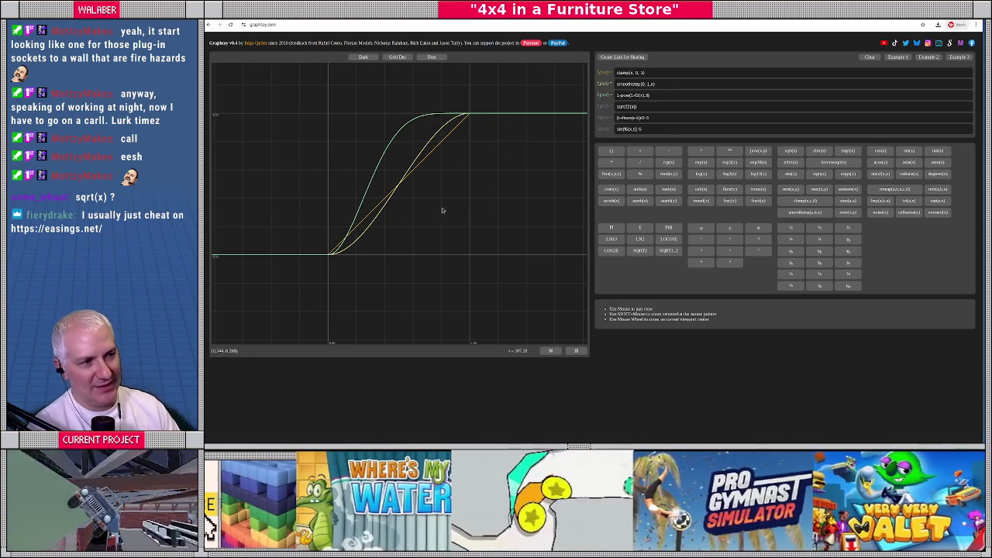
click(608, 84)
click(610, 75)
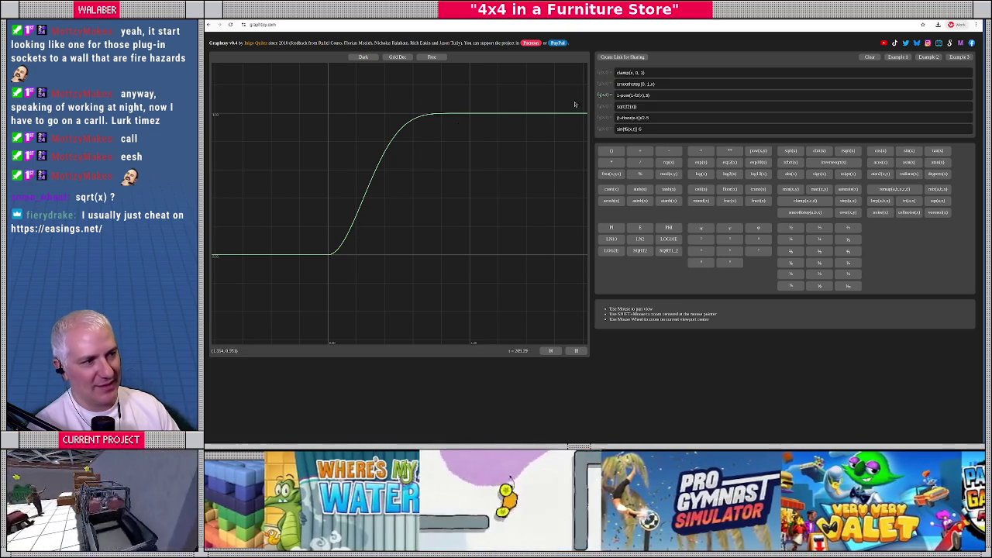
click(647, 95)
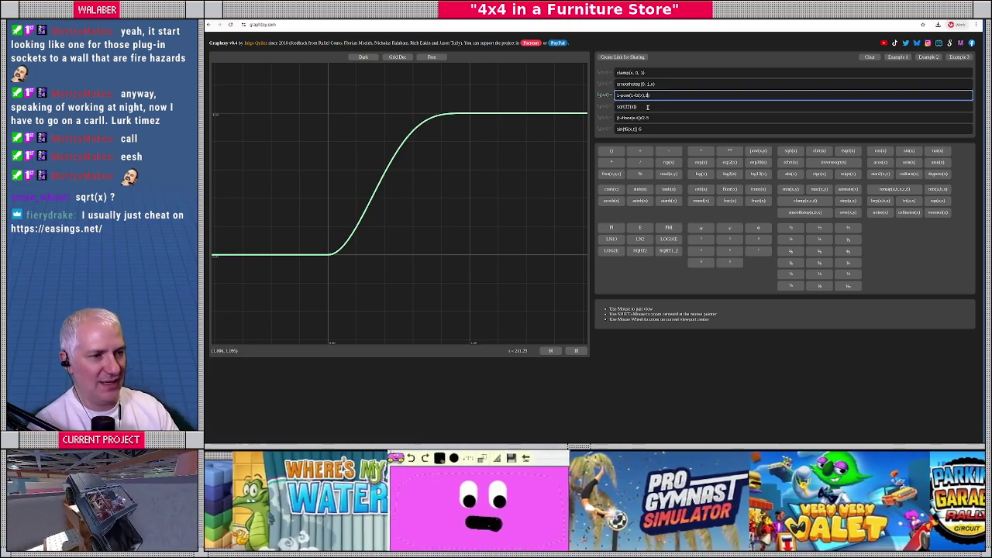
click(604, 84)
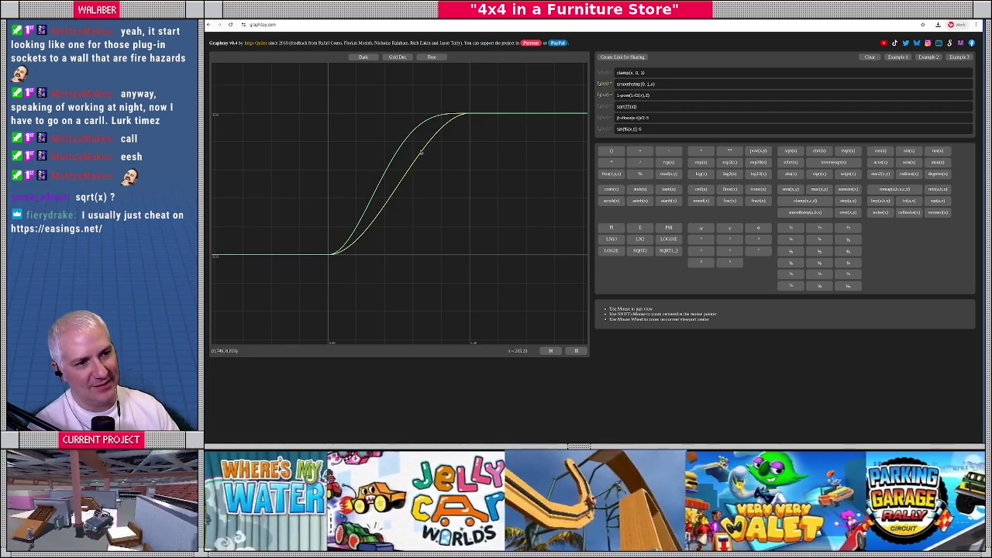
click(663, 94)
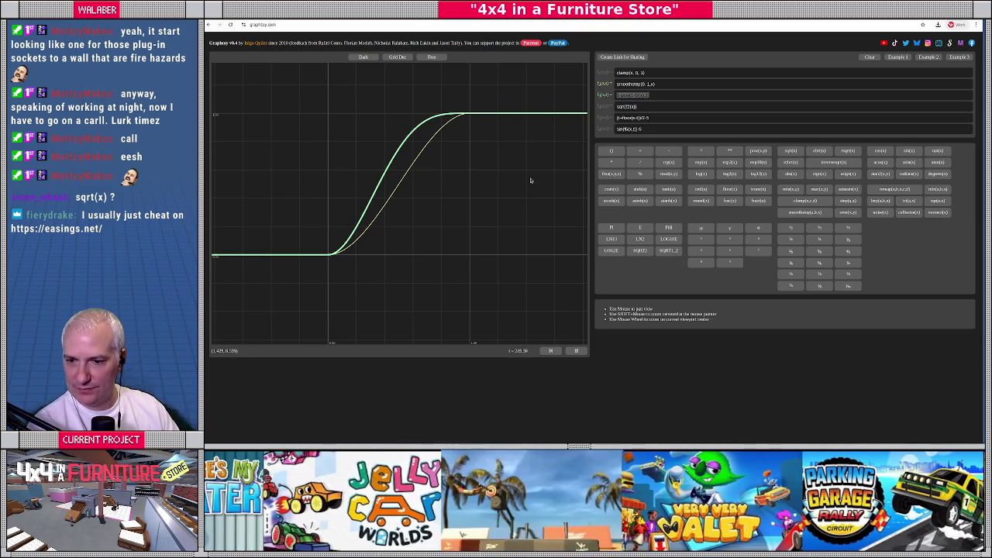
key(alt+Tab)
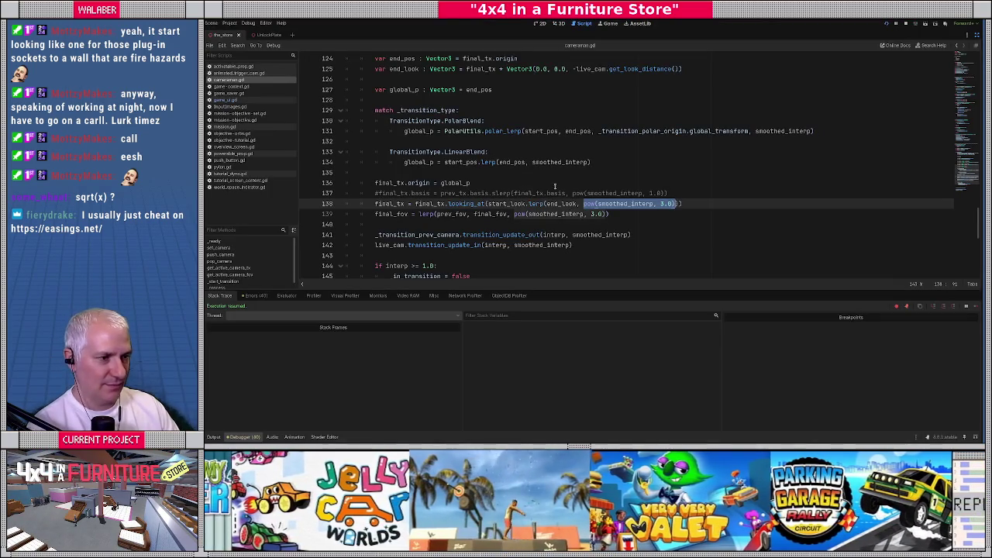
Step: Change line 138's easing to 1.0 - pow(1.0 - smoothed_interp, 2.0) and save cameraman.gd
click(552, 183)
scroll(556, 192, down, 1)
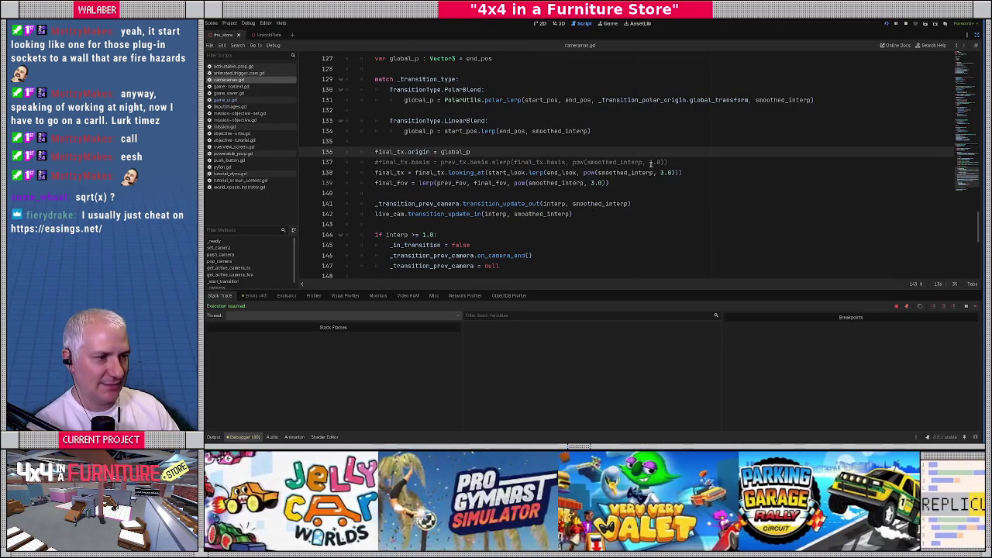
click(583, 173)
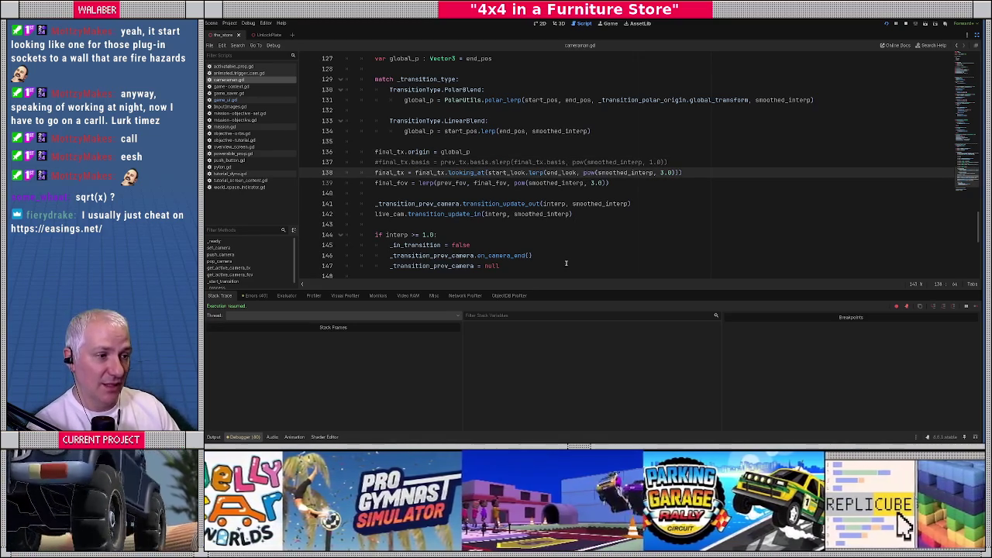
text(1.0 -)
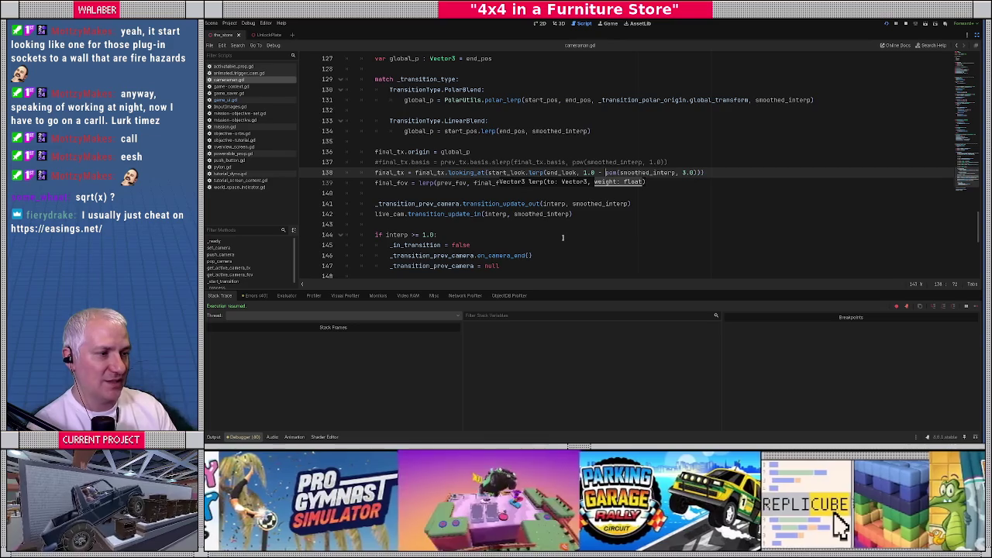
key(Right)
key(Right)
text(1.0 -)
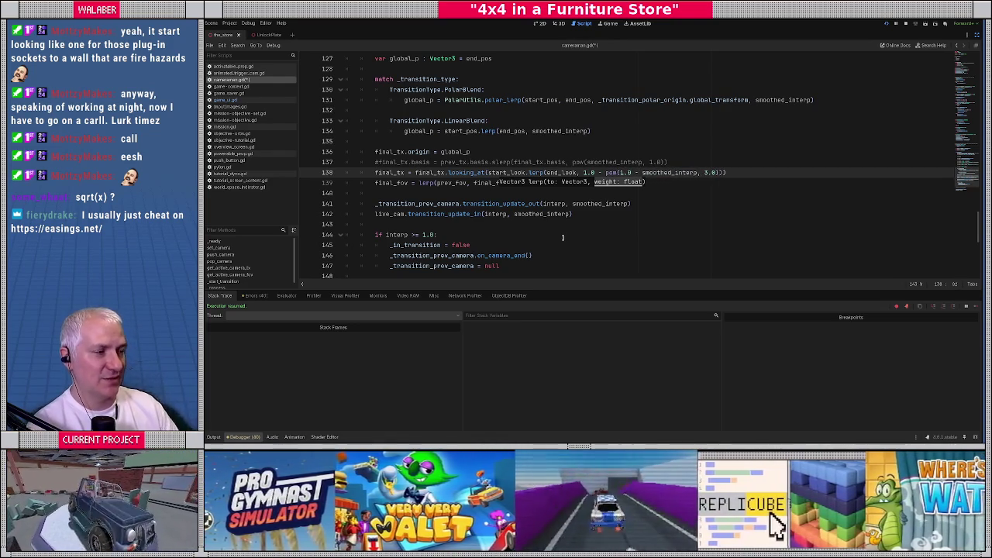
key(Delete)
text(2)
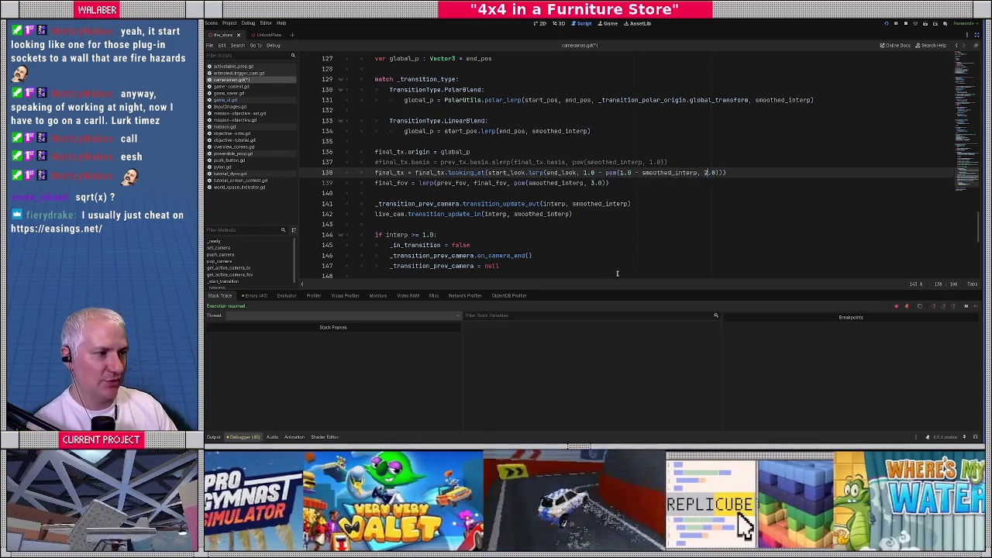
key(ctrl+s)
click(469, 151)
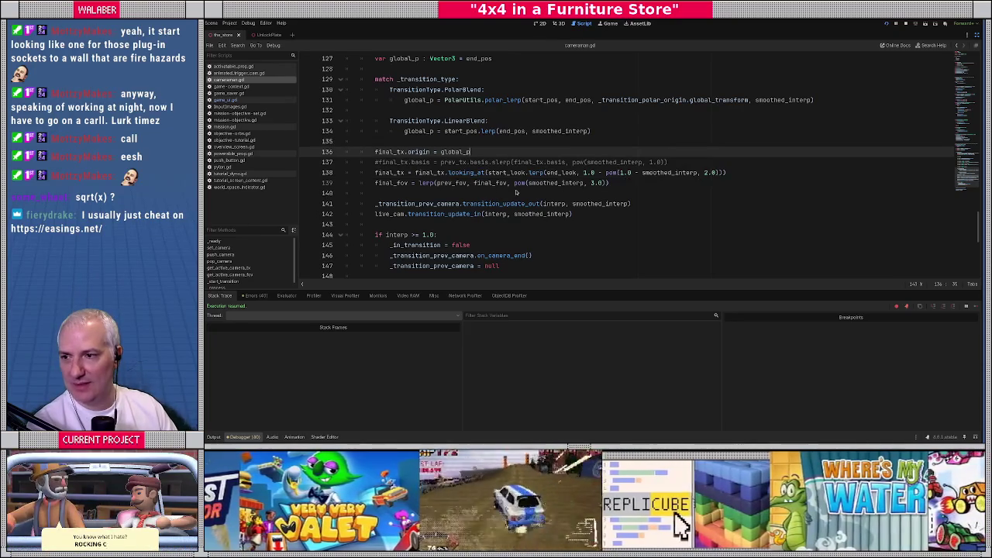
key(alt+Tab)
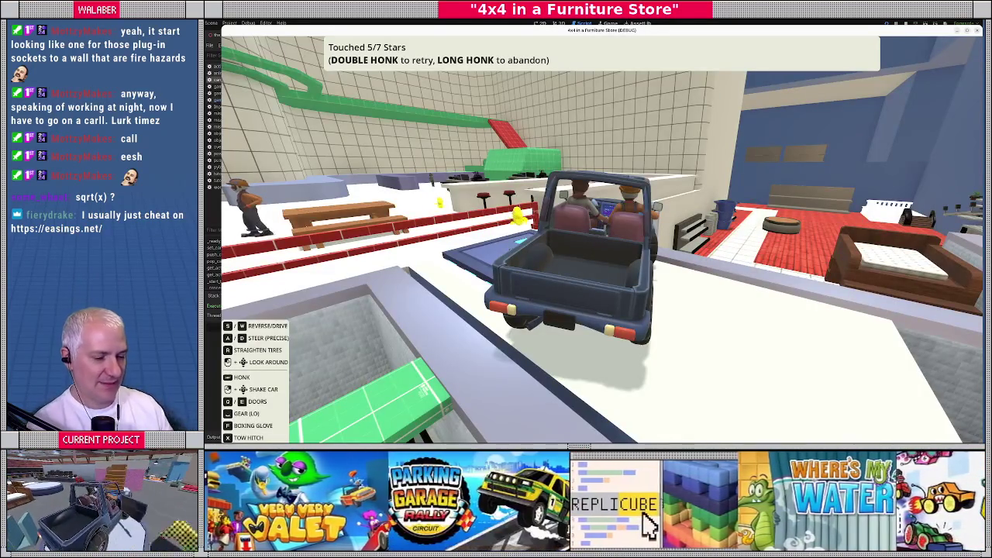
Step: Drive the jeep briefly, stop the game with F8, and switch to VS Code
key(w)
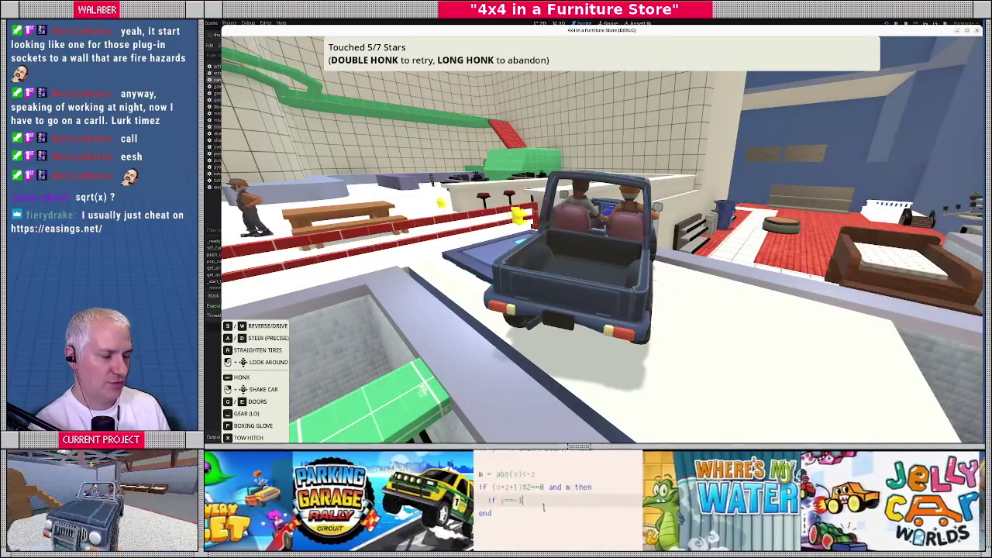
key(F8)
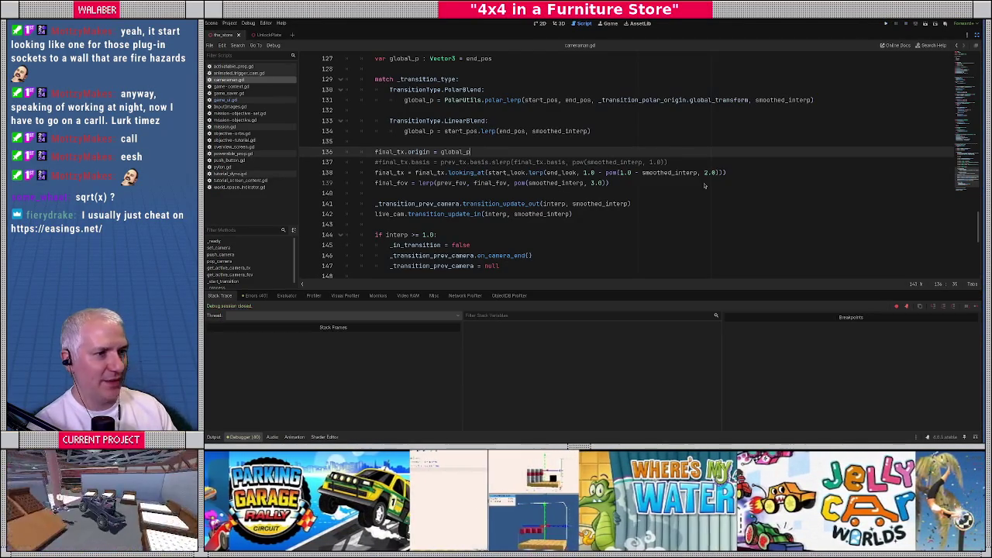
key(alt+Tab)
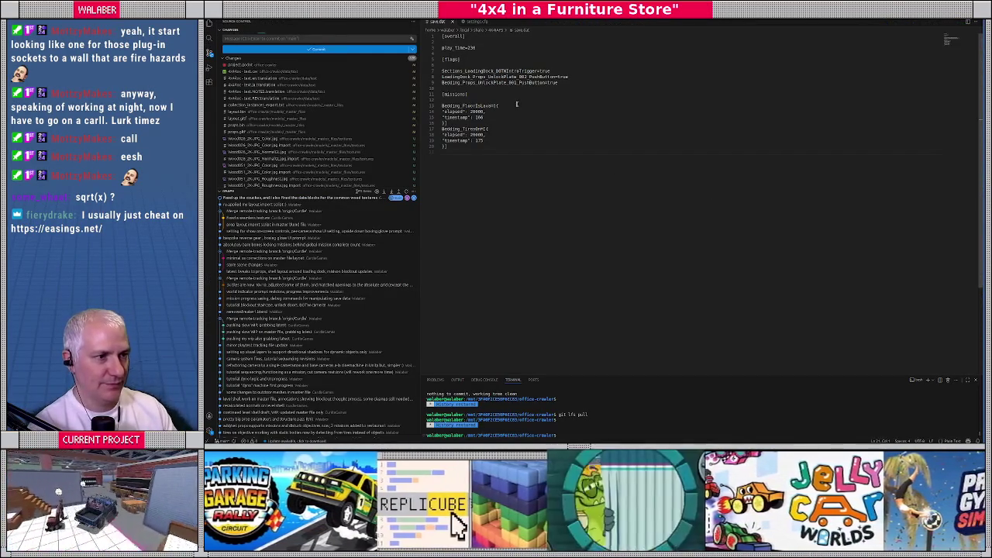
Step: Delete the Bedding unlock-plate flag and the two remaining flag lines from save.dat's [flags] section
key(shift+Home)
key(shift+End)
key(BackSpace)
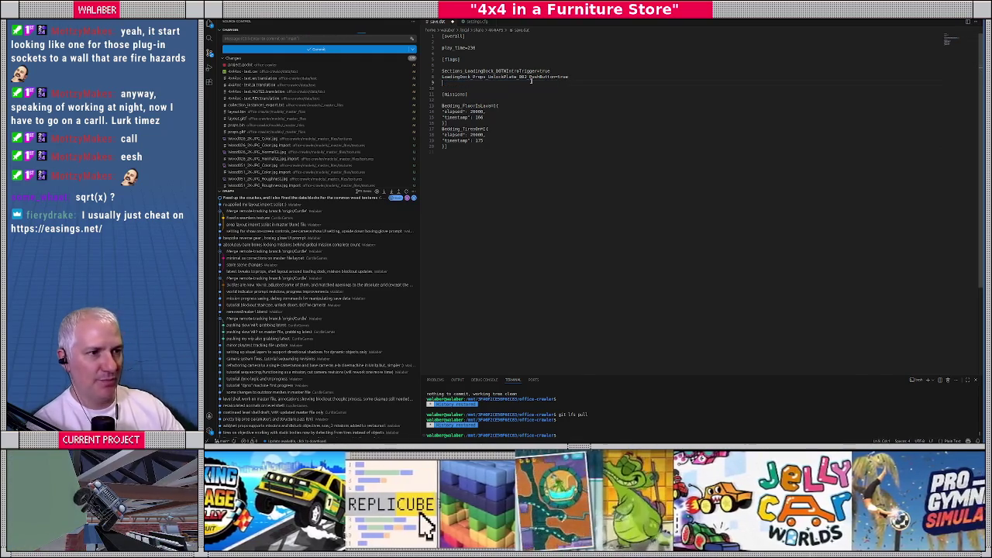
double_click(549, 71)
drag(580, 77, 431, 72)
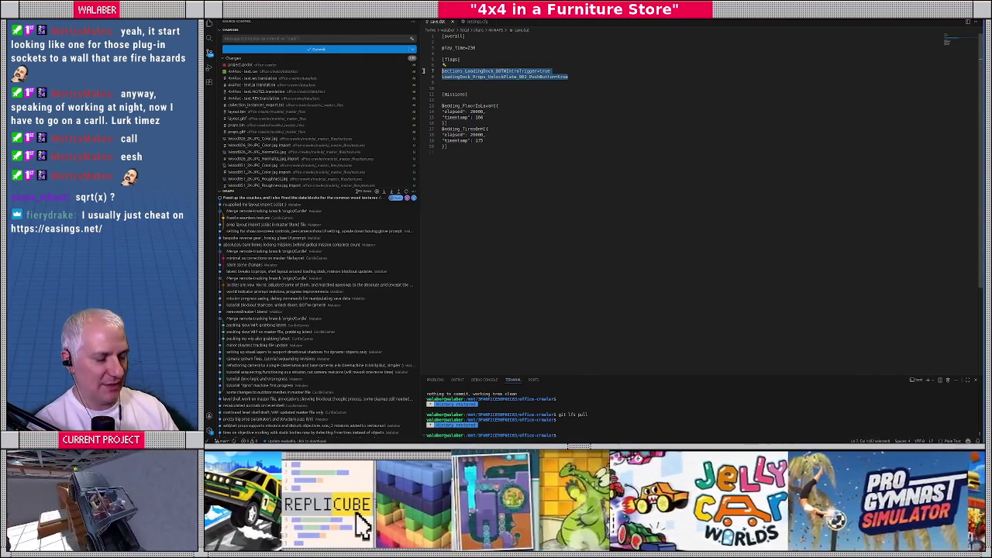
key(BackSpace)
key(Delete)
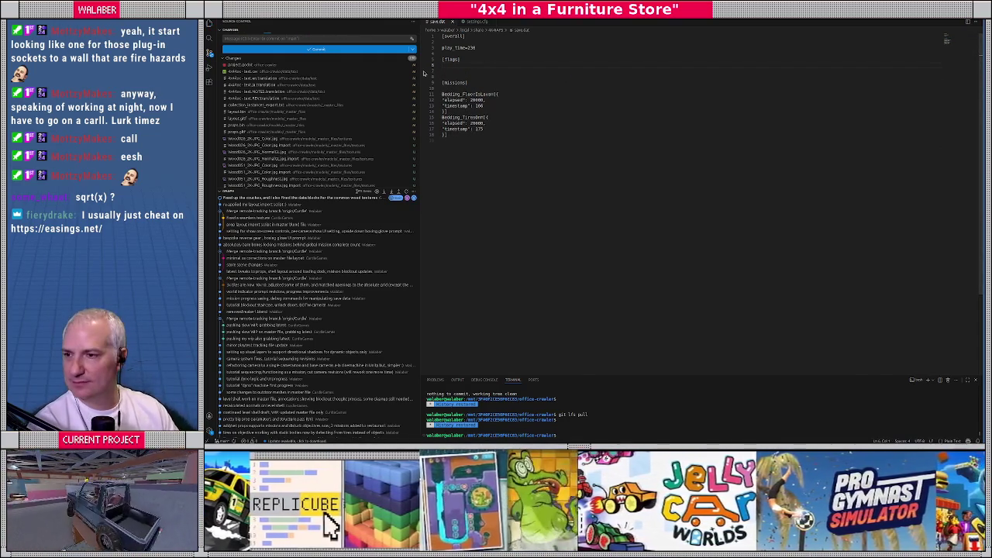
key(alt+Tab)
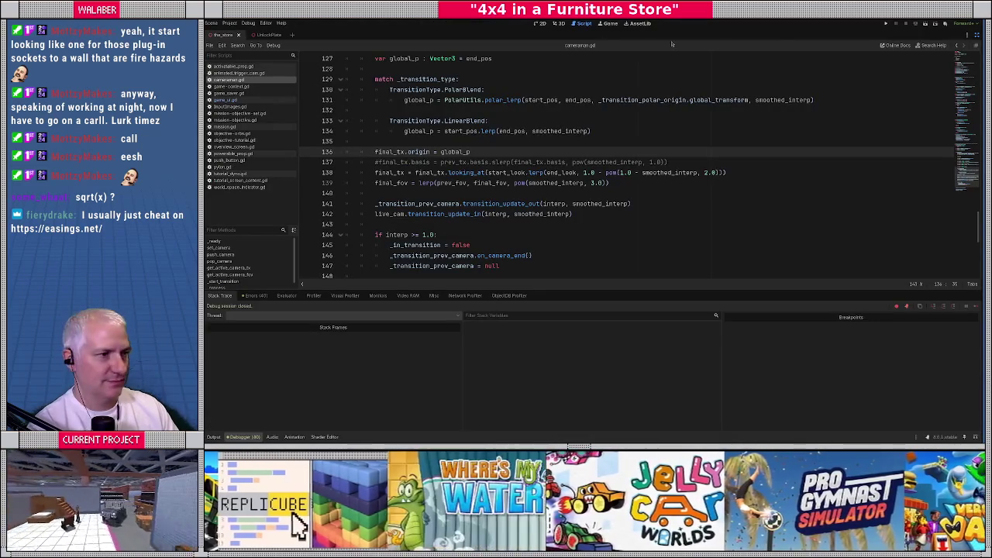
Step: Run the project, skip the intro pages, and drive the jeep to finish the store mission with 7/7 stars
click(886, 23)
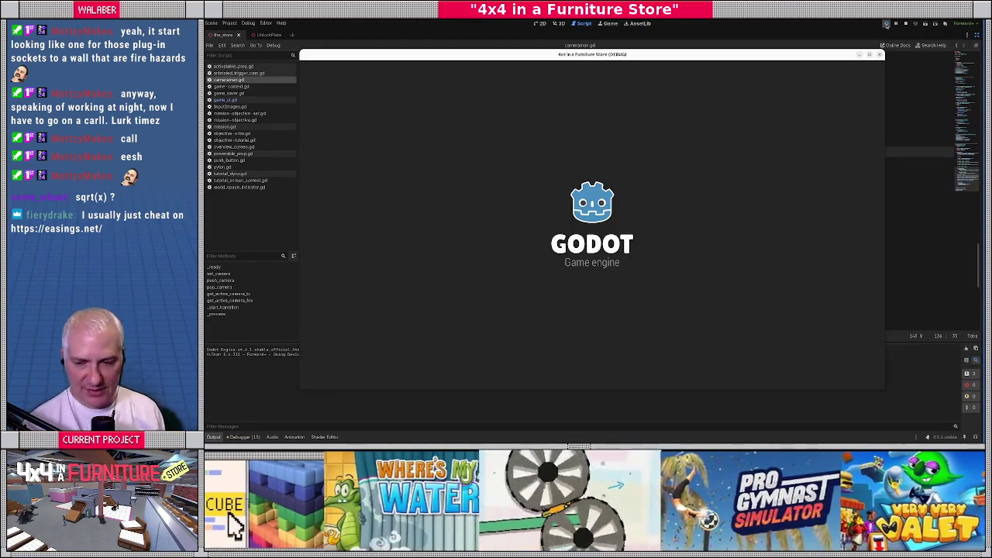
key(Return)
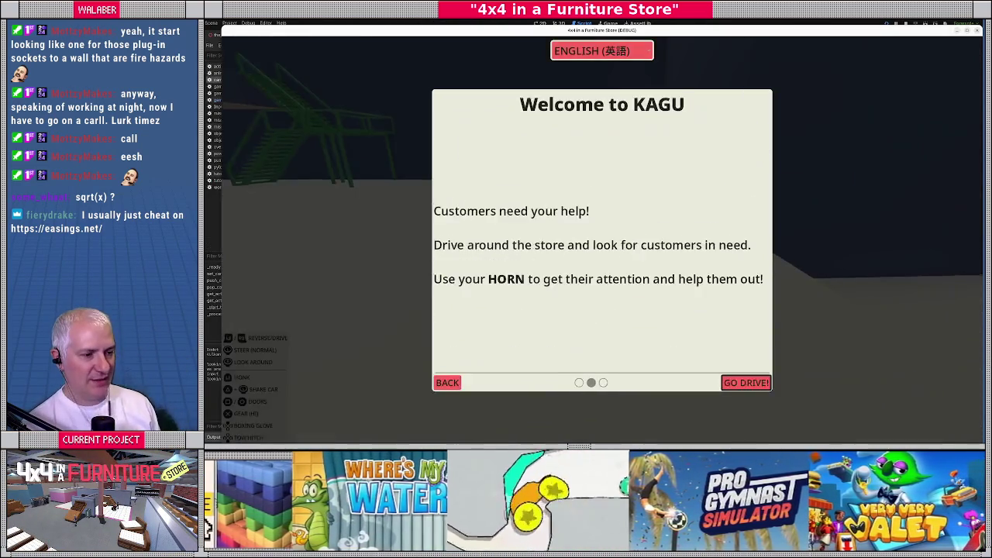
key(Return)
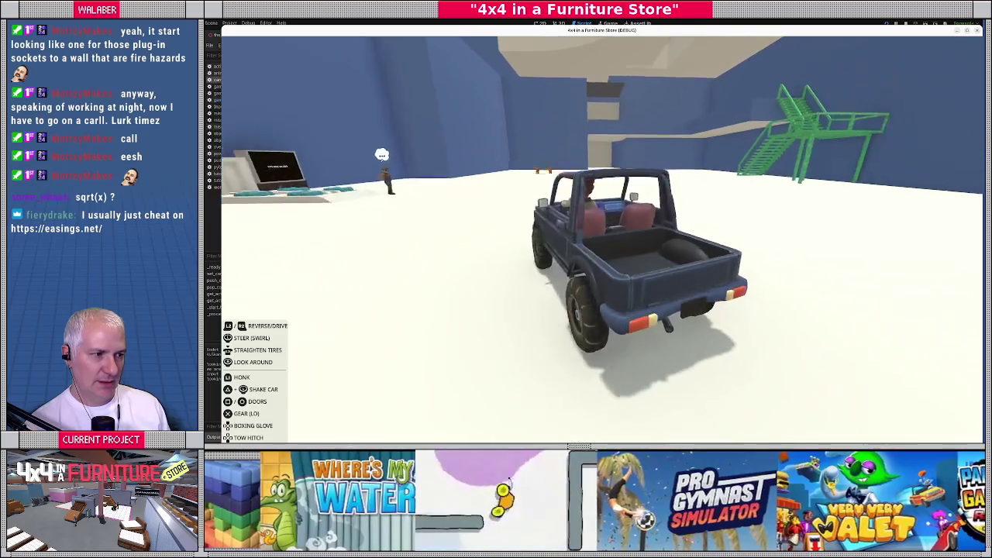
key(w)
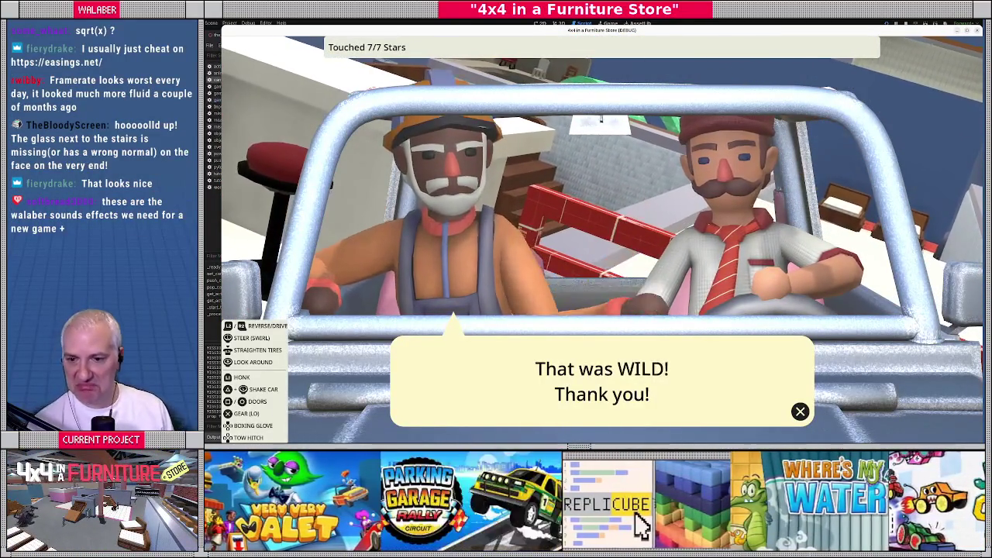
Step: Close the thank-you cutscene, drive around, open the dashboard main menu, then bring up the Oeuf store page
key(Return)
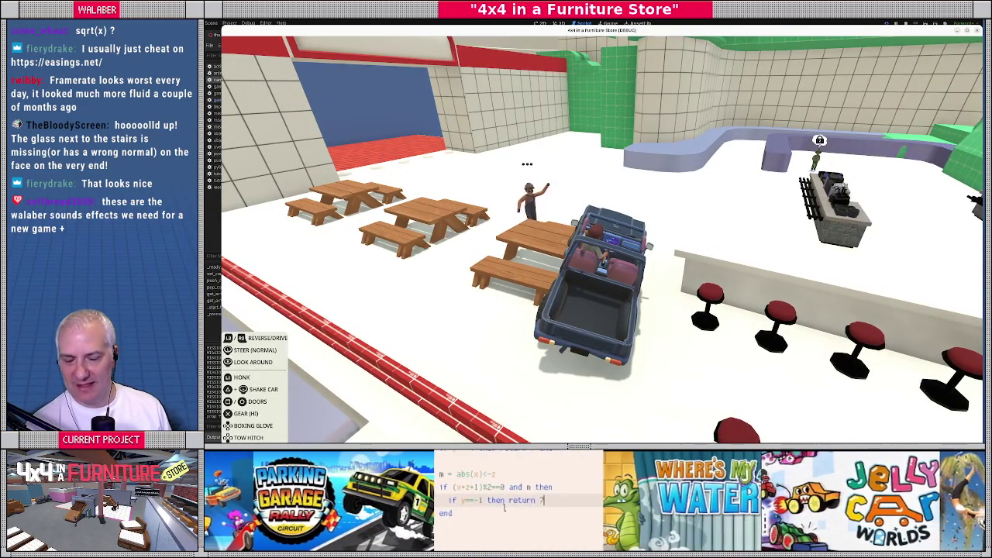
key(w)
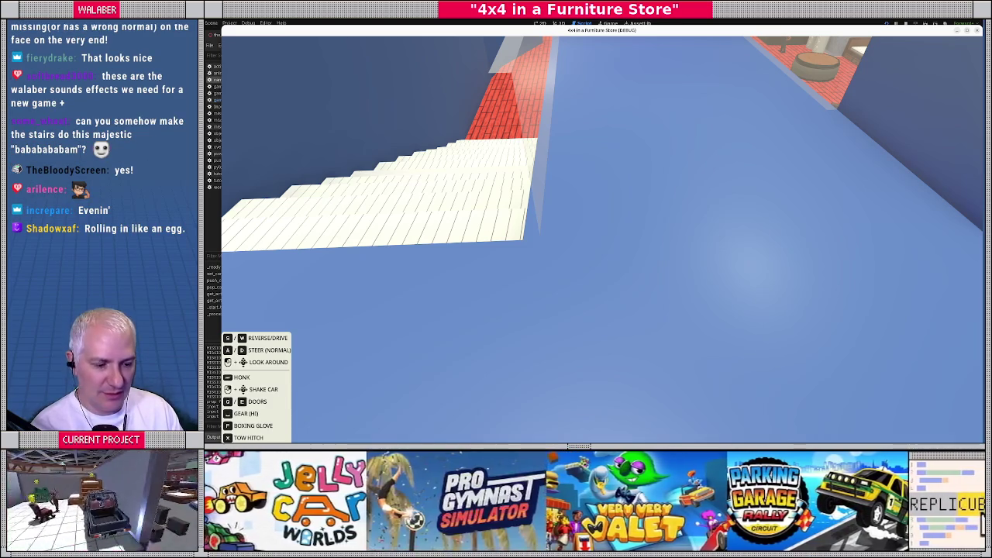
key(Escape)
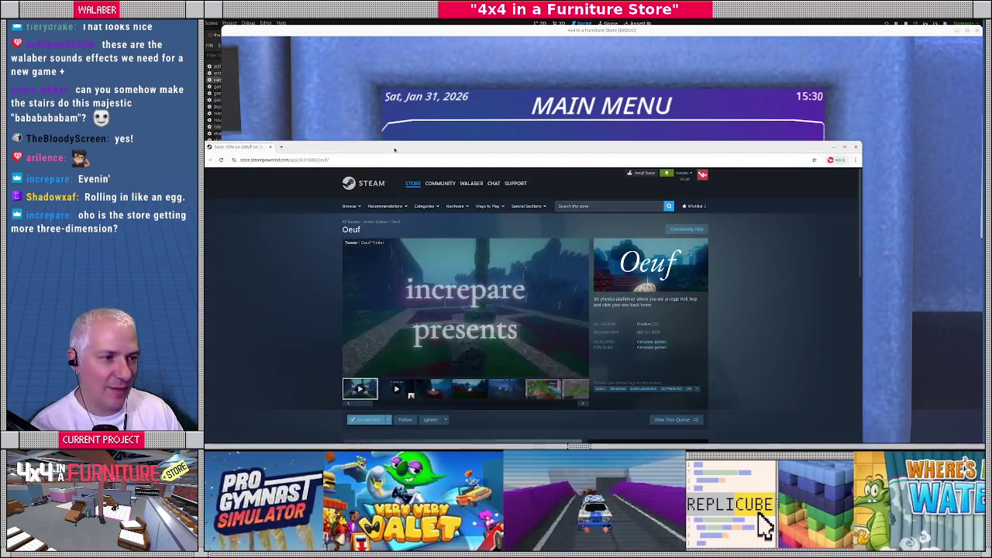
key(super+Up)
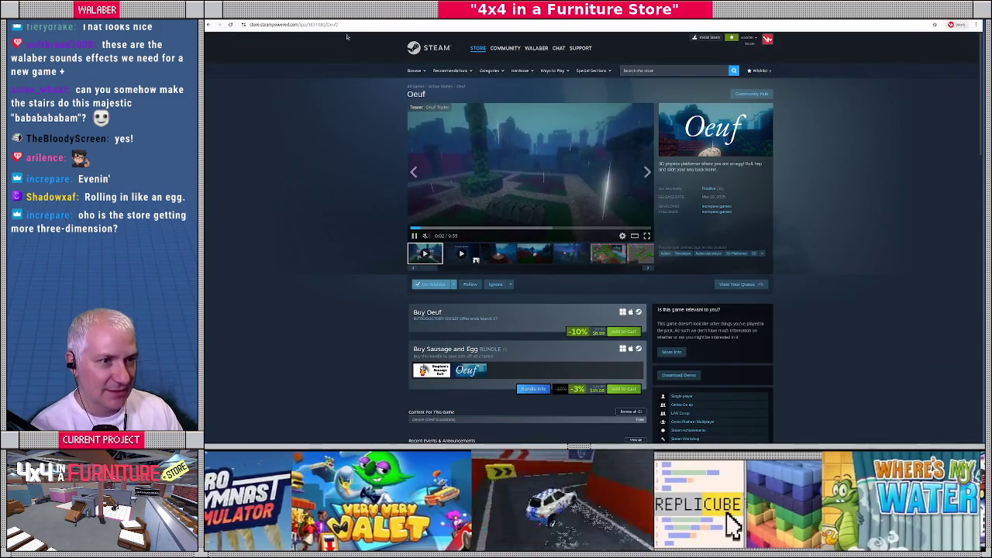
Step: Copy the Oeuf Steam store page address and return to the game's main menu
key(ctrl+l)
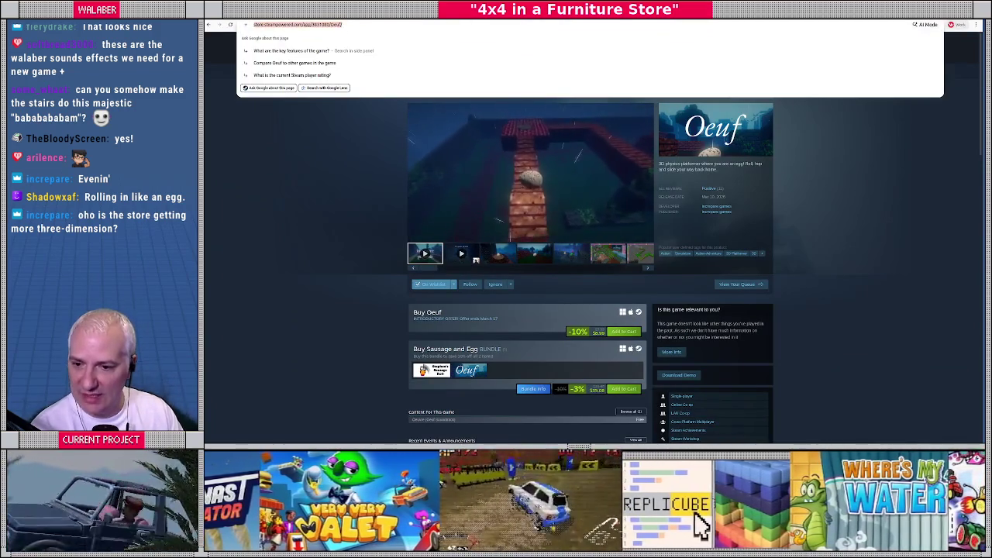
key(Escape)
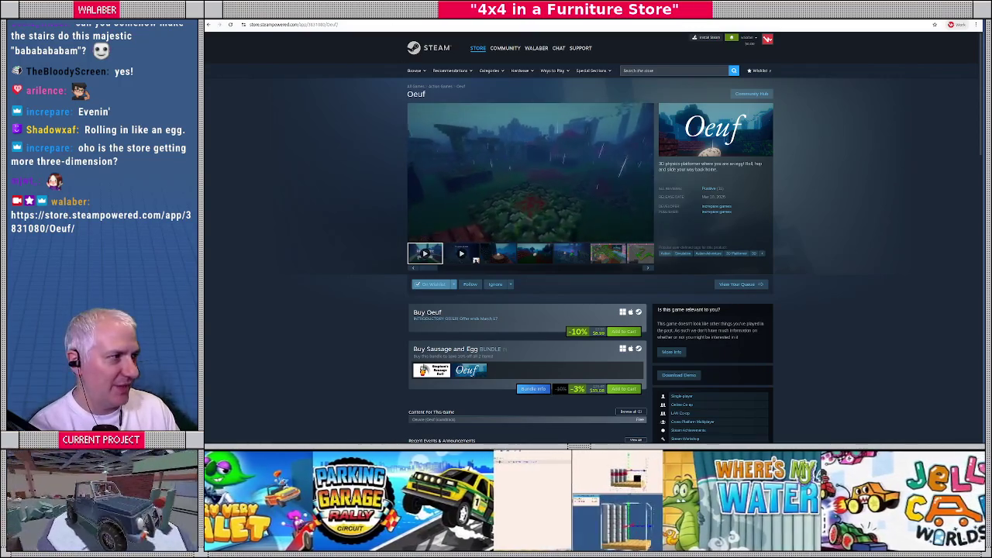
key(alt+Tab)
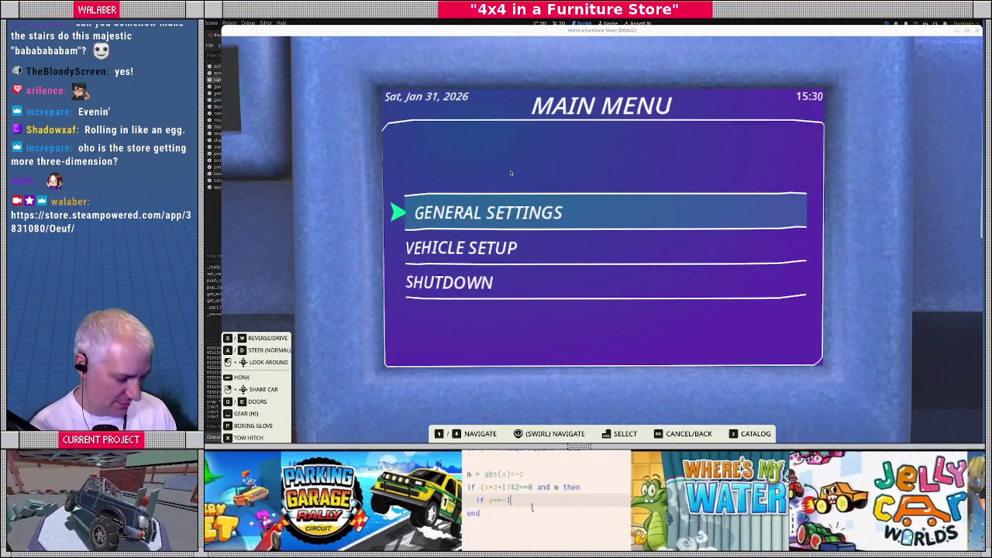
Step: Close the in-game menu, stop the game with F8, and switch to save.dat in VS Code
key(Escape)
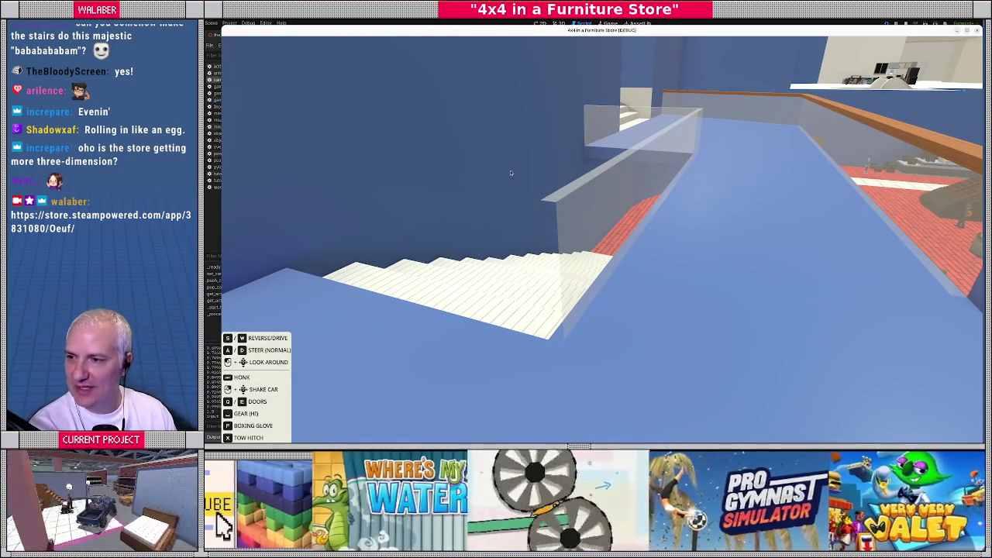
key(F8)
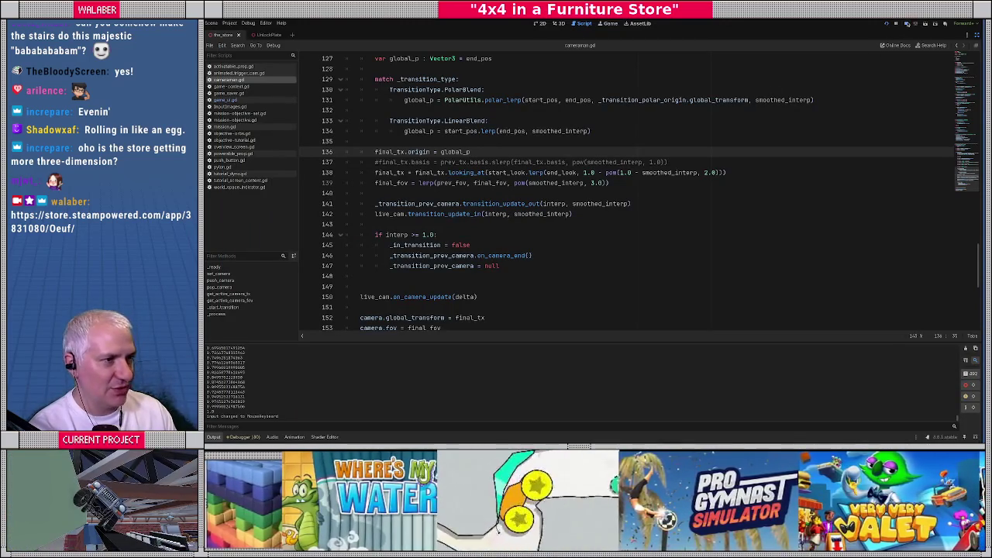
key(alt+Tab)
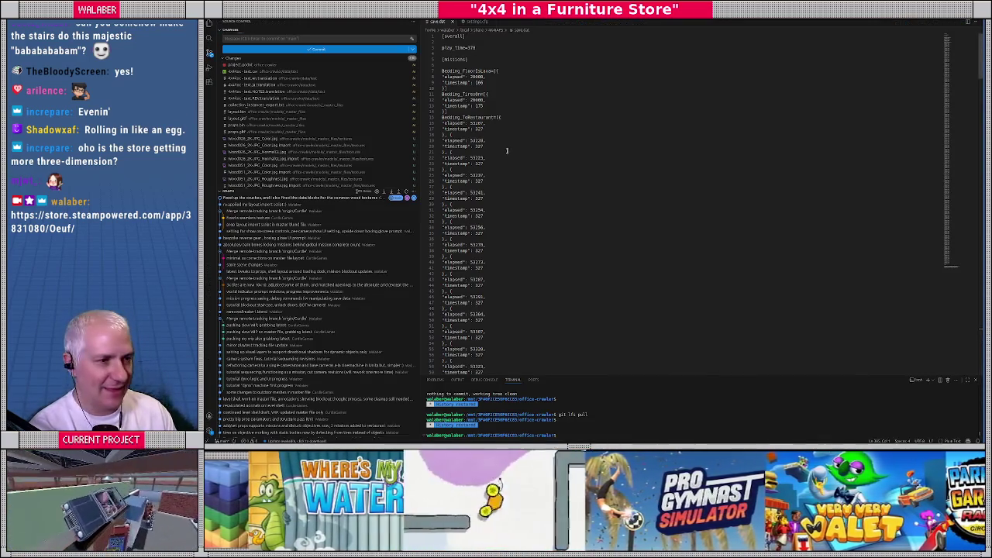
Step: Erase all of save.dat's contents and switch to the to-do list
key(ctrl+a)
key(Delete)
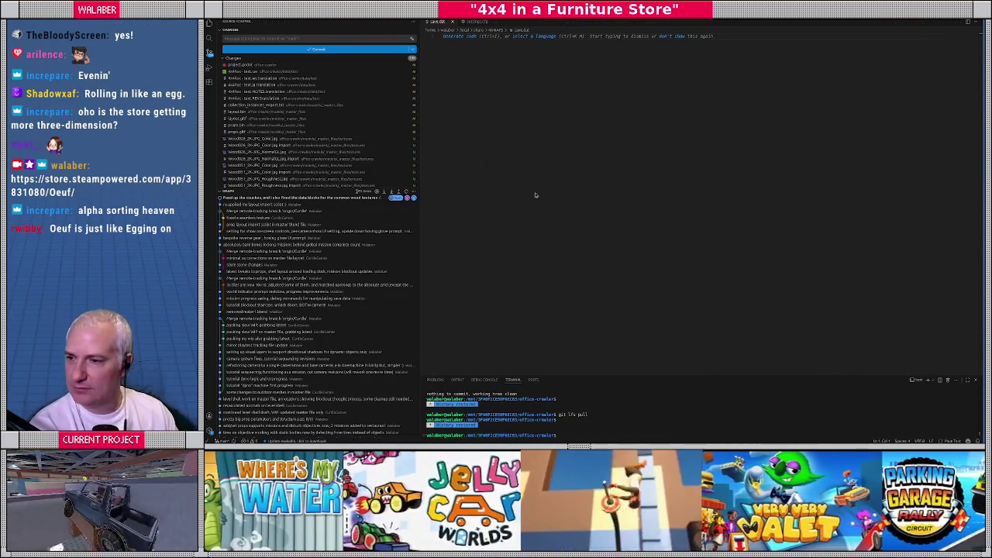
key(alt+Tab)
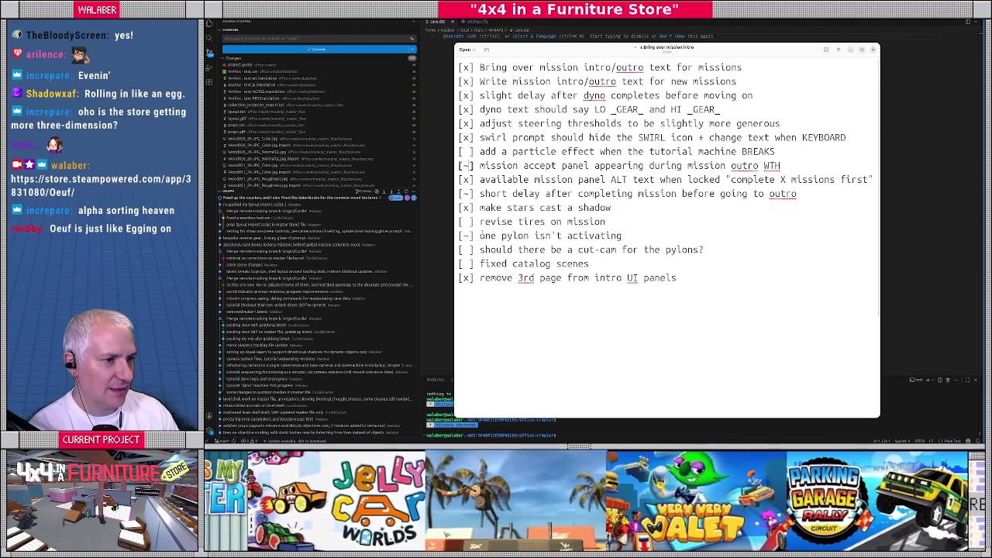
Step: Tick off the outro-delay and pylon cut-cam to-do items, then save and close the list
key(Down)
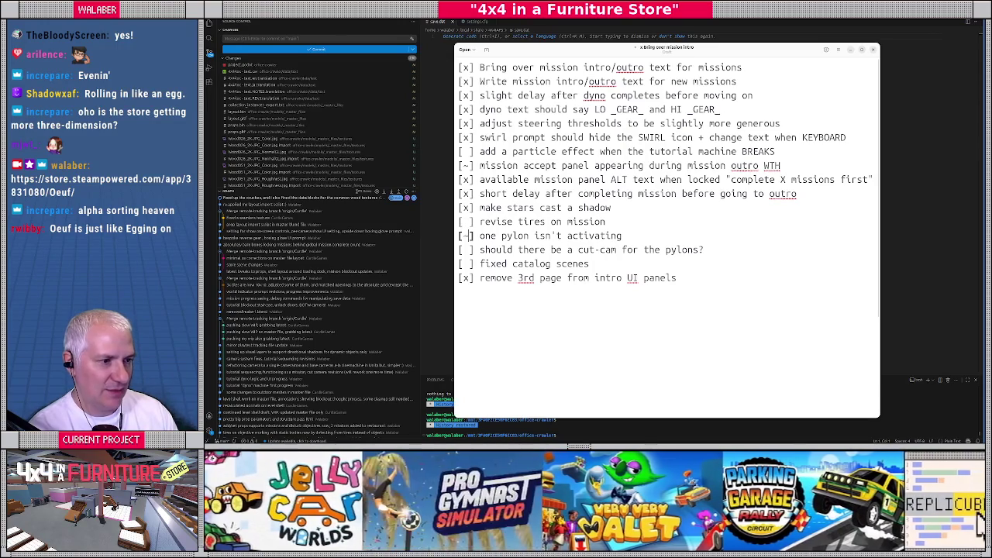
key(Down)
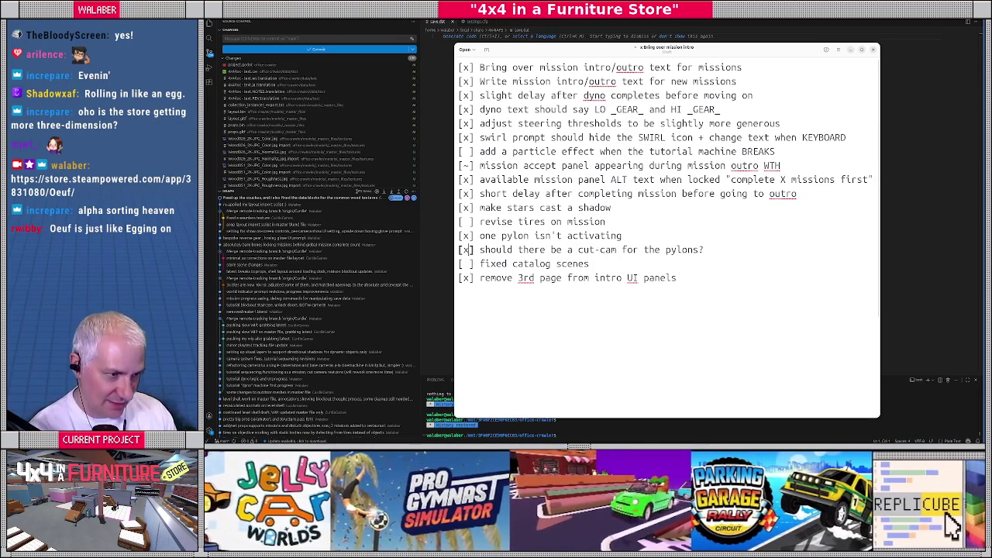
key(ctrl+s)
key(Return)
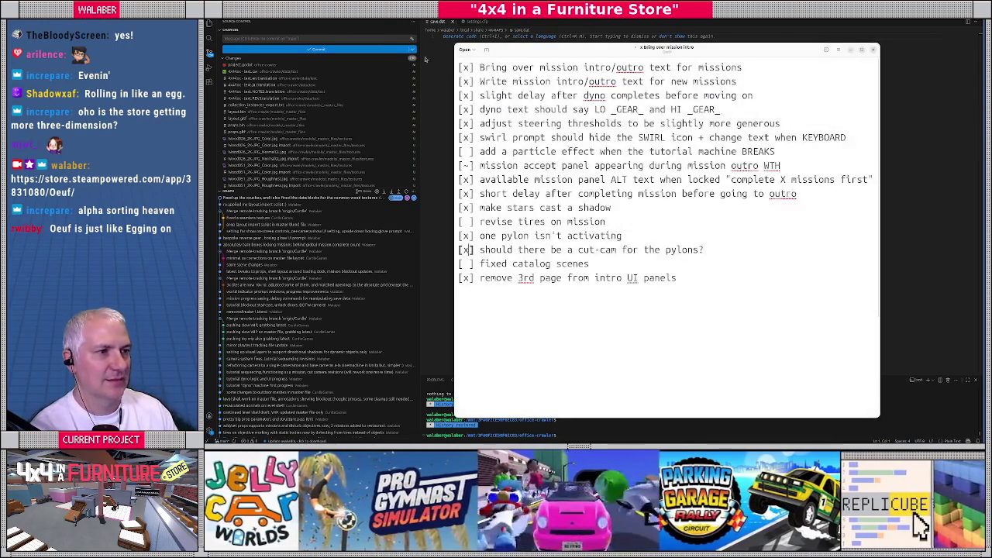
key(ctrl+w)
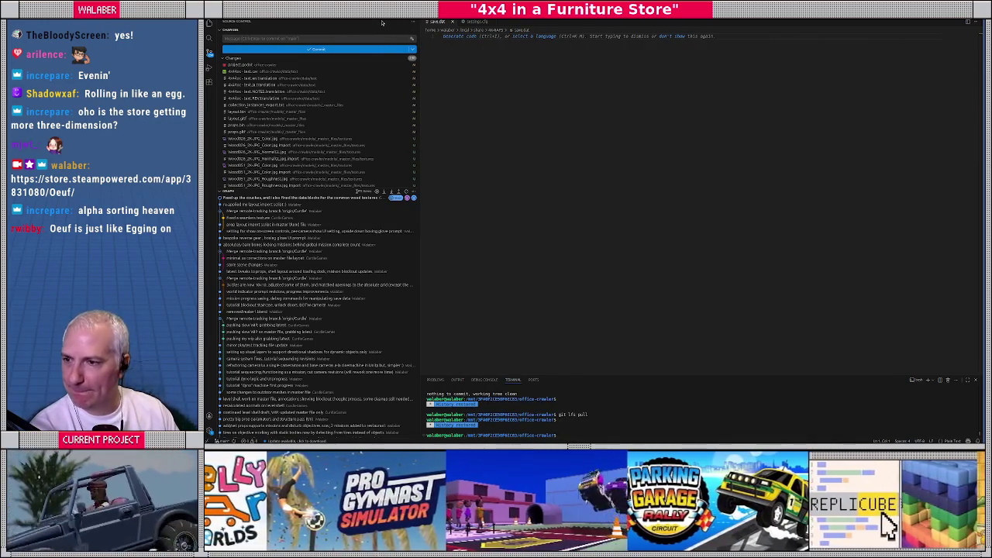
Step: Back in the Godot script editor, place the cursor on line 135 and rerun the game with F5
key(alt+Tab)
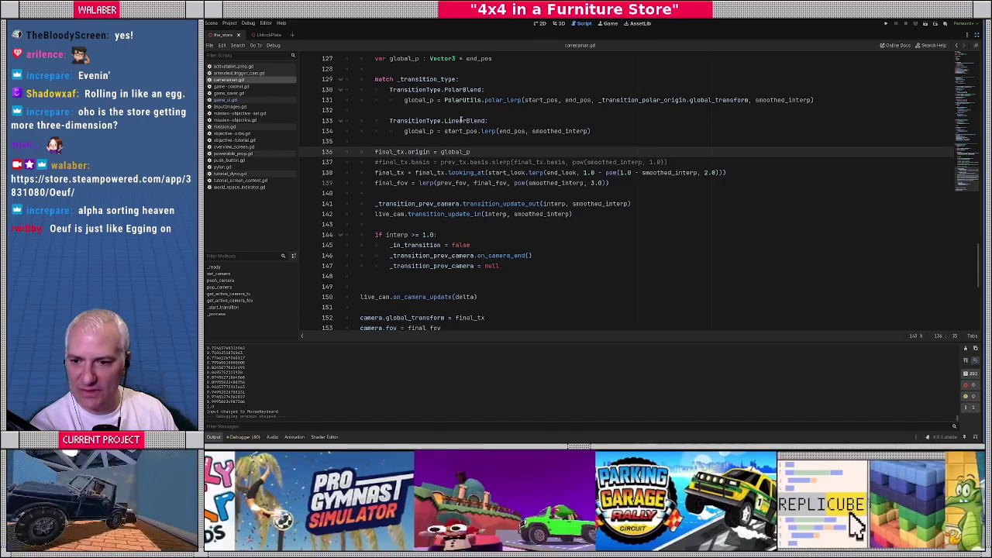
click(513, 144)
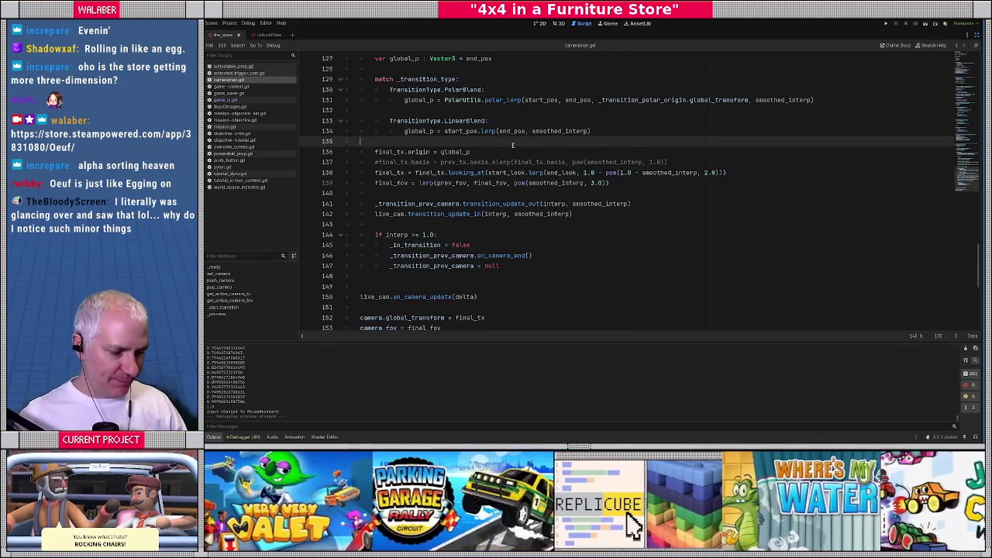
key(F5)
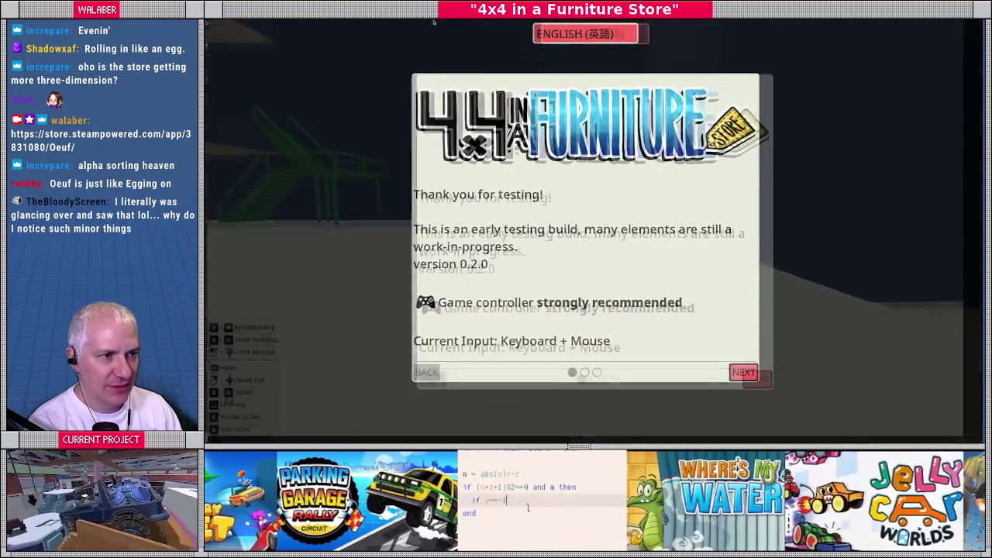
Step: Page past the version 0.2.0 welcome dialog to 'Welcome to KAGU' and start driving
key(Return)
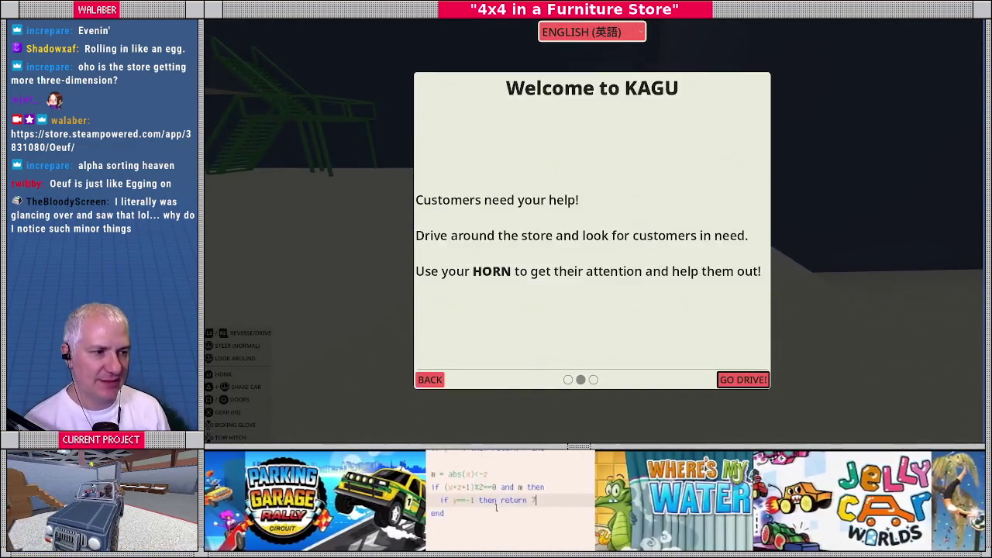
key(Return)
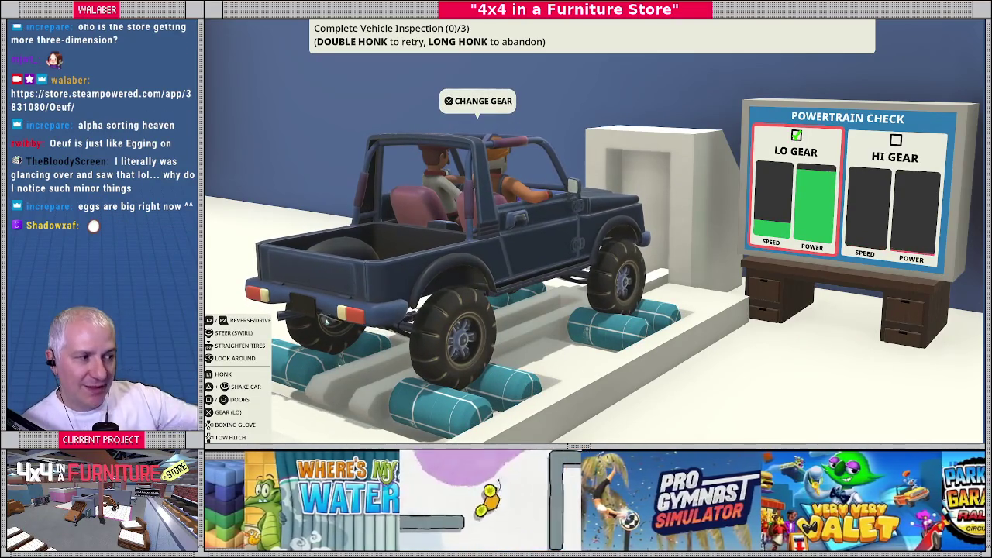
Step: Shift into HI GEAR and spin the wheels on the rollers to fill the high-gear bars
key(g)
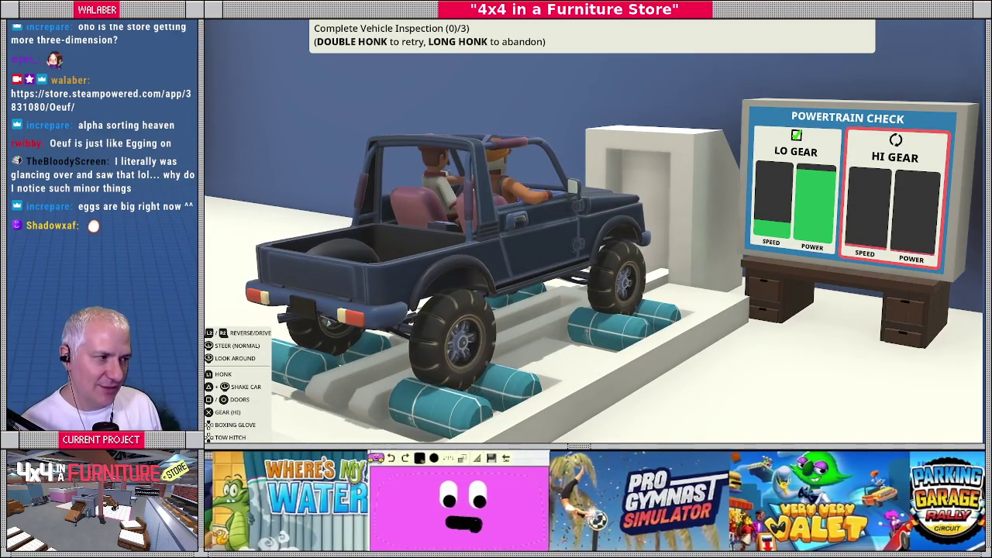
key(w)
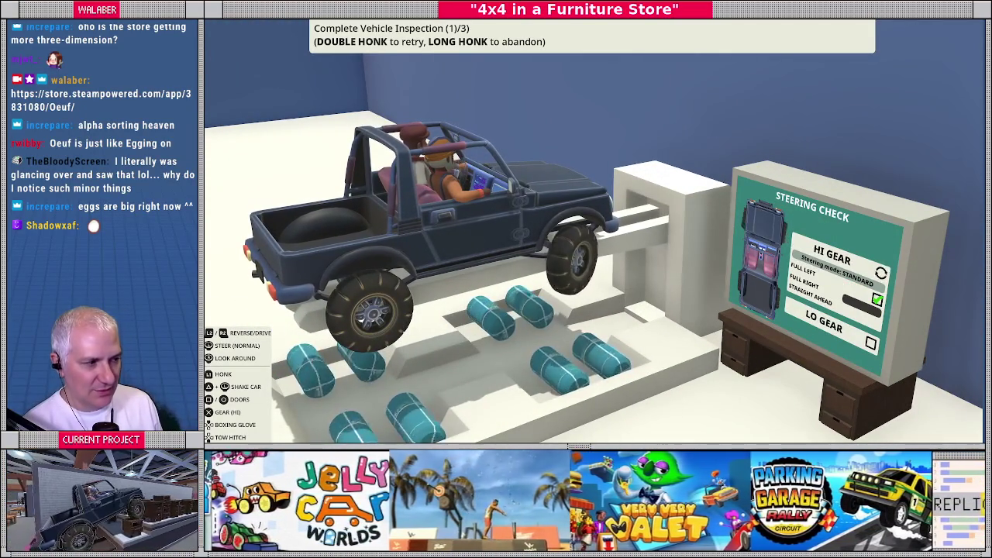
Step: Steer full right, shift to LO GEAR, and swirl-steer left through the steering check
key(Right)
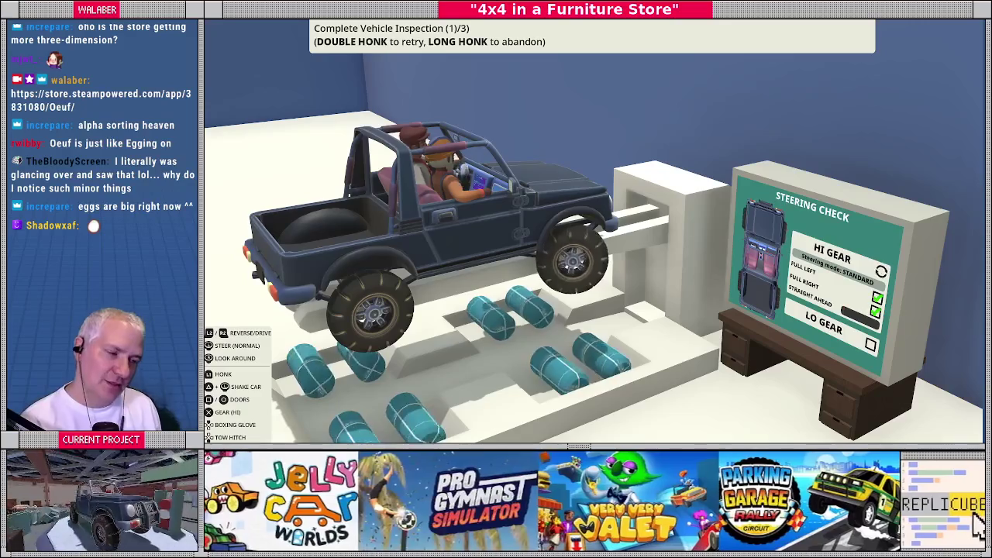
key(g)
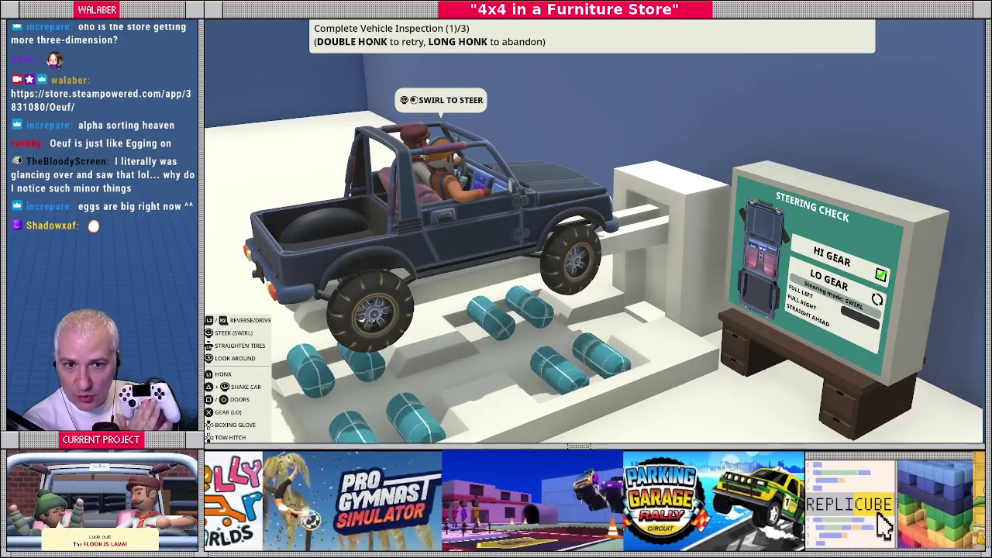
key(Left)
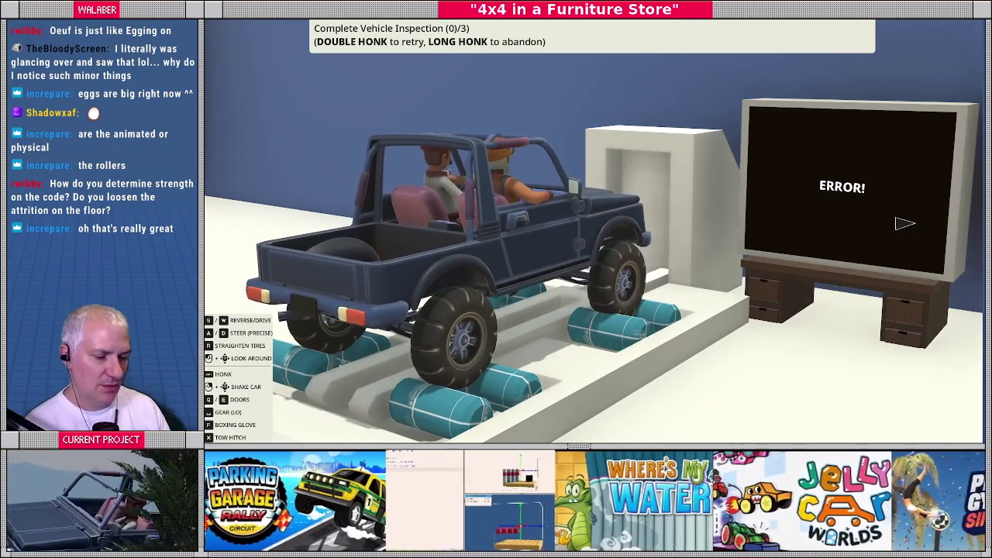
Step: Show the Debugger Errors list with the update_objectives() warning under a taller cameraman.gd, then view save.dat
key(F8)
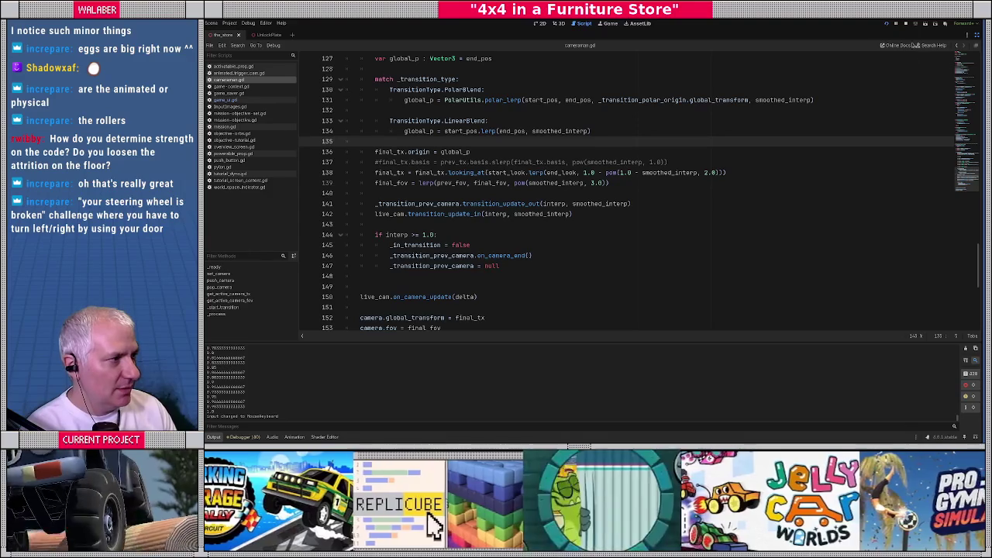
click(242, 437)
click(256, 296)
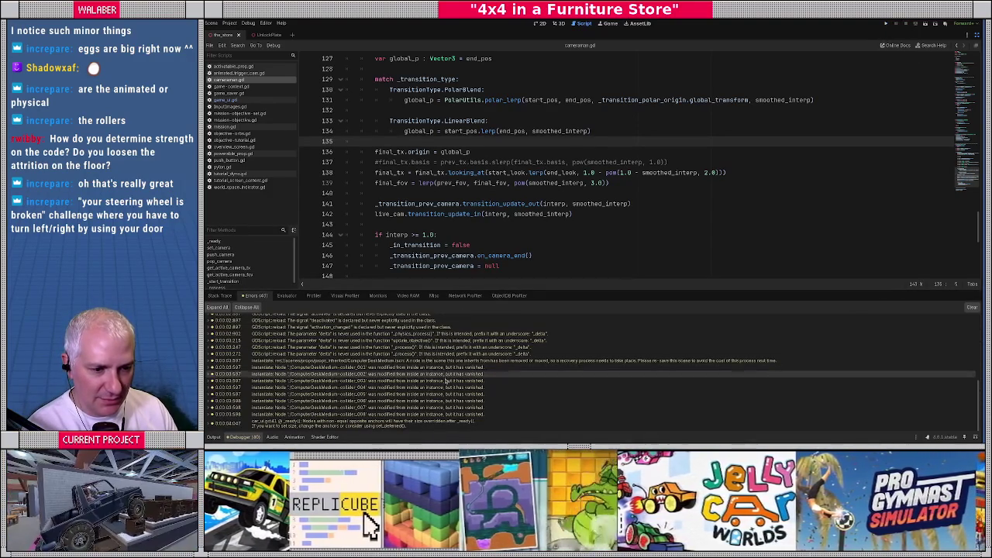
click(465, 339)
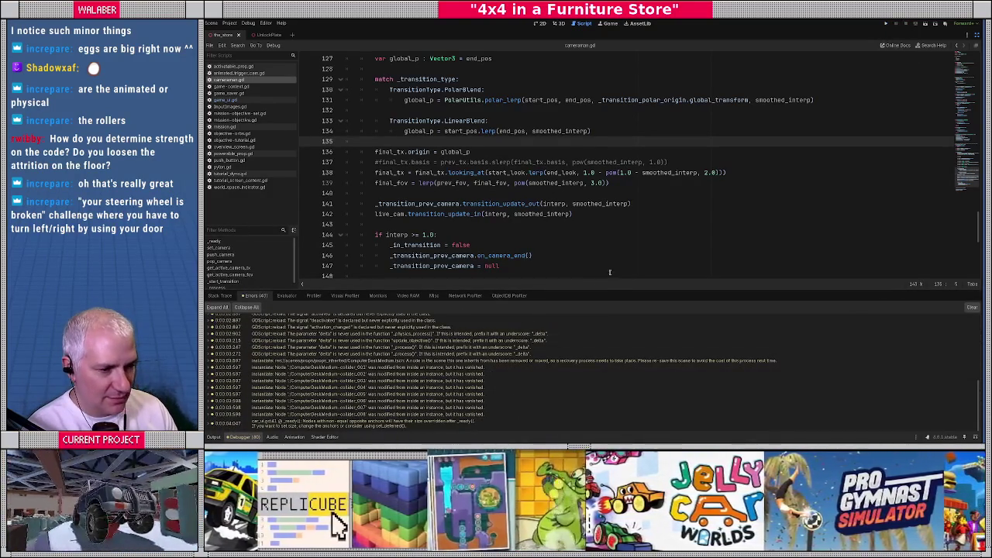
drag(604, 289, 593, 335)
click(548, 248)
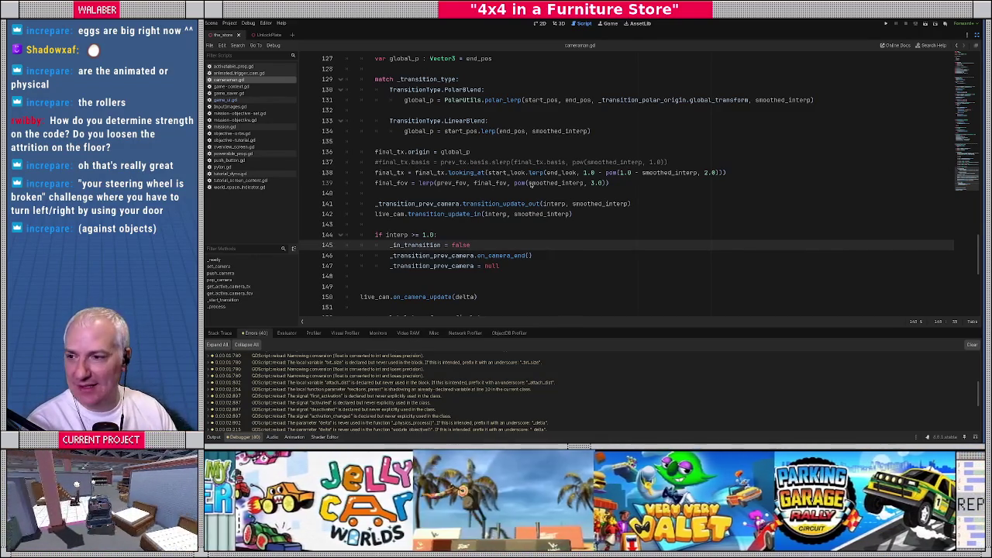
key(alt+Tab)
click(517, 69)
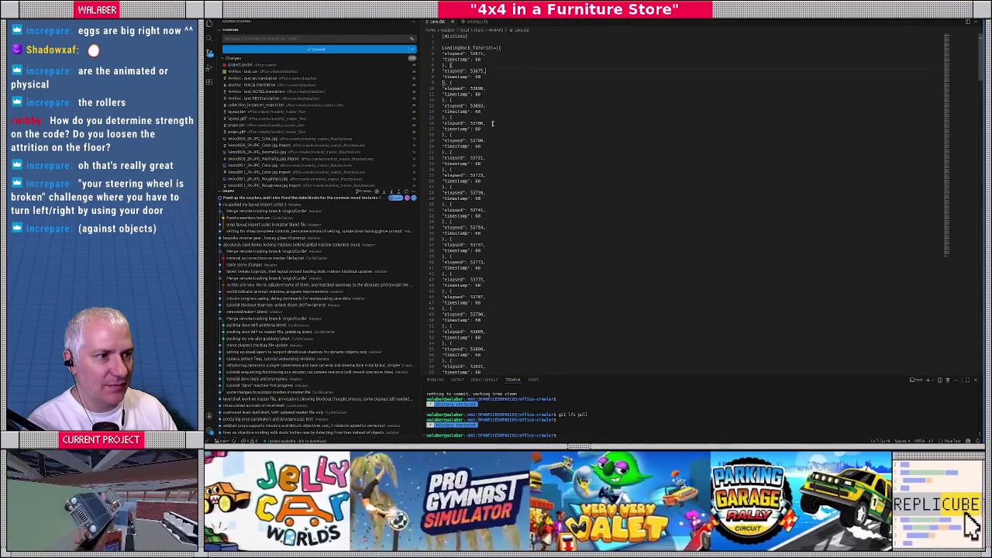
scroll(493, 124, down, 20)
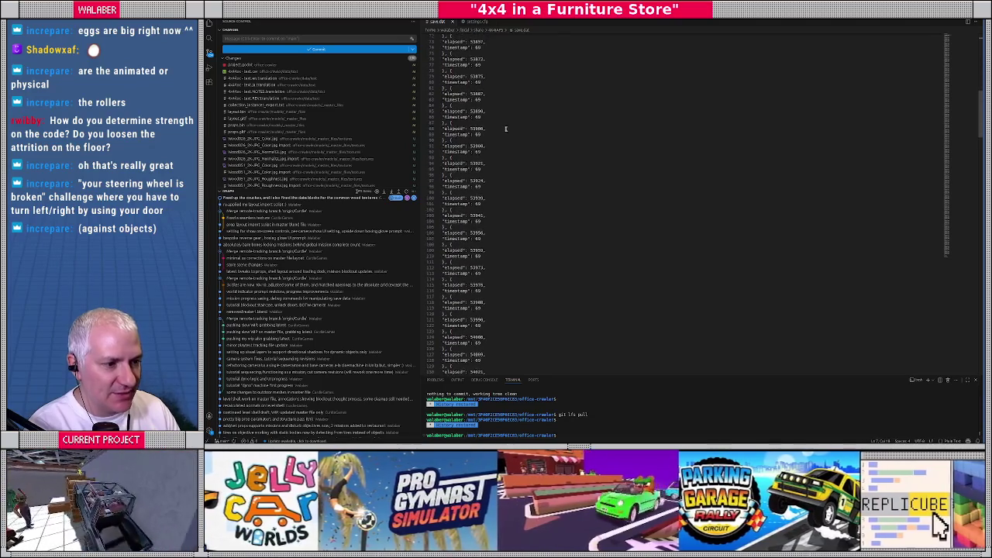
scroll(509, 137, down, 13)
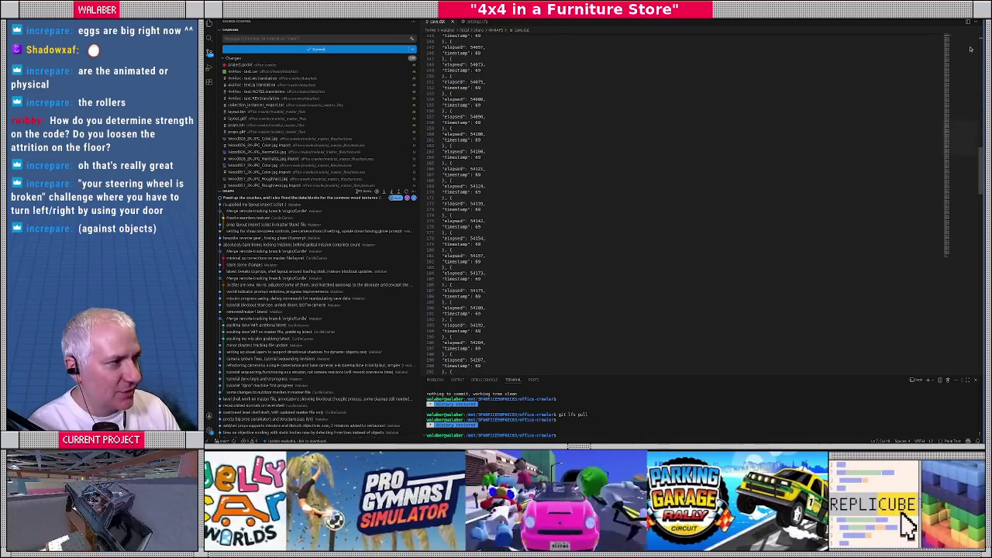
mouse_move(965, 135)
mouse_down()
mouse_move(967, 259)
mouse_move(950, 77)
mouse_move(939, 180)
mouse_move(948, 264)
mouse_move(946, 118)
mouse_move(589, 34)
mouse_up()
drag(481, 52, 485, 133)
mouse_move(449, 99)
mouse_down()
mouse_move(484, 148)
mouse_move(485, 298)
mouse_up()
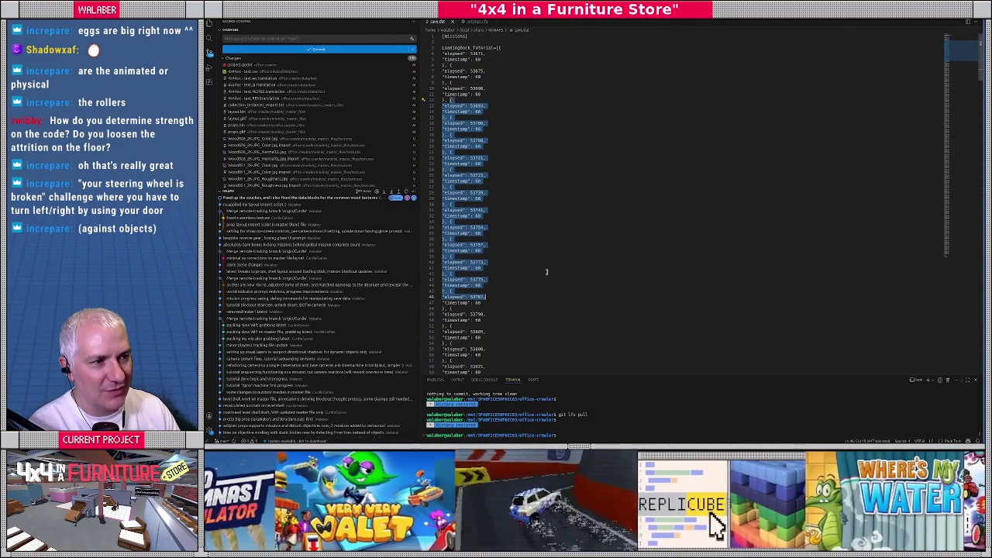
click(535, 204)
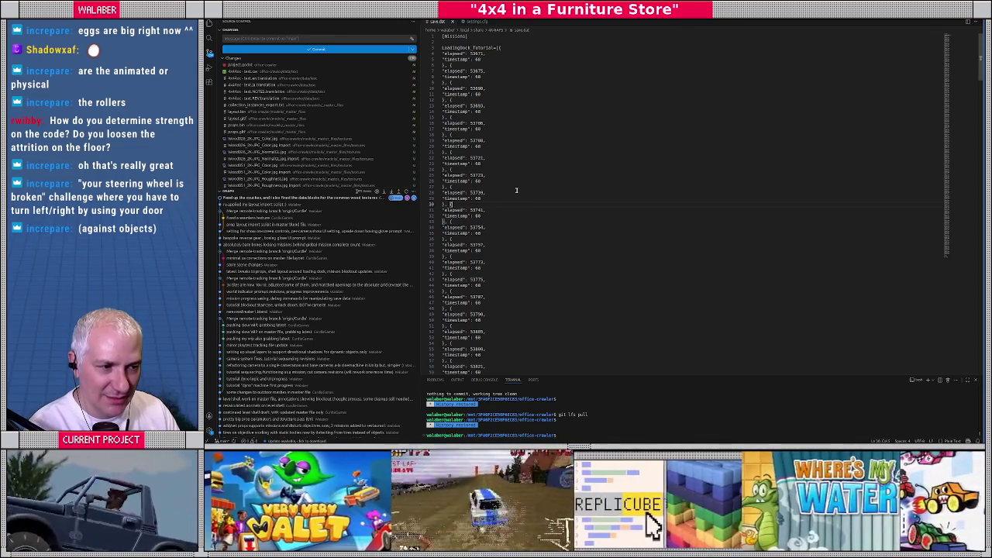
click(509, 152)
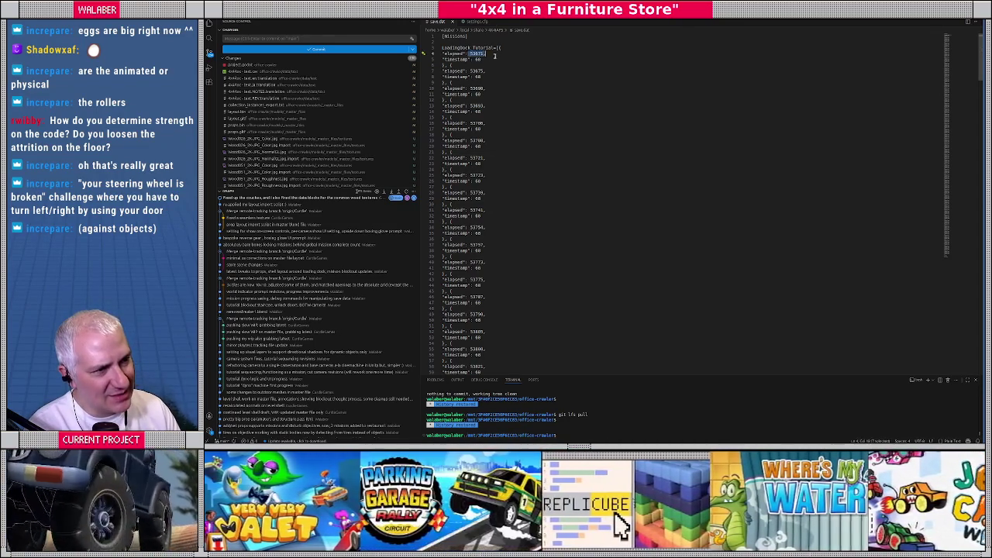
drag(461, 88, 487, 88)
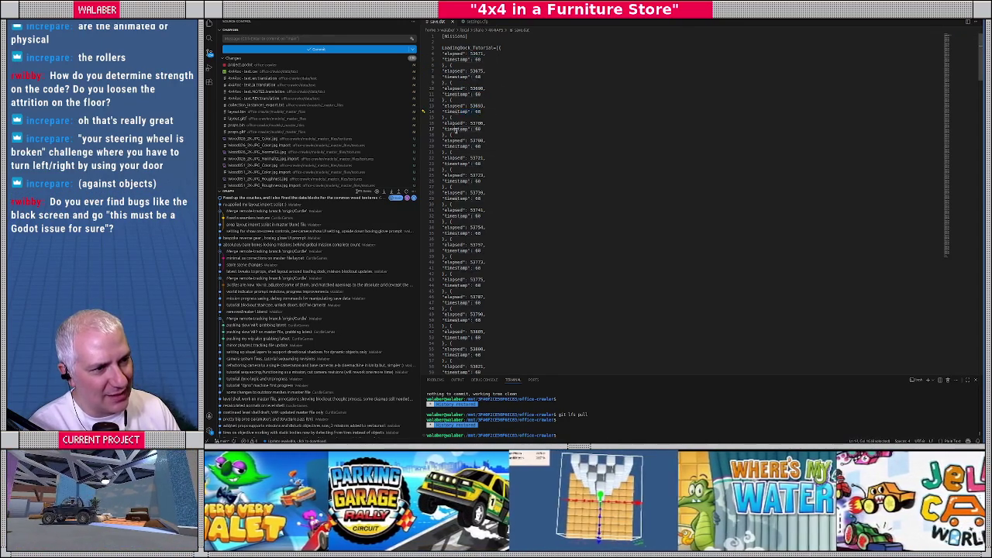
drag(443, 210, 519, 214)
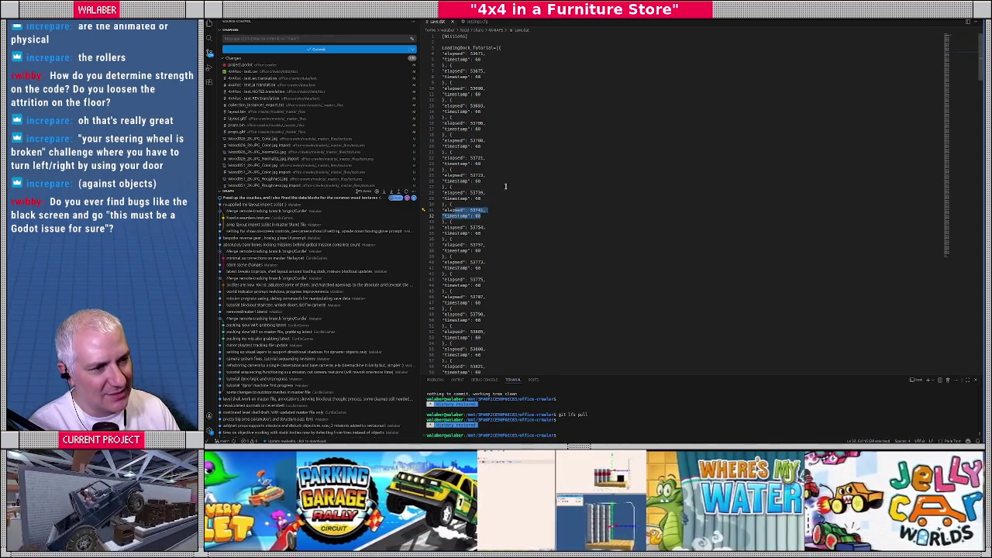
double_click(478, 58)
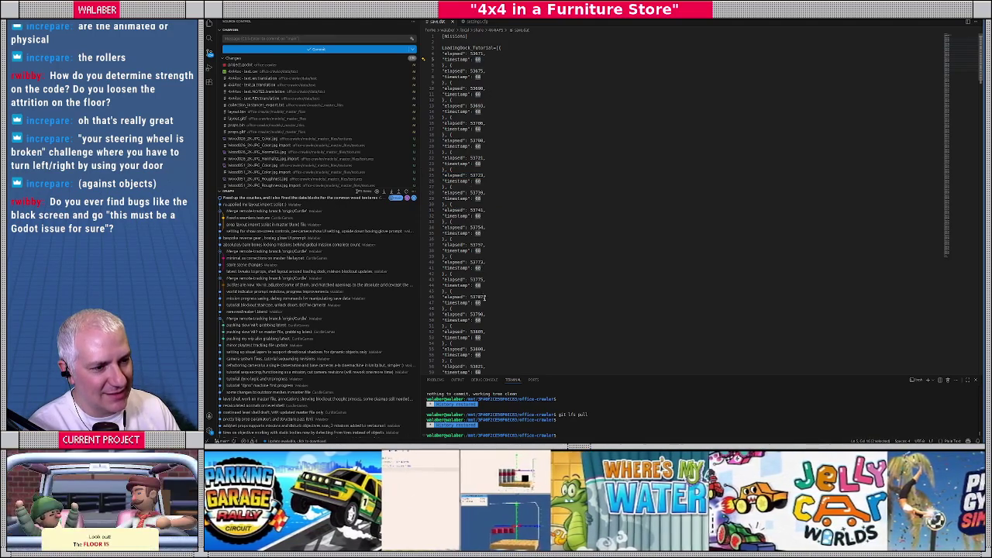
scroll(527, 275, down, 10)
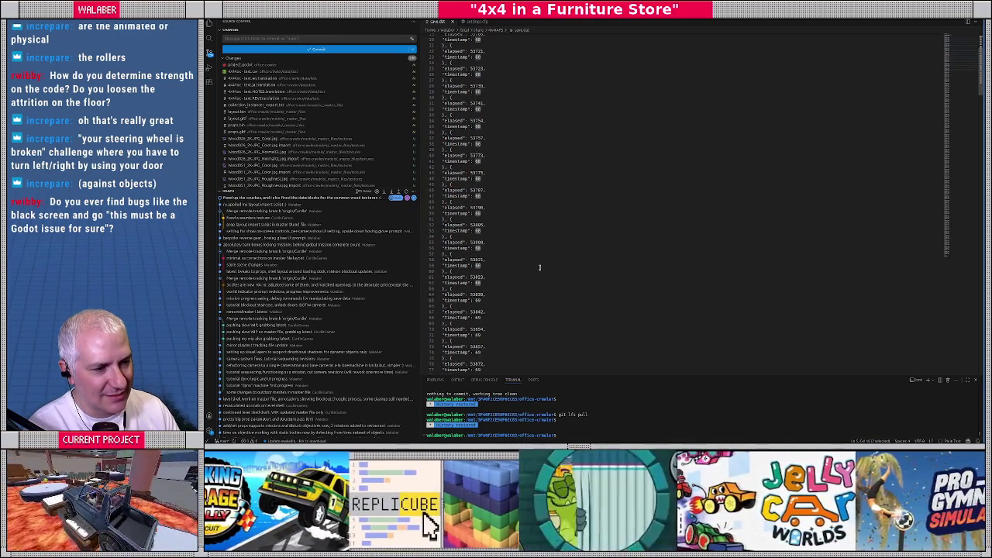
scroll(540, 267, down, 13)
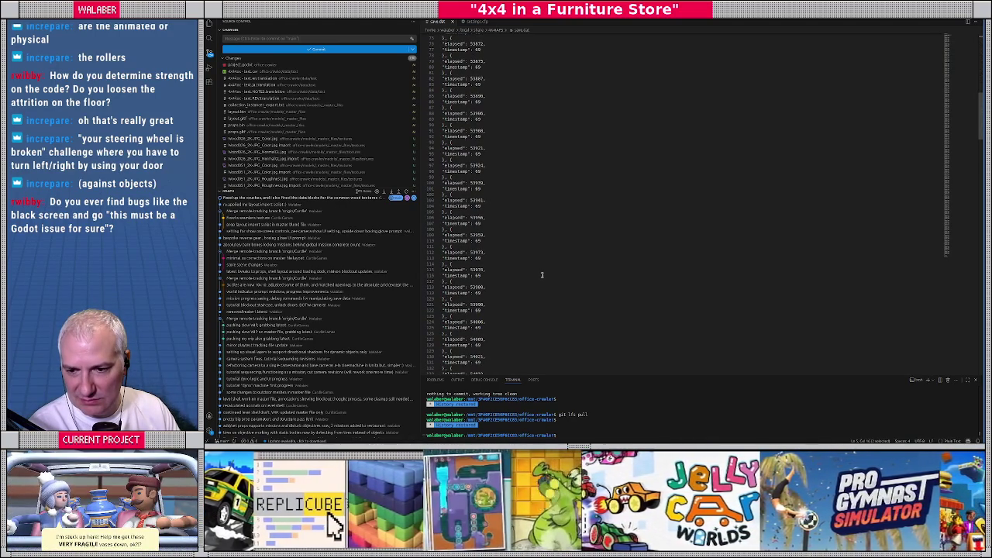
Step: Select the final_tx looking_at line 138 in cameraman.gd and scroll up through the transition block
key(alt+Tab)
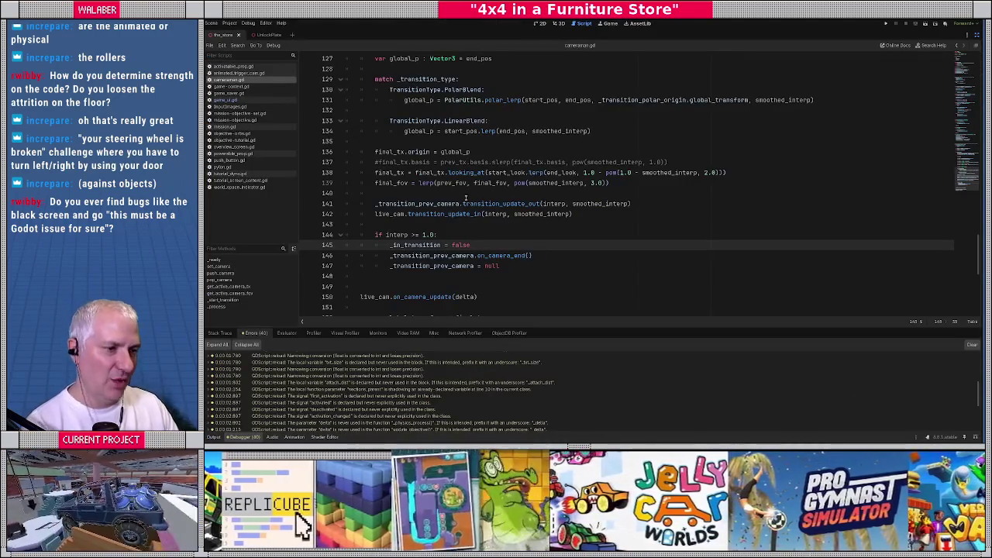
drag(298, 189, 294, 189)
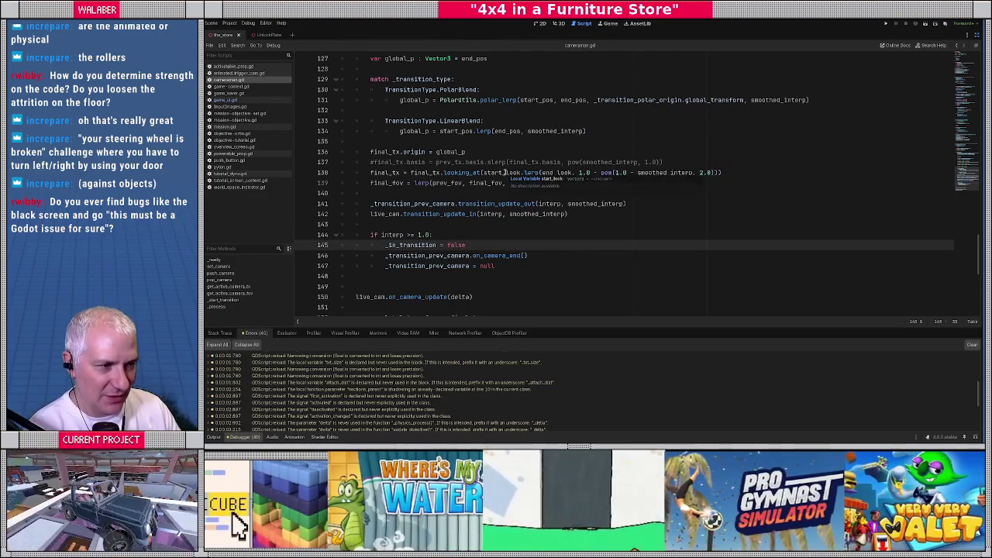
drag(373, 172, 747, 171)
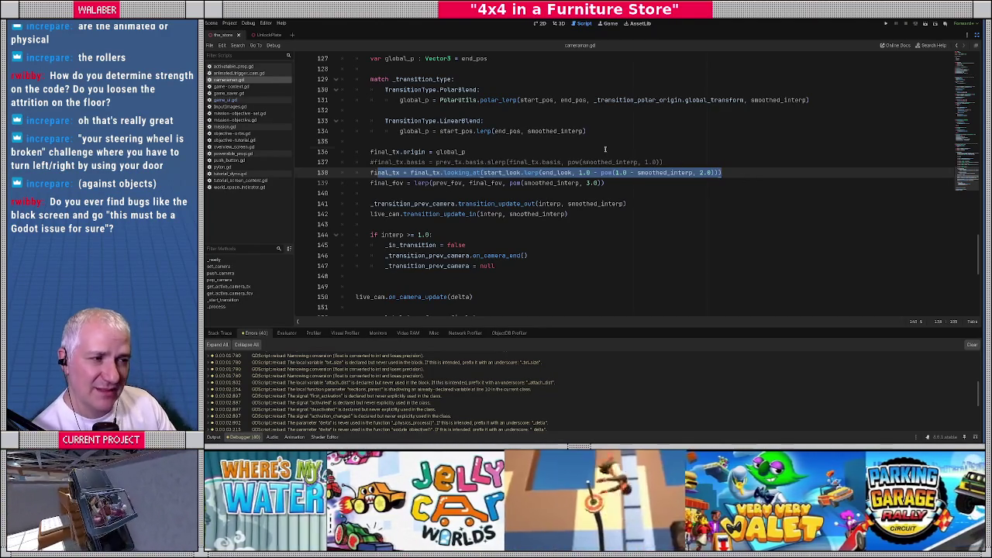
click(578, 152)
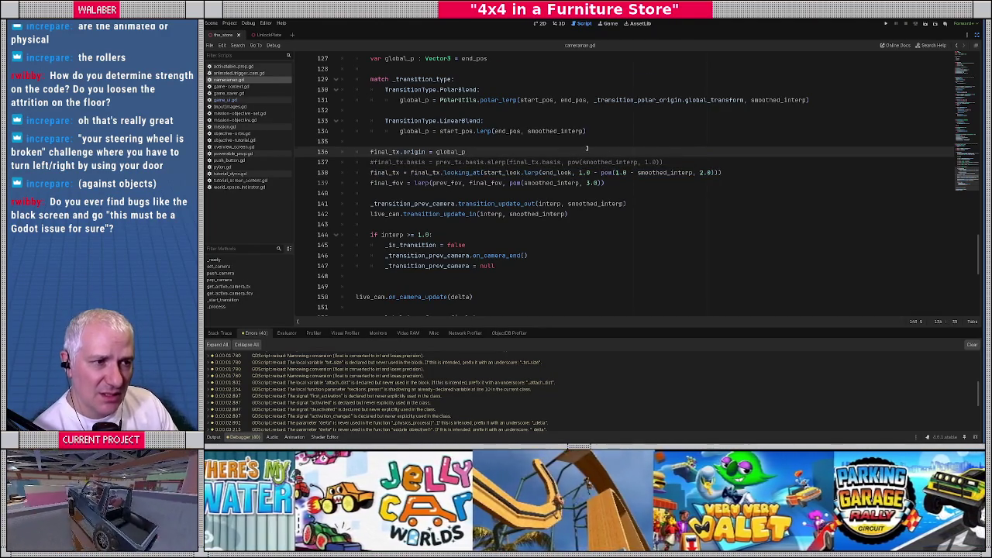
scroll(587, 147, up, 6)
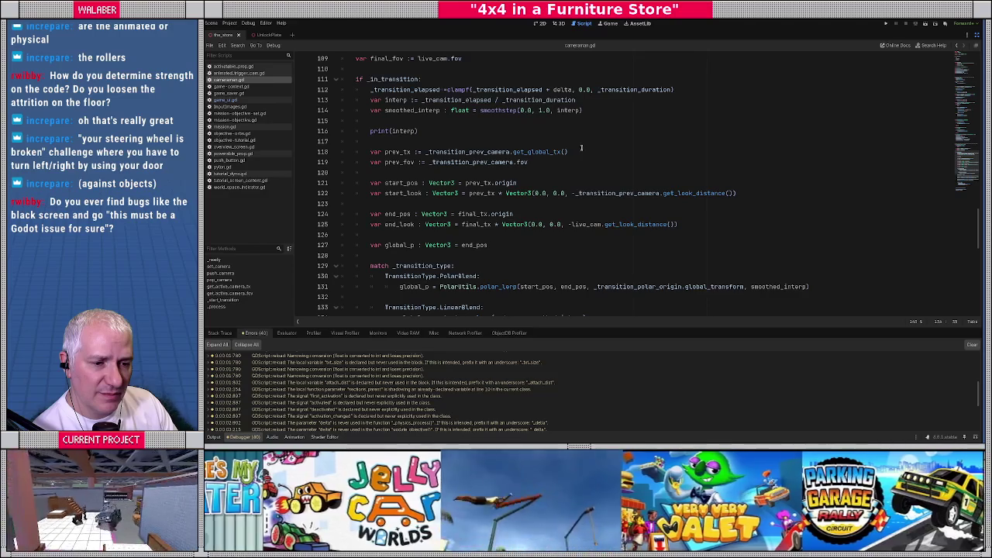
click(234, 87)
Step: Search game-context.gd for 'await' to reach the 1.0-second timer in _active_mission_completed
click(420, 171)
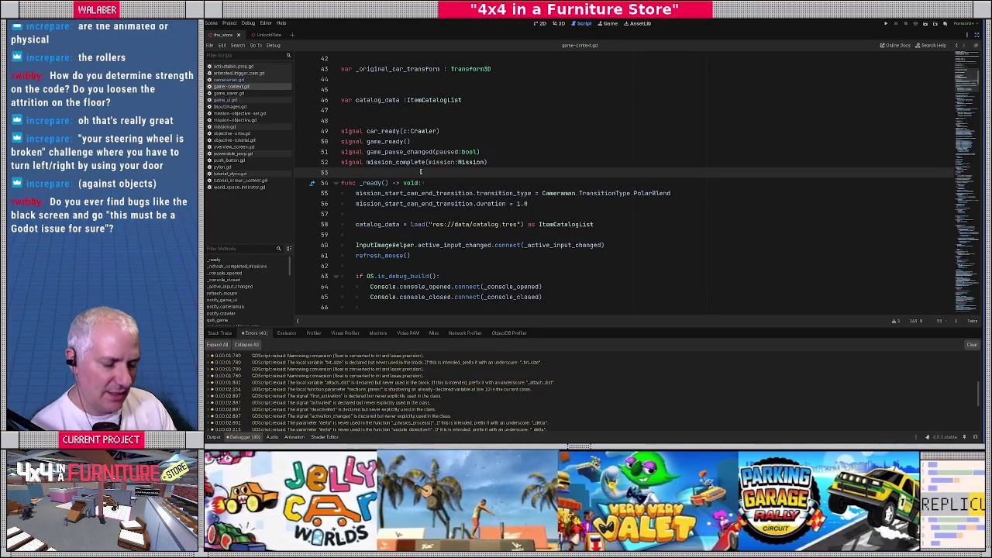
key(ctrl+f)
text(await)
key(Return)
key(Return)
key(Return)
key(Return)
key(Return)
key(Return)
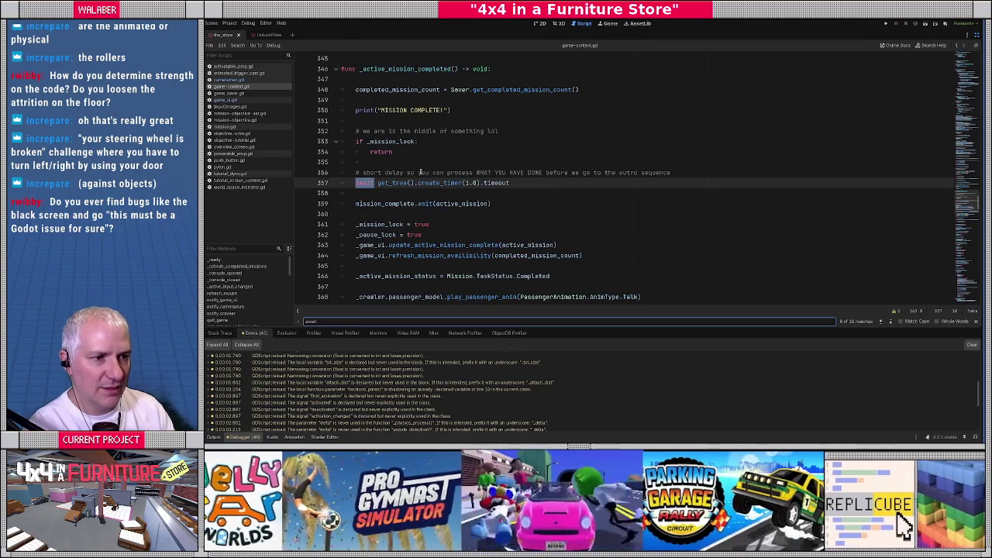
key(Escape)
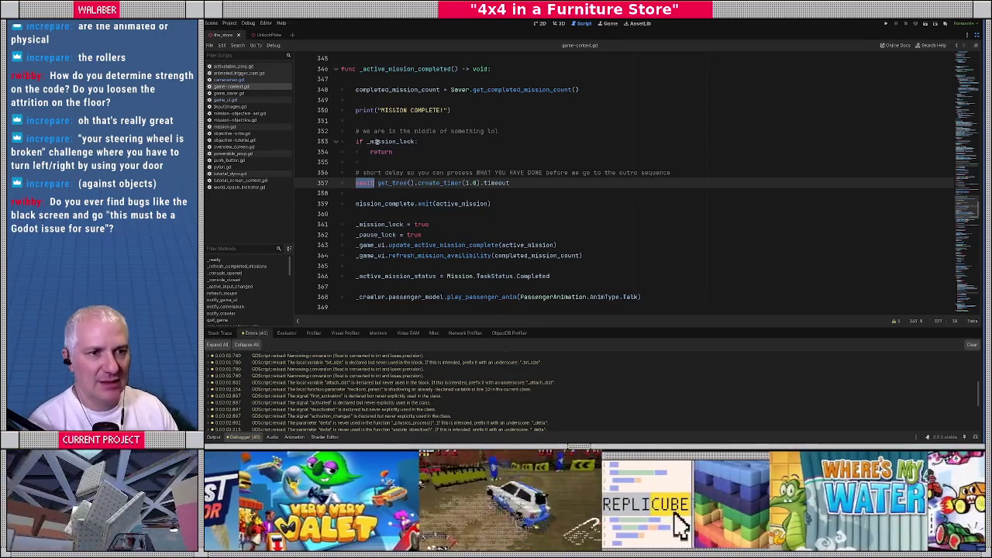
Step: Open mission.gd and search it for 'complete.emi' to find where on_complete is emitted
click(241, 127)
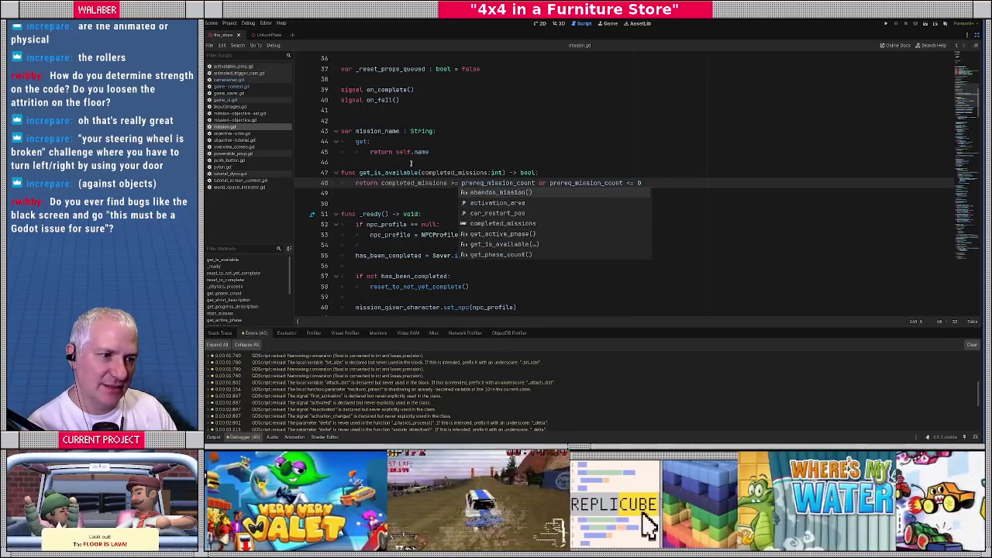
click(411, 162)
key(ctrl+f)
text(complete.e)
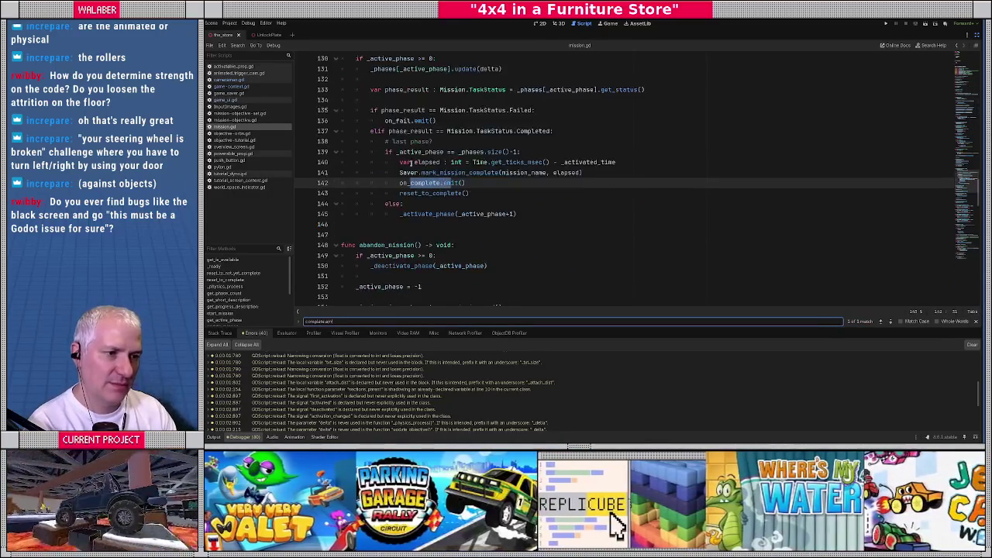
text(mit)
scroll(411, 163, up, 2)
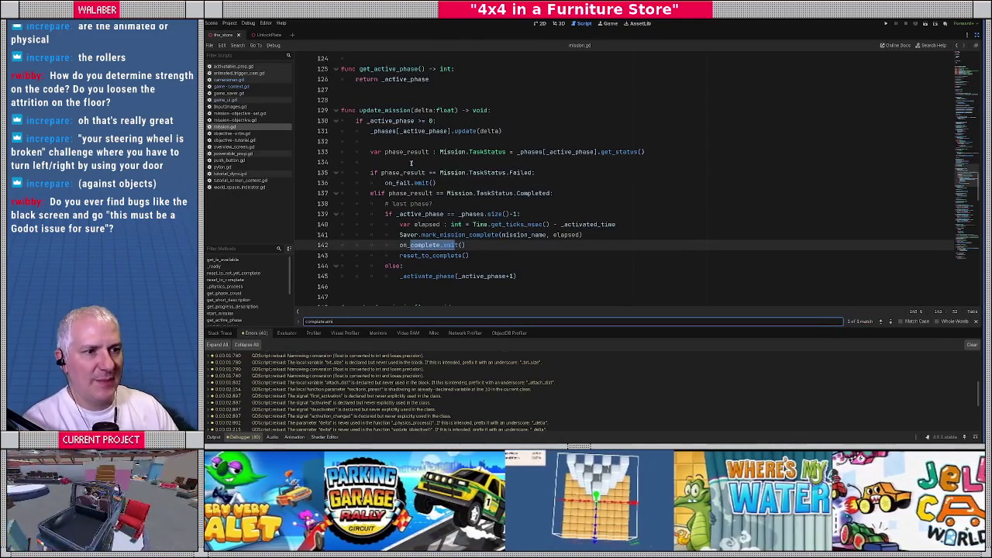
Step: Inspect update_mission's Completed branch and its save, emit and reset lines, then return to game-context.gd
drag(359, 110, 494, 110)
drag(370, 193, 602, 191)
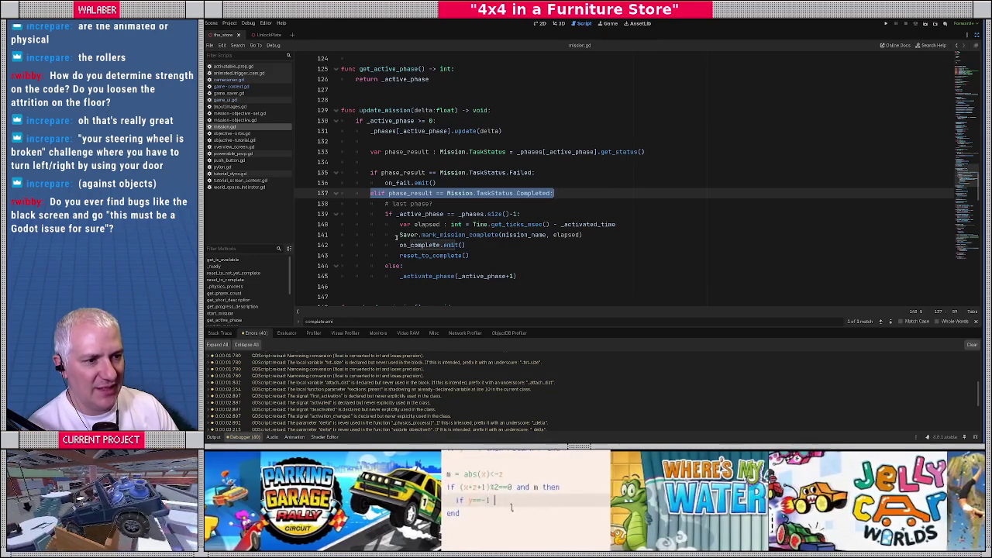
drag(399, 235, 489, 255)
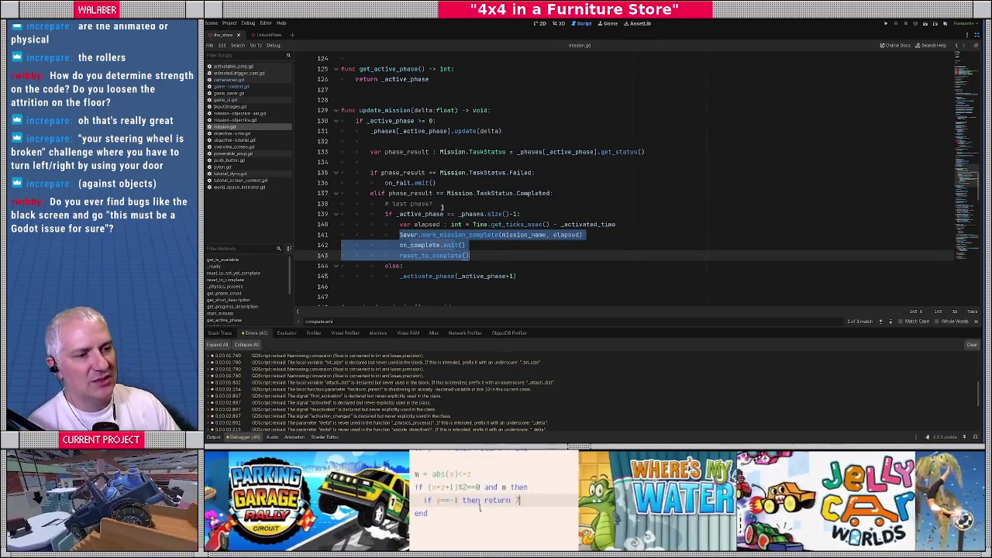
double_click(368, 110)
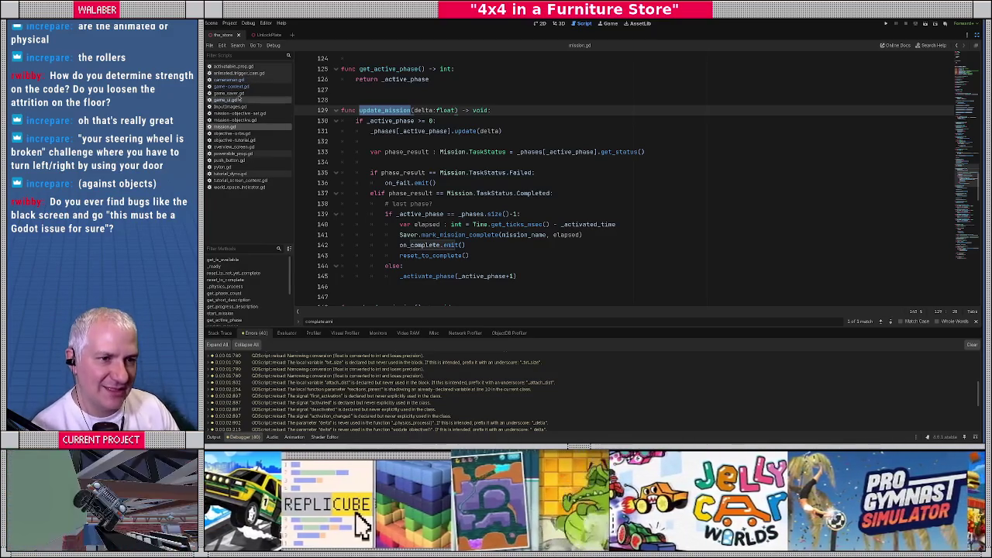
click(238, 87)
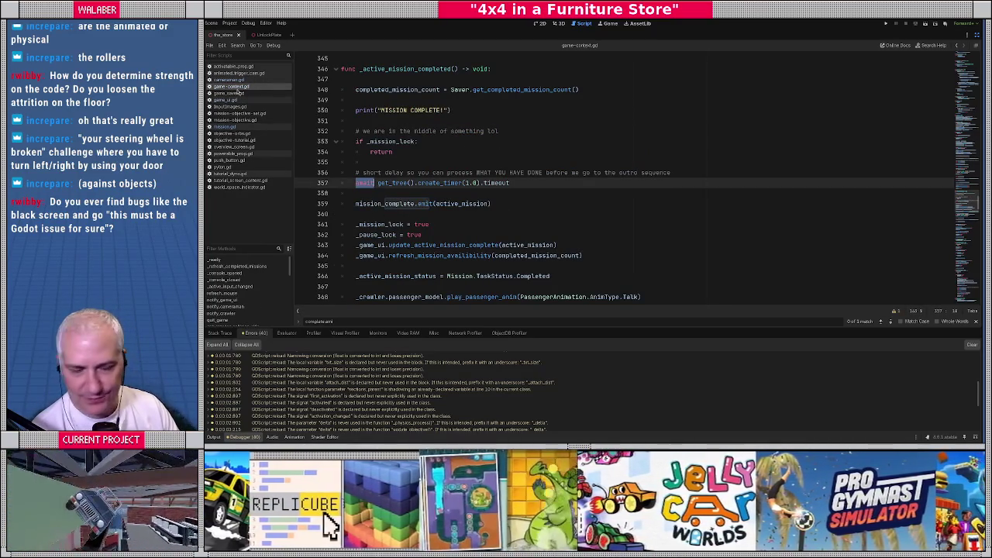
drag(355, 183, 559, 183)
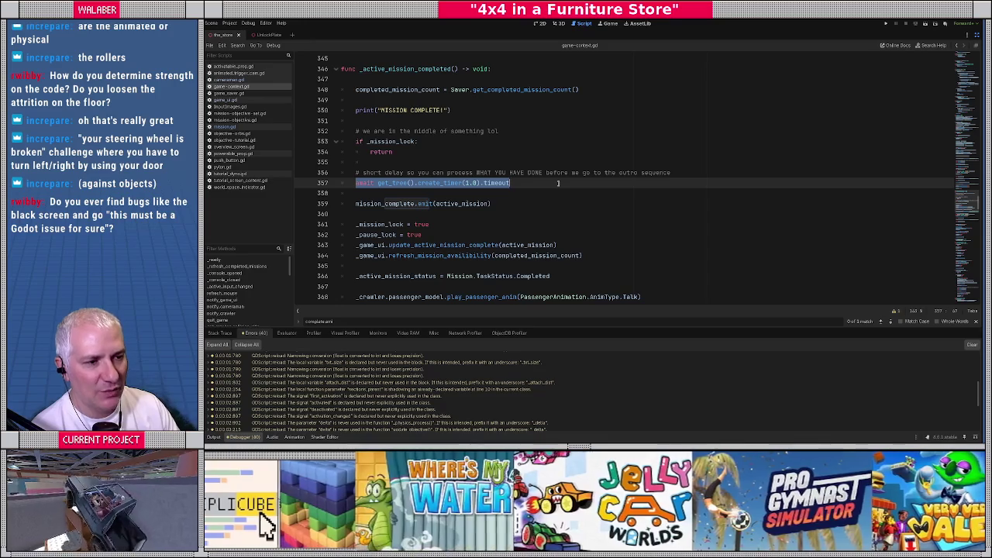
click(453, 162)
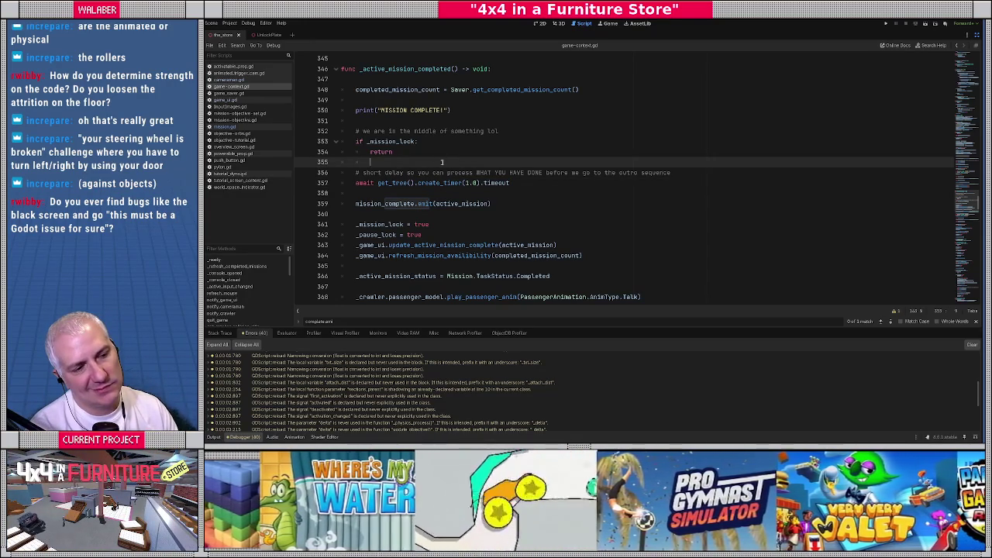
scroll(442, 163, down, 2)
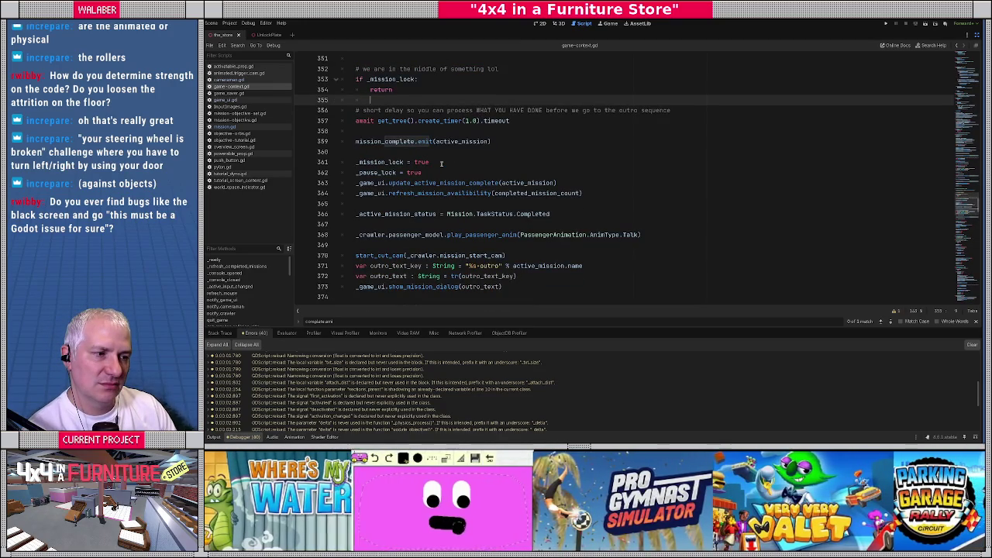
double_click(373, 214)
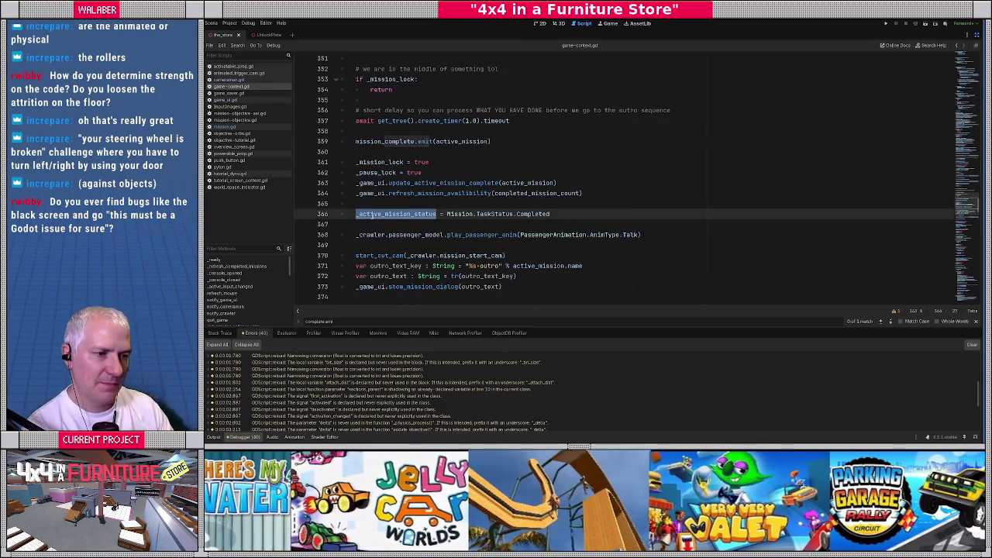
key(ctrl+f)
key(Return)
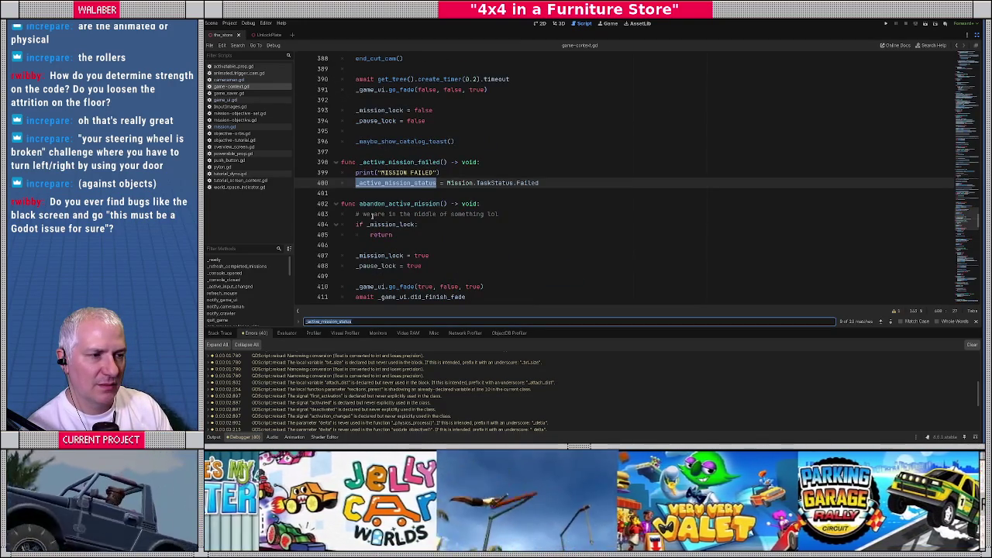
key(Return)
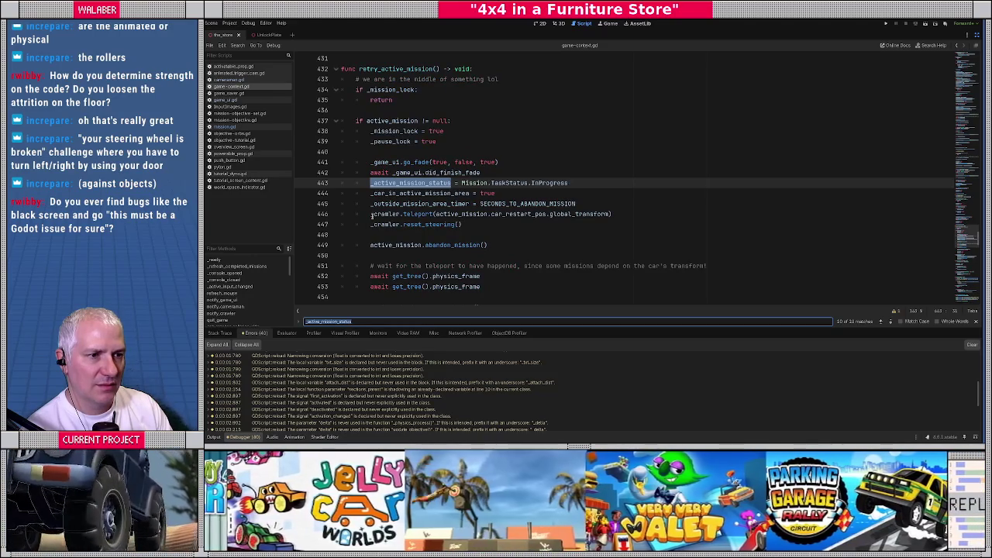
key(Return)
key(Return)
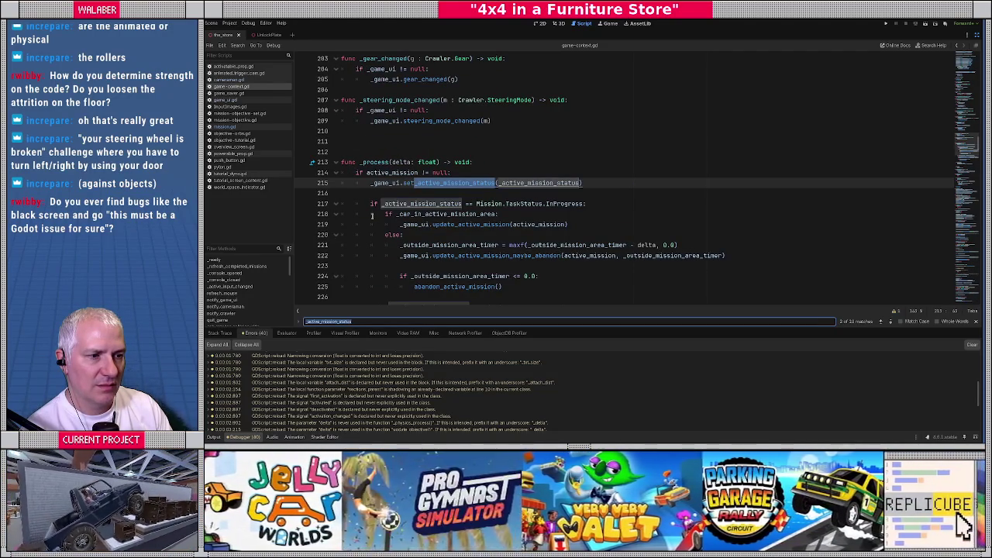
key(shift+Return)
key(shift+Return)
key(shift+Return)
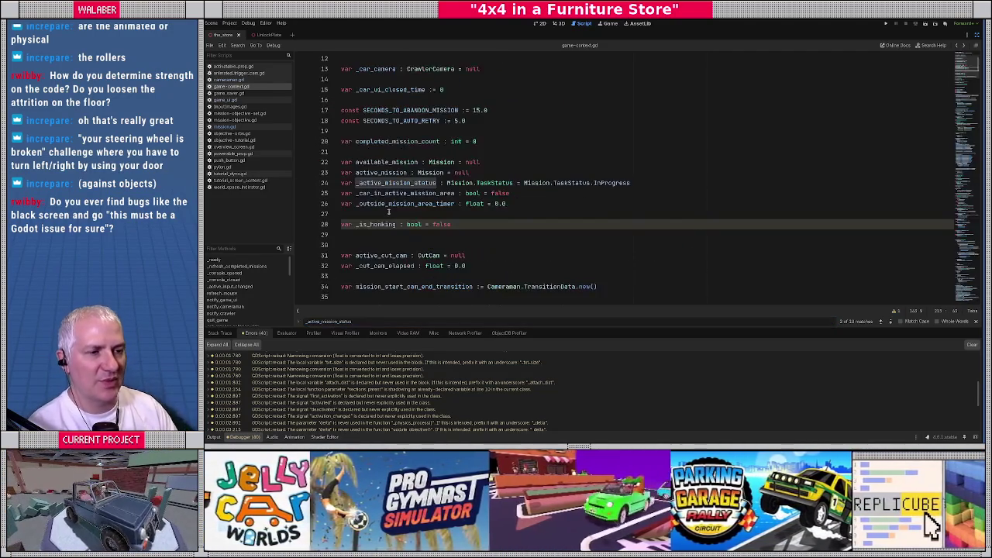
key(Return)
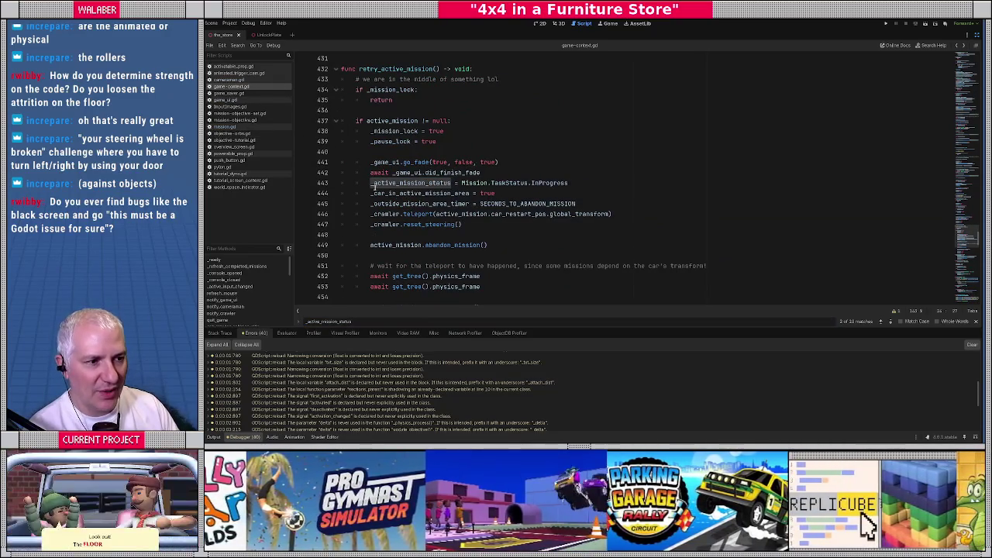
key(ctrl+f)
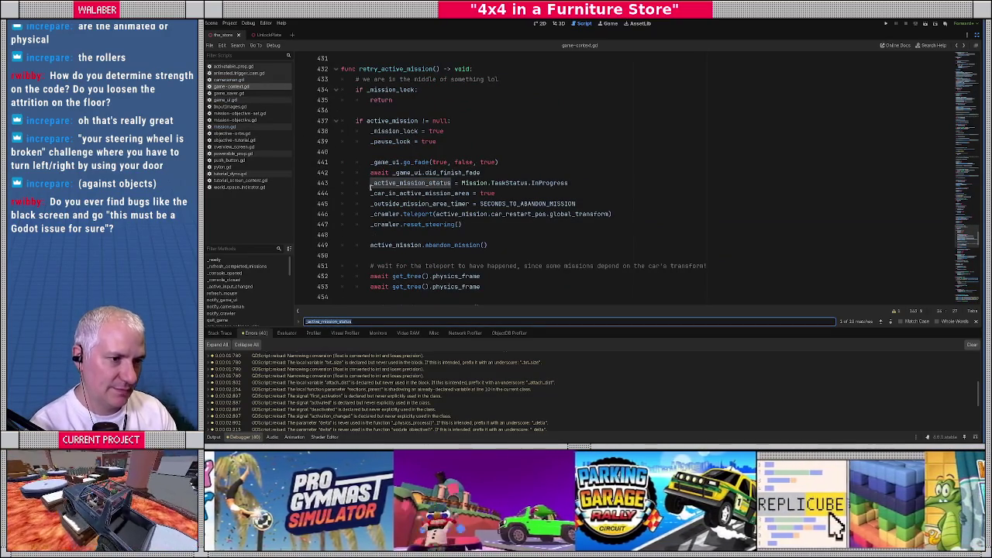
text(_active_mission_status =)
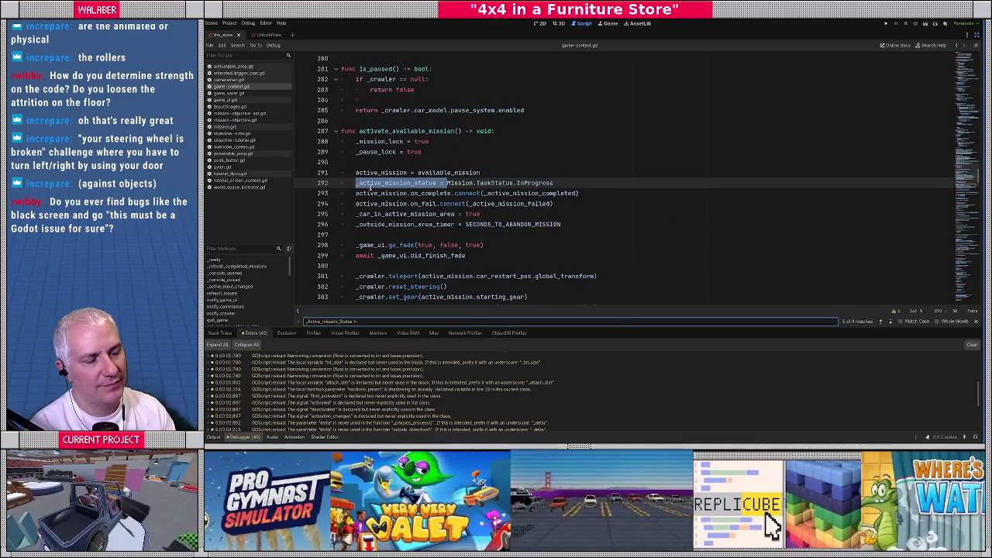
key(Return)
key(Escape)
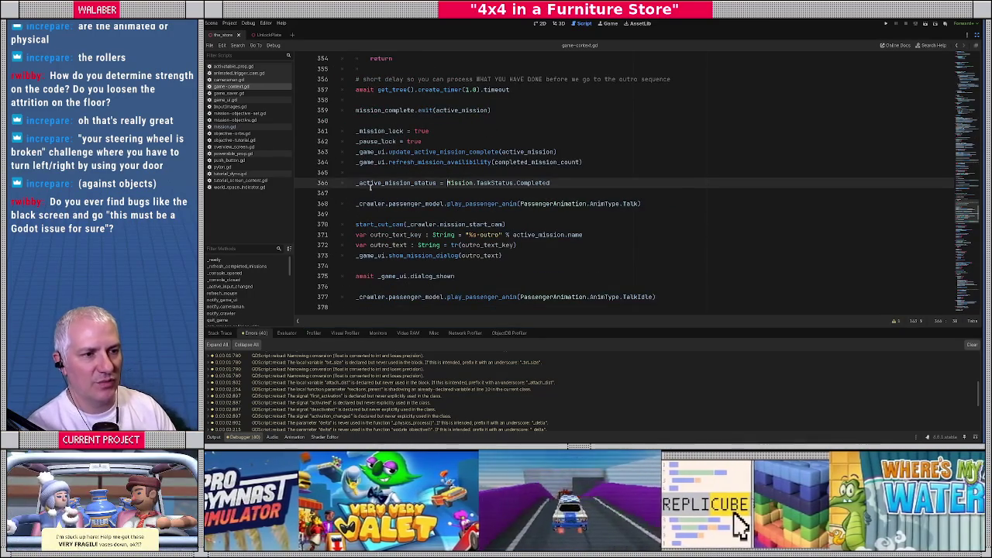
Step: Move the _active_mission_status = Completed line up under print("MISSION COMPLETE!") and review the handler below
key(alt+Up)
key(alt+Up)
key(alt+Up)
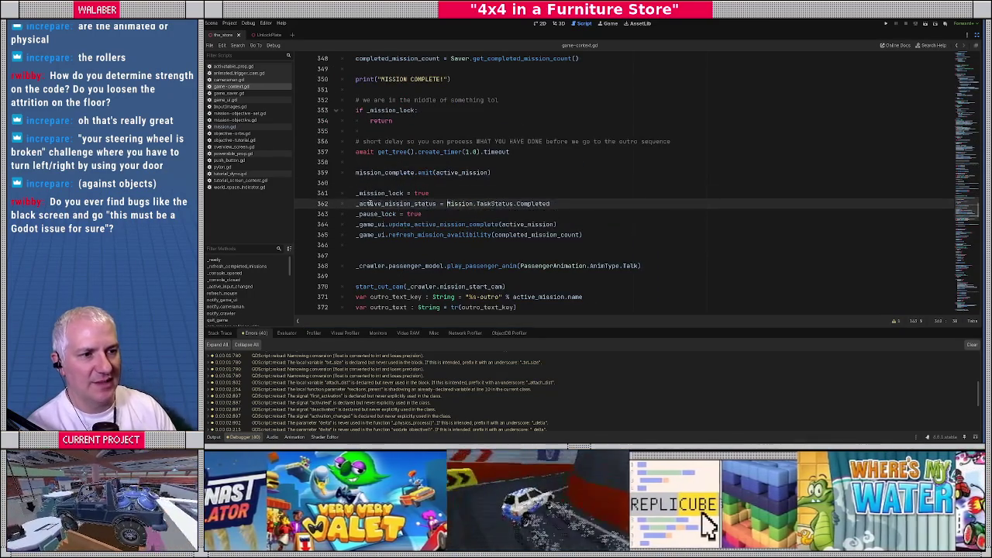
key(alt+Up)
key(alt+Up)
key(alt+Up)
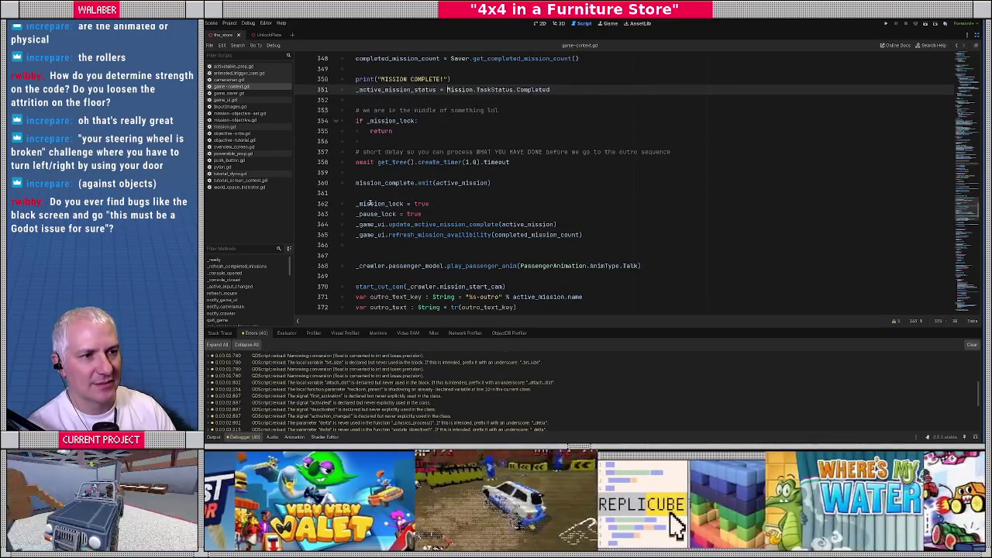
key(Down)
key(Down)
key(Down)
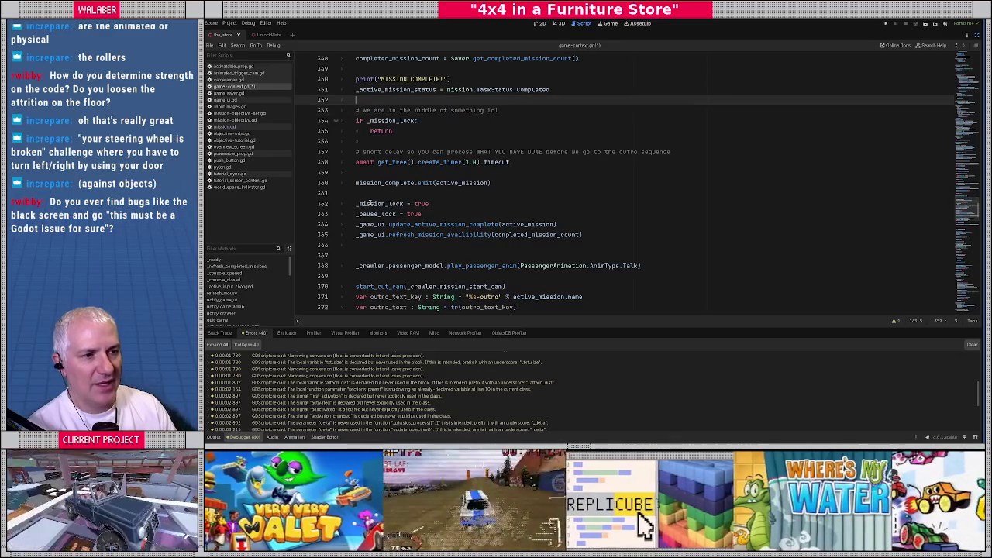
key(Down)
key(Down)
key(Down)
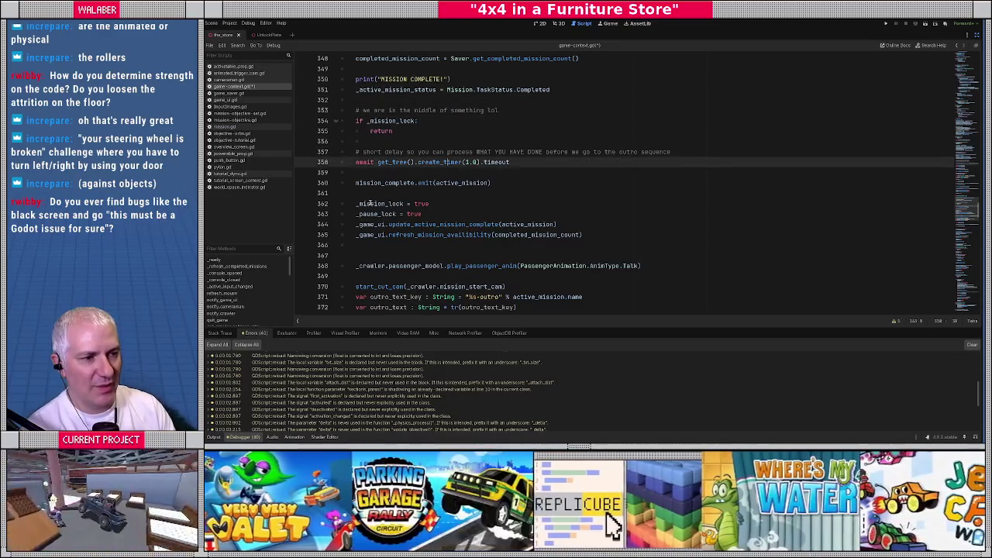
key(Down)
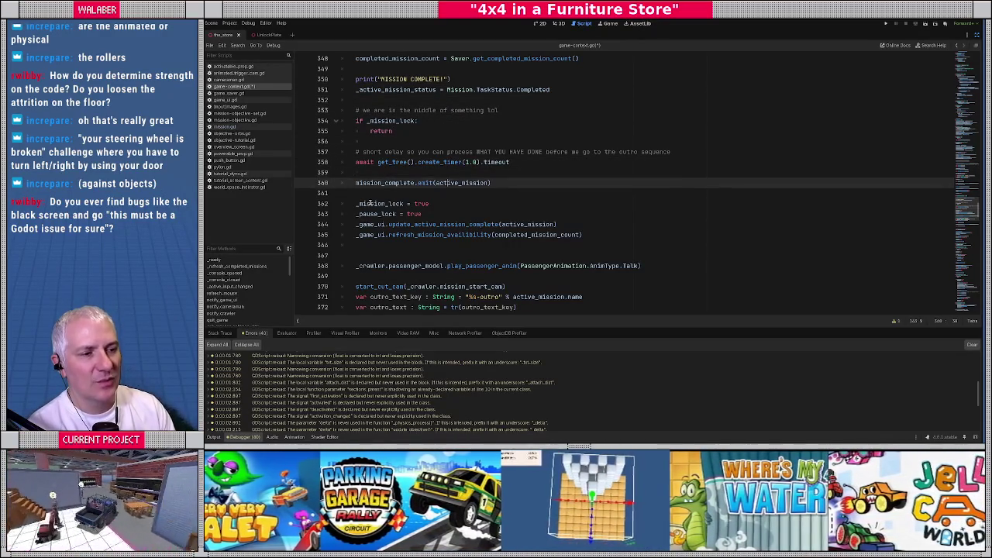
key(shift+Down)
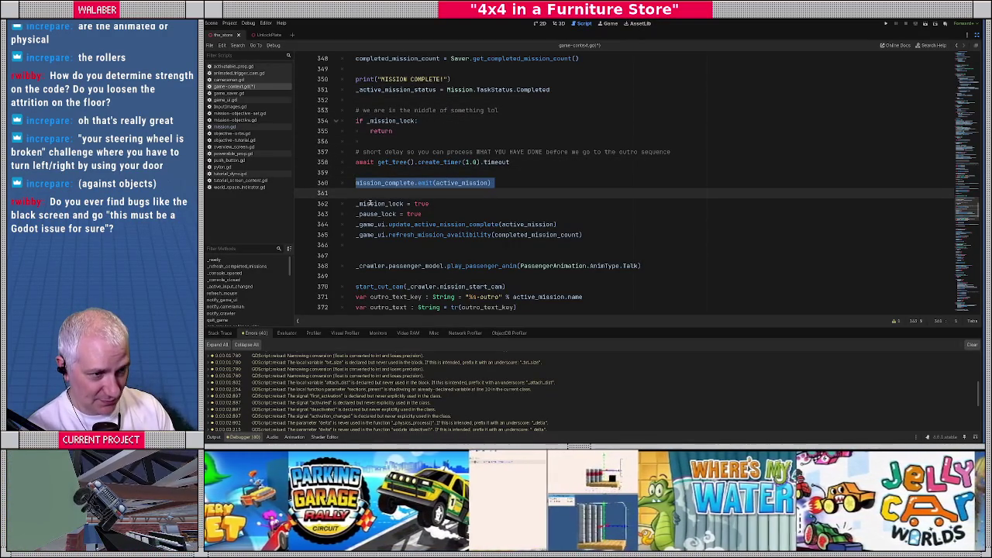
key(Down)
key(Down)
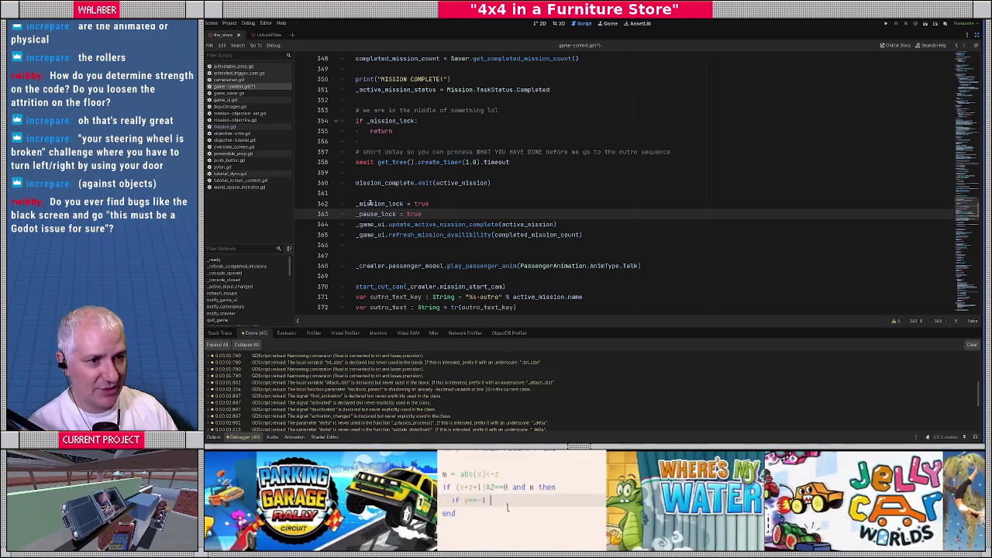
Step: Clear the JSON file's contents in VS Code and return to game-context.gd at line 355
key(alt+Tab)
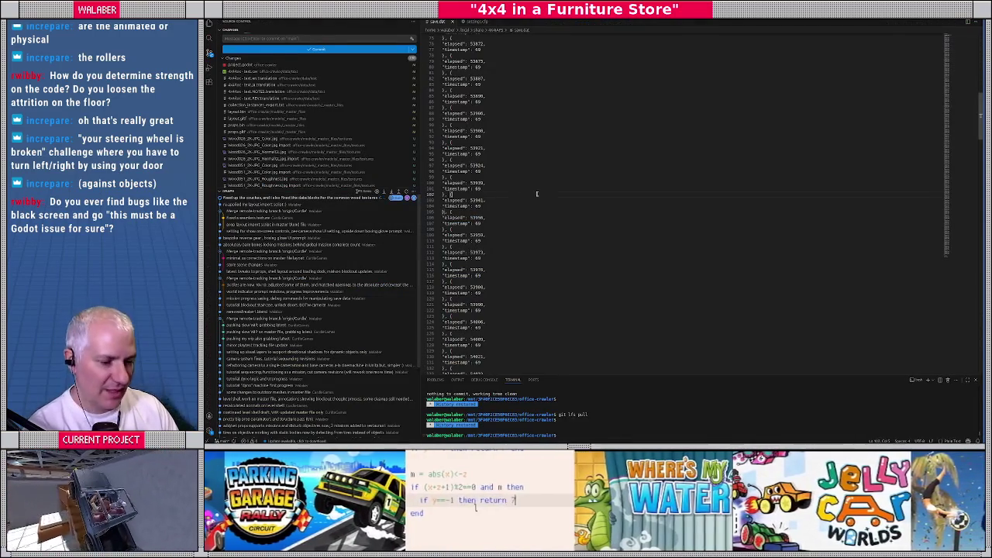
key(ctrl+a)
key(Delete)
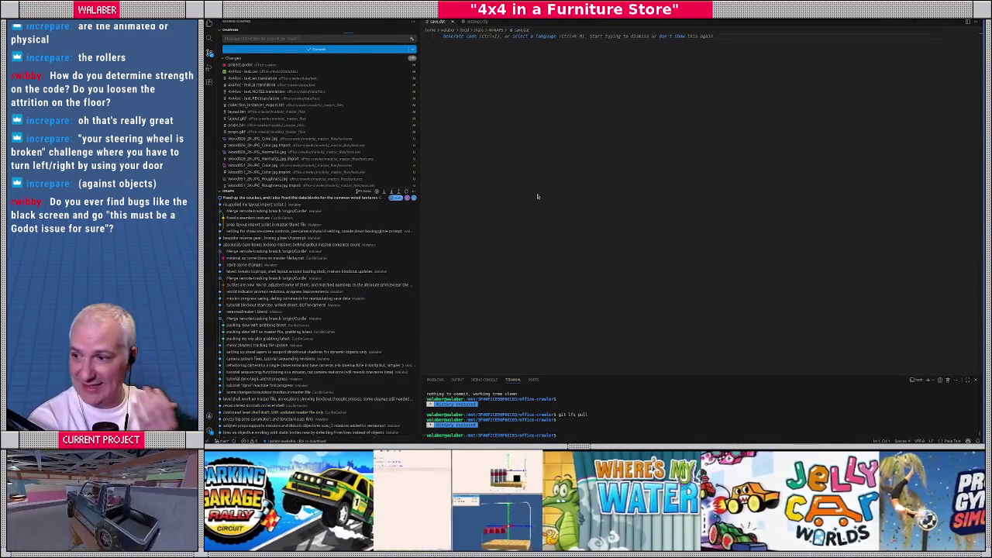
key(alt+Tab)
click(518, 131)
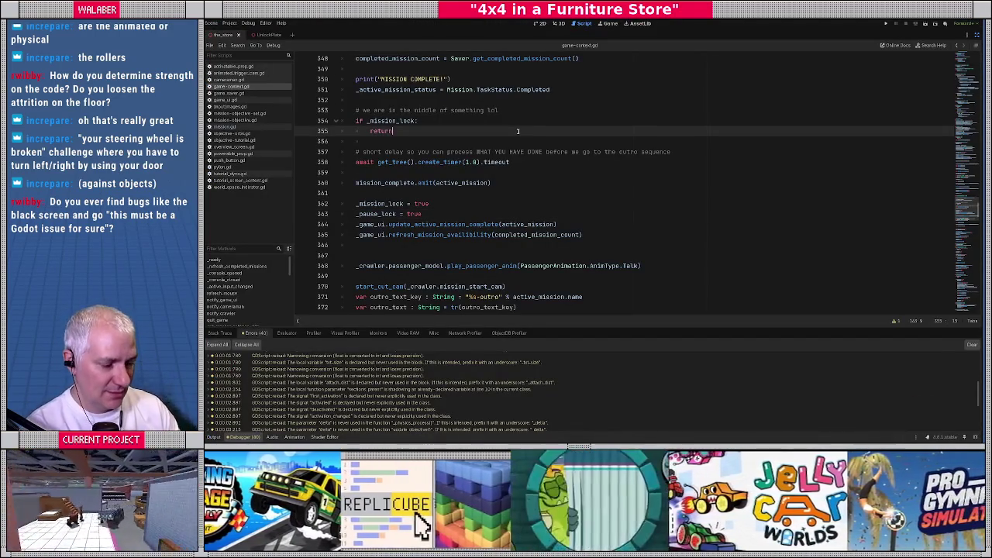
Step: Test-run the game past the intro, shifting the jeep into high gear, then return to the script
key(F5)
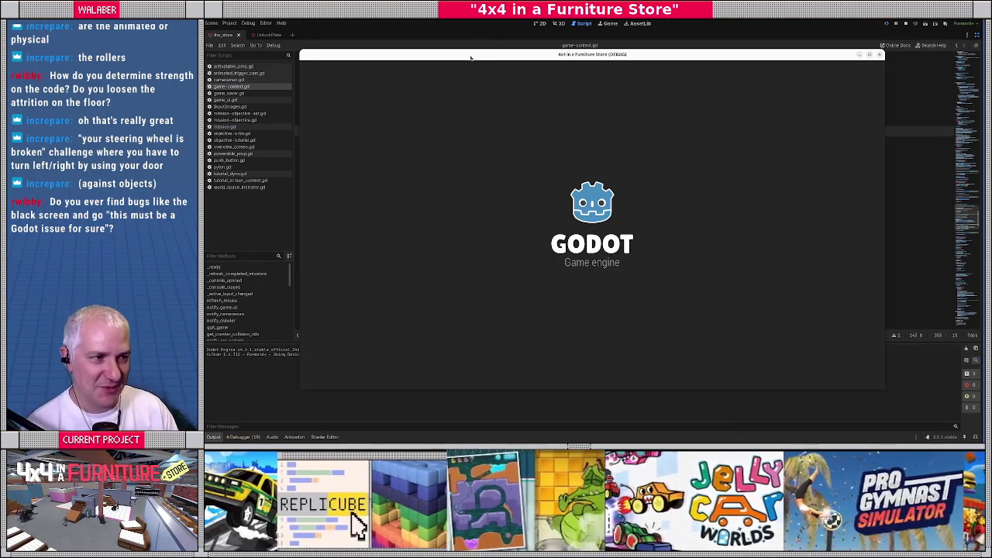
key(Return)
key(Return)
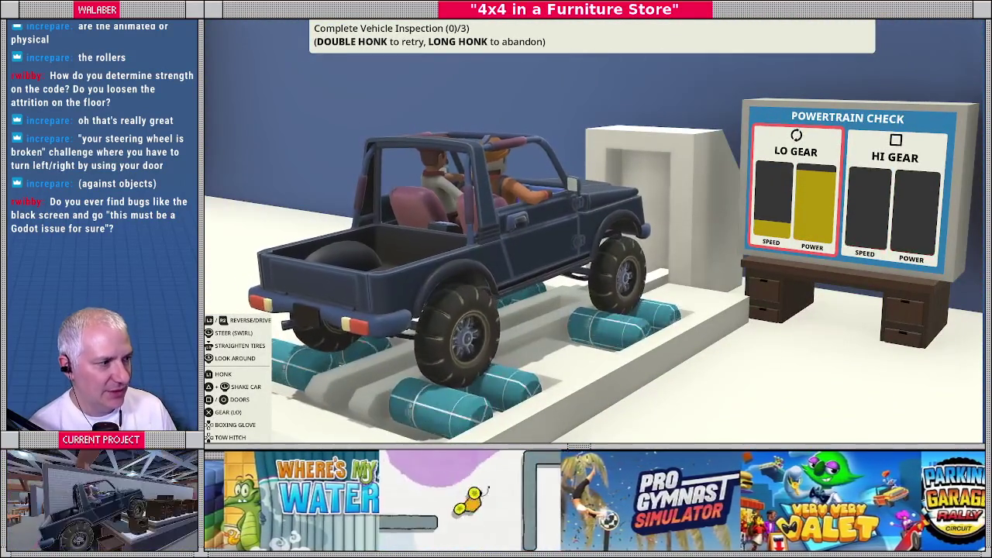
key(g)
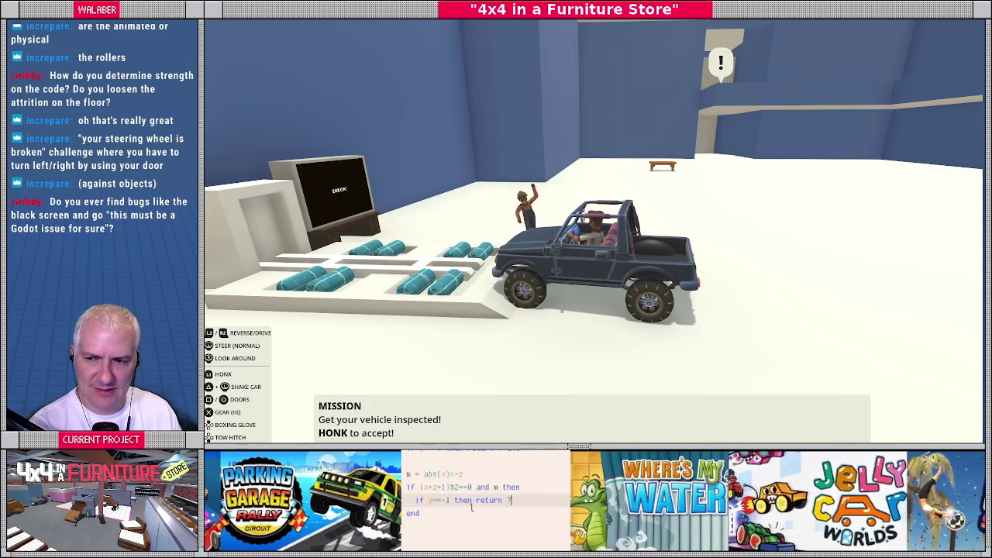
key(F8)
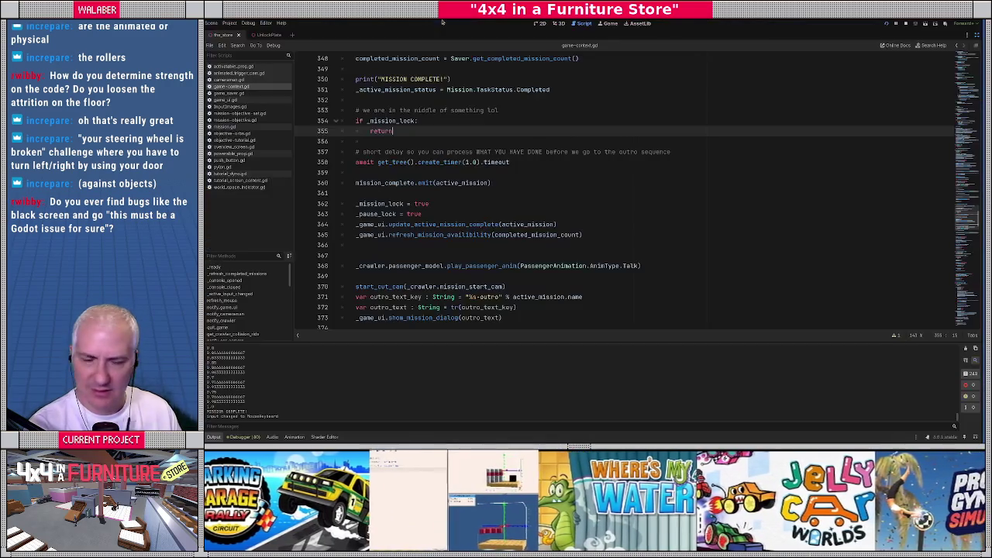
Step: Read the outro from the line 358 create_timer wait through start_cut_cam and the dialog call
click(425, 166)
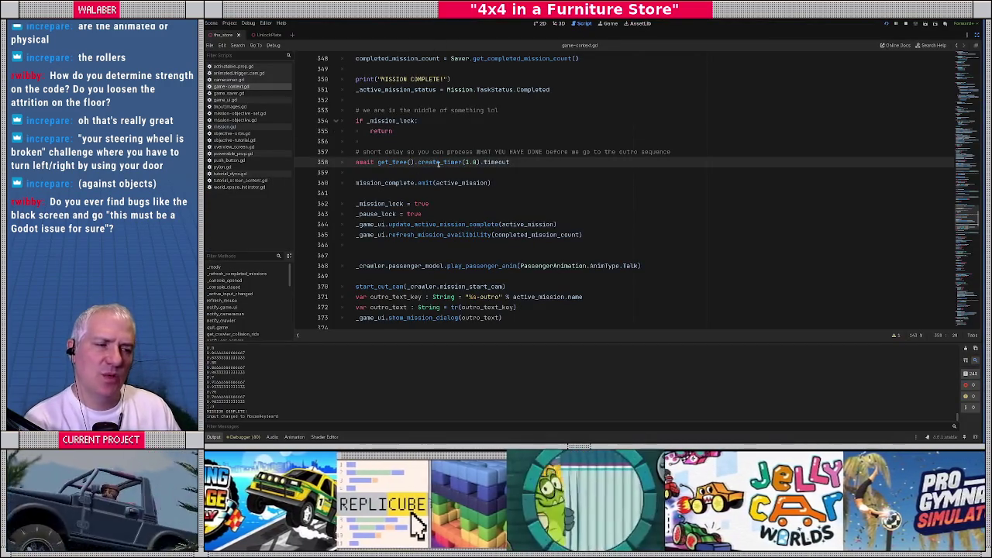
mouse_move(438, 164)
scroll(391, 199, down, 3)
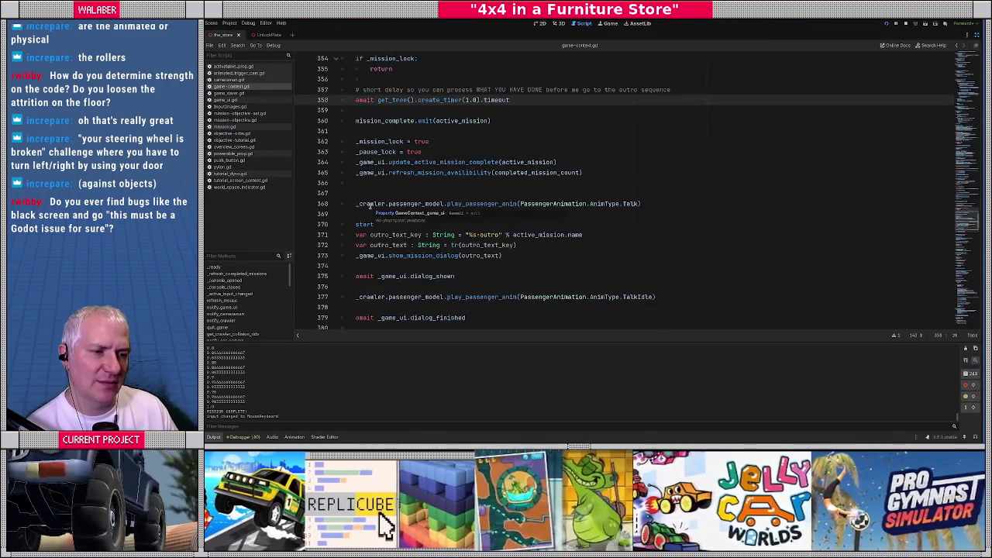
drag(357, 225, 539, 234)
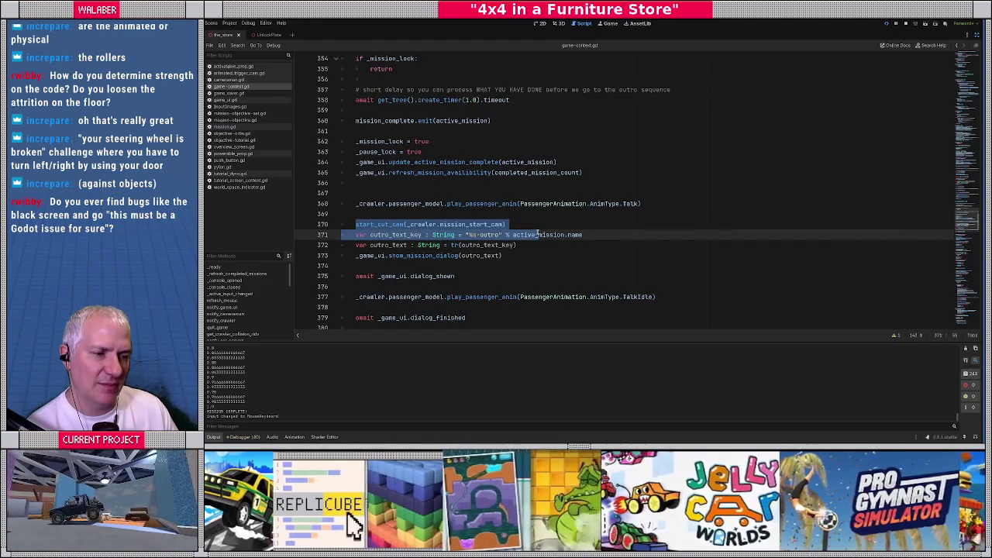
scroll(538, 234, down, 4)
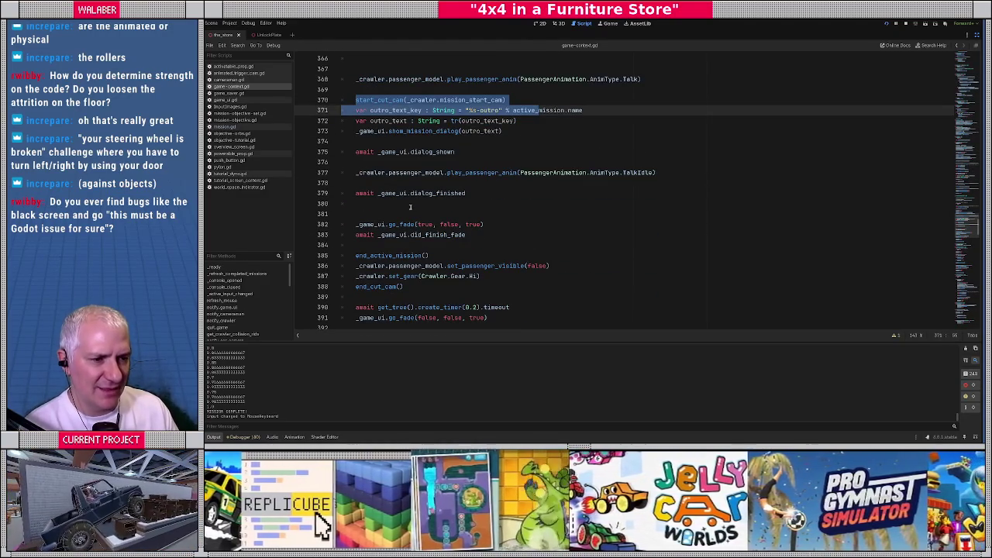
click(379, 143)
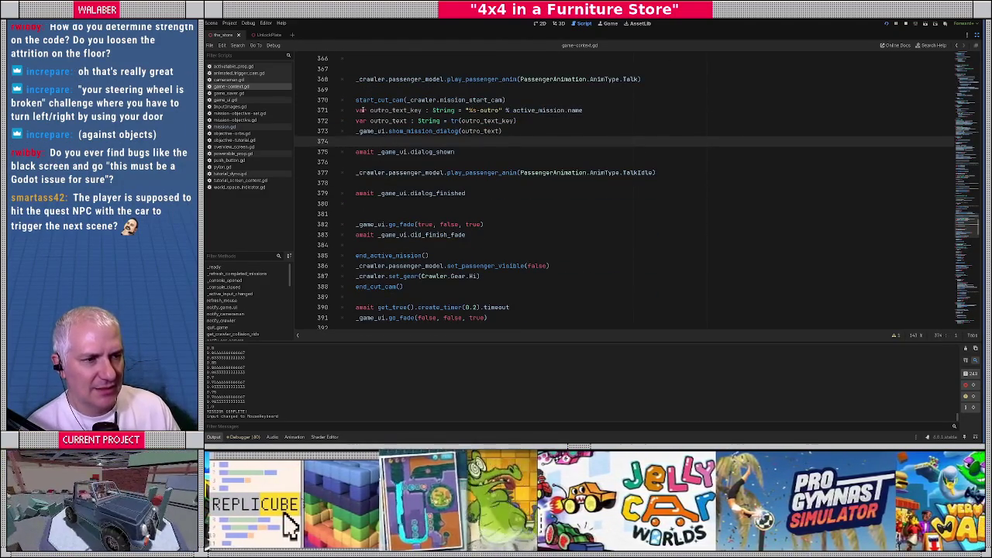
Step: Follow end_active_mission and end_cut_cam to the fade at line 381, then open mission-objective.gd
scroll(372, 227, down, 1)
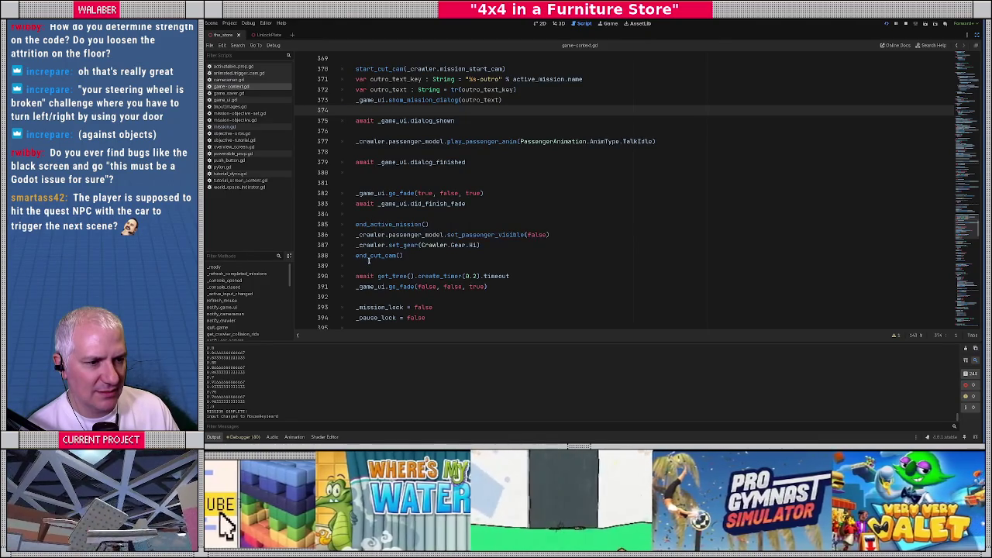
click(371, 225)
scroll(448, 220, down, 1)
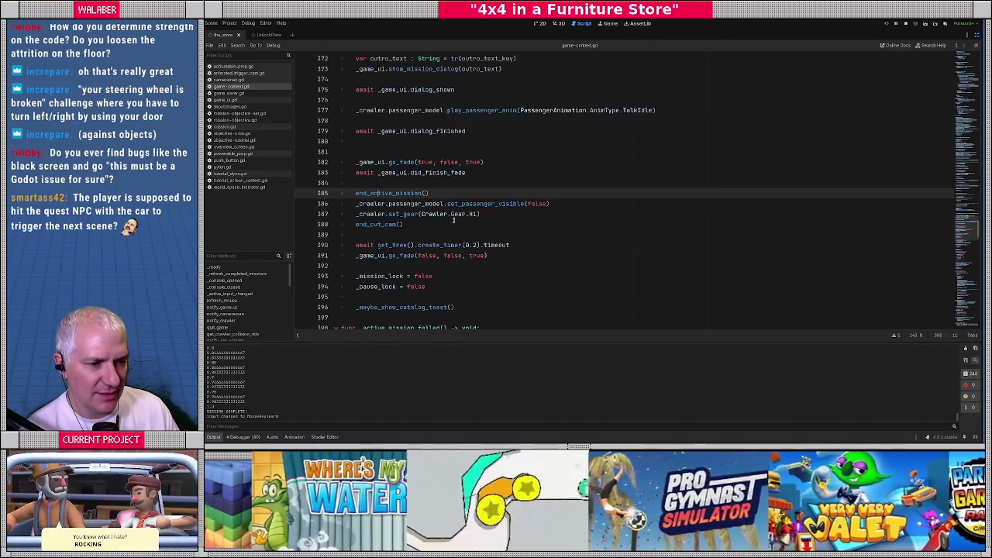
click(469, 225)
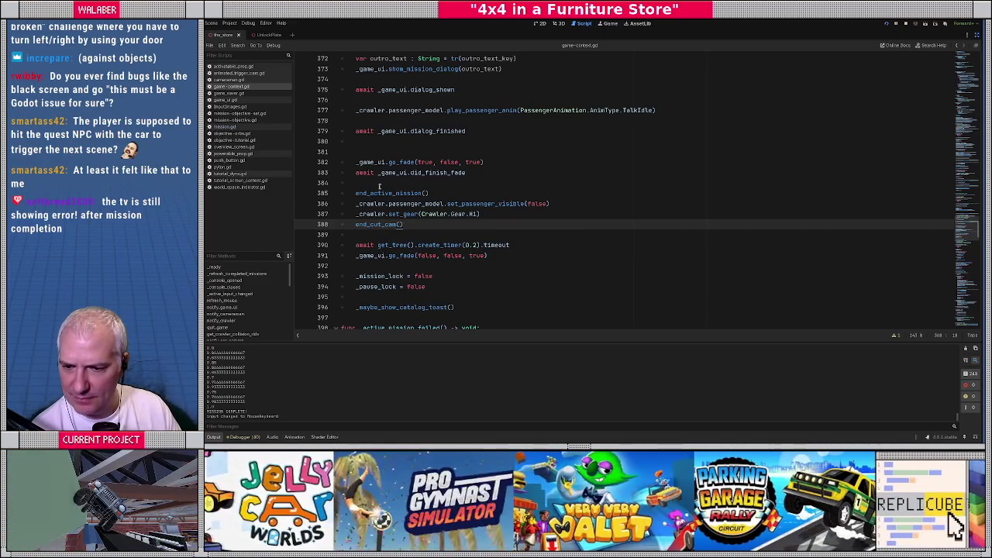
click(468, 153)
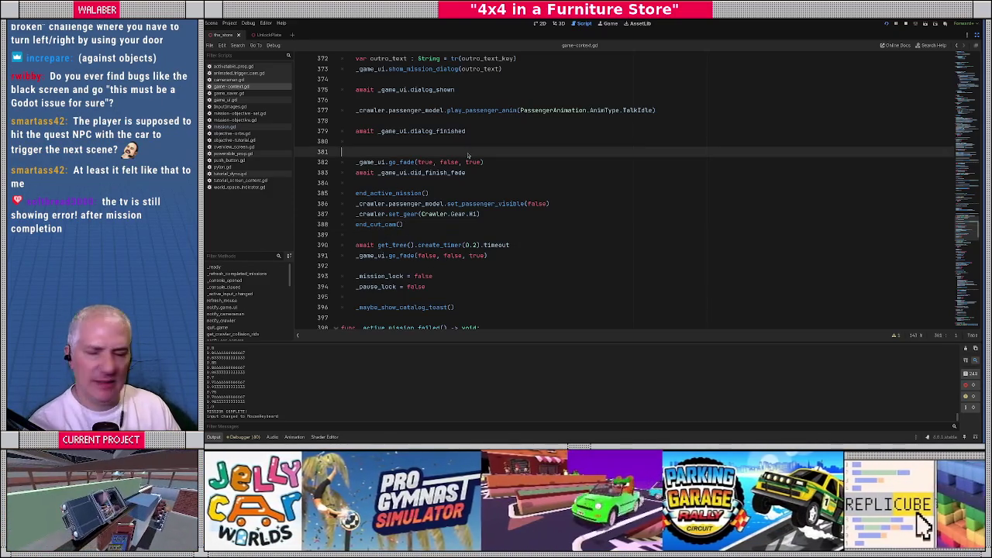
key(alt+Tab)
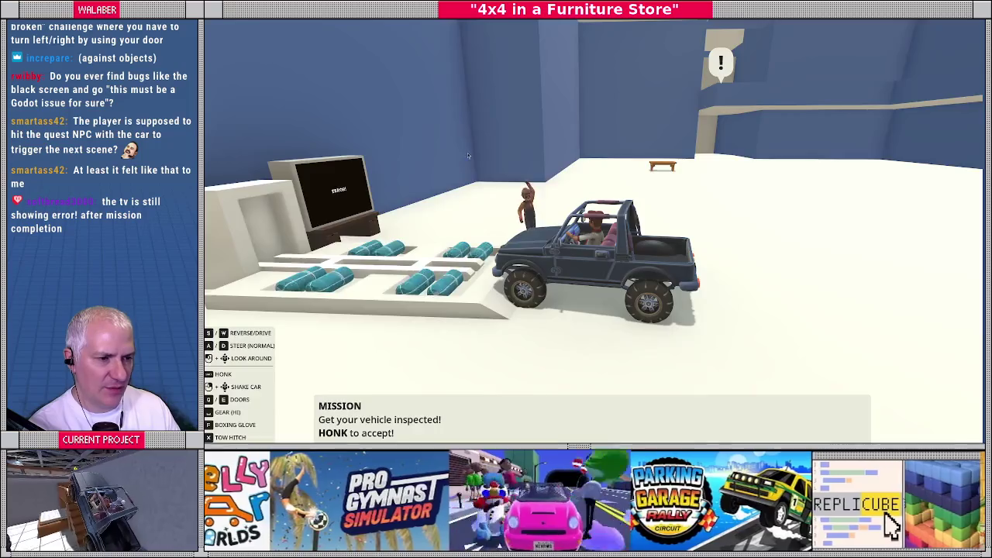
key(alt+Tab)
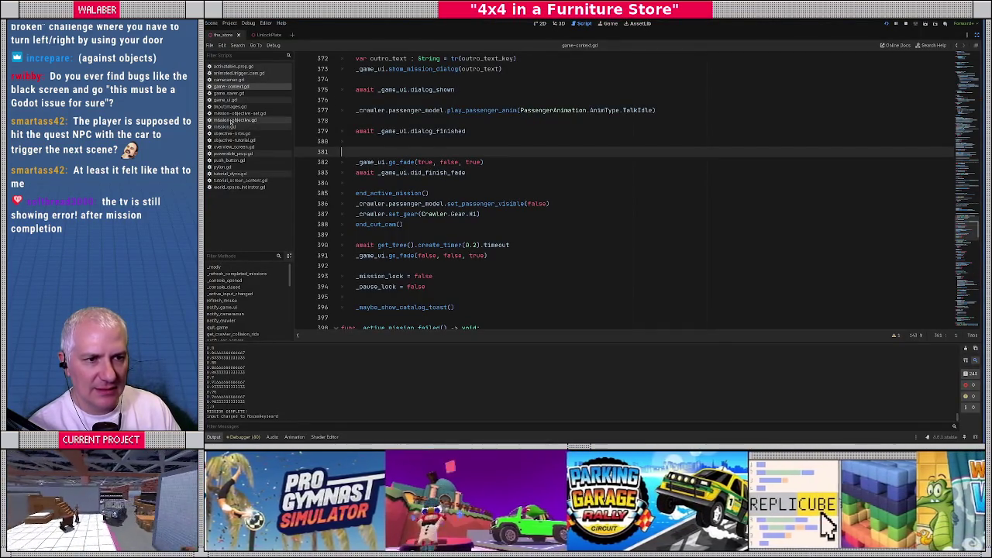
click(232, 121)
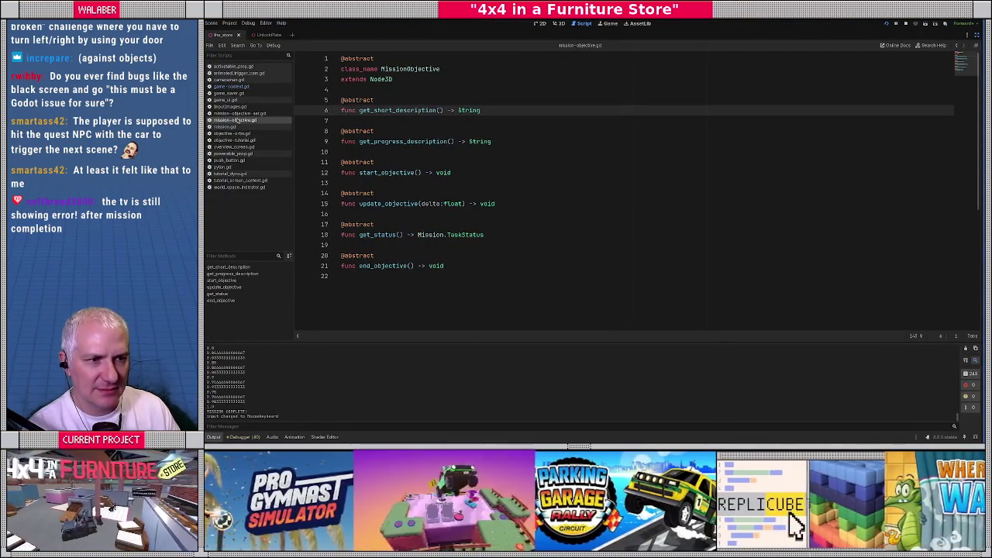
Step: Open objective-tutorial.gd and scroll from update_objective around line 78 down to end_objective
click(241, 127)
click(241, 121)
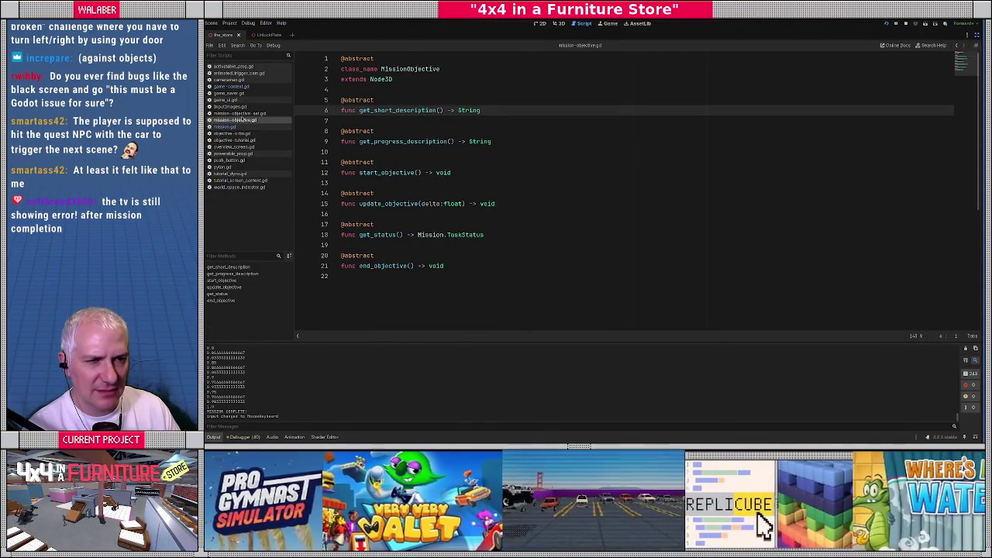
click(237, 140)
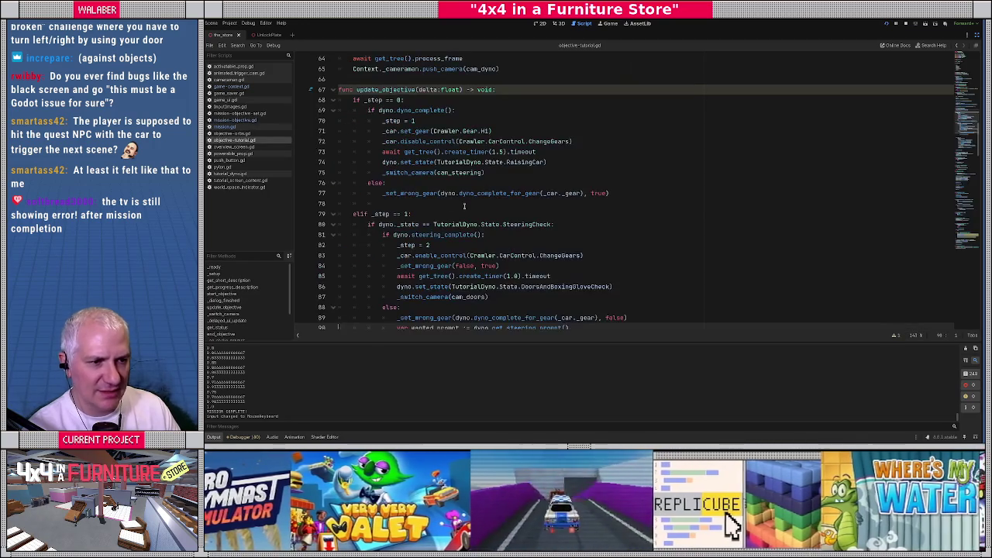
click(452, 203)
scroll(447, 195, down, 7)
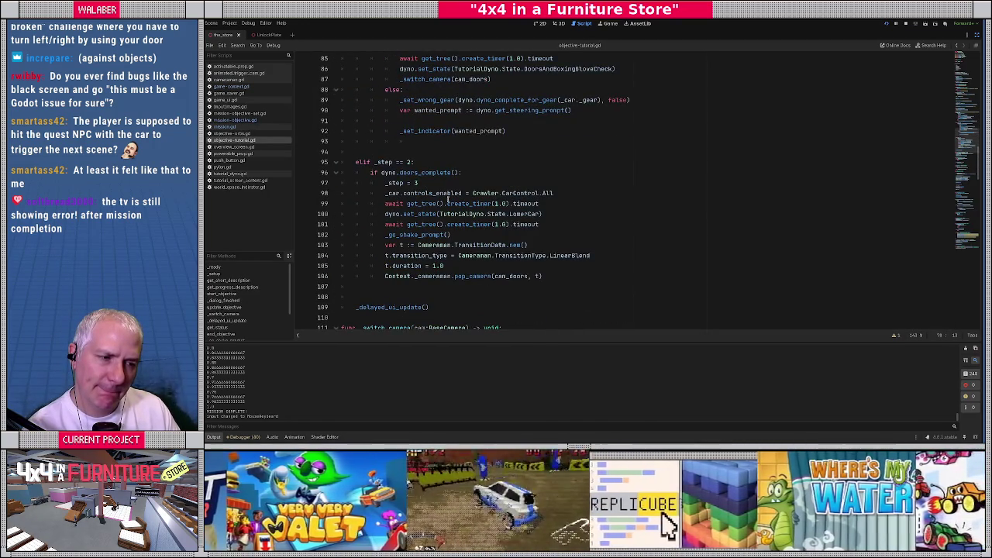
scroll(447, 200, down, 5)
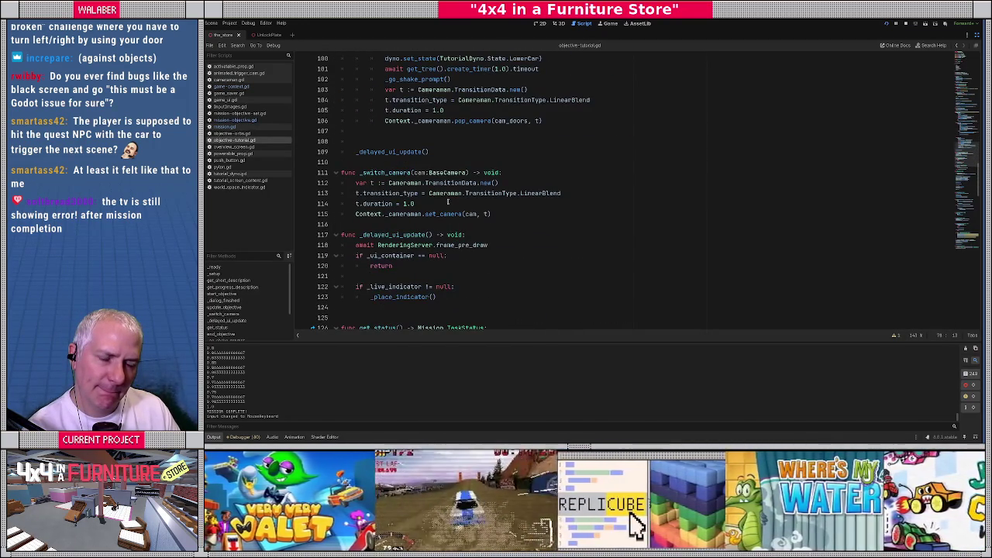
scroll(447, 201, down, 4)
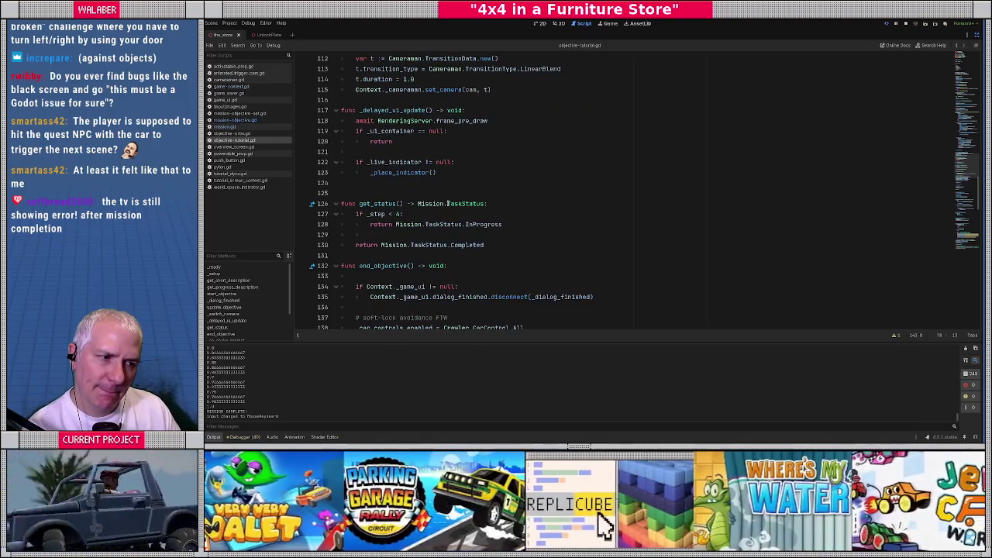
scroll(448, 203, down, 4)
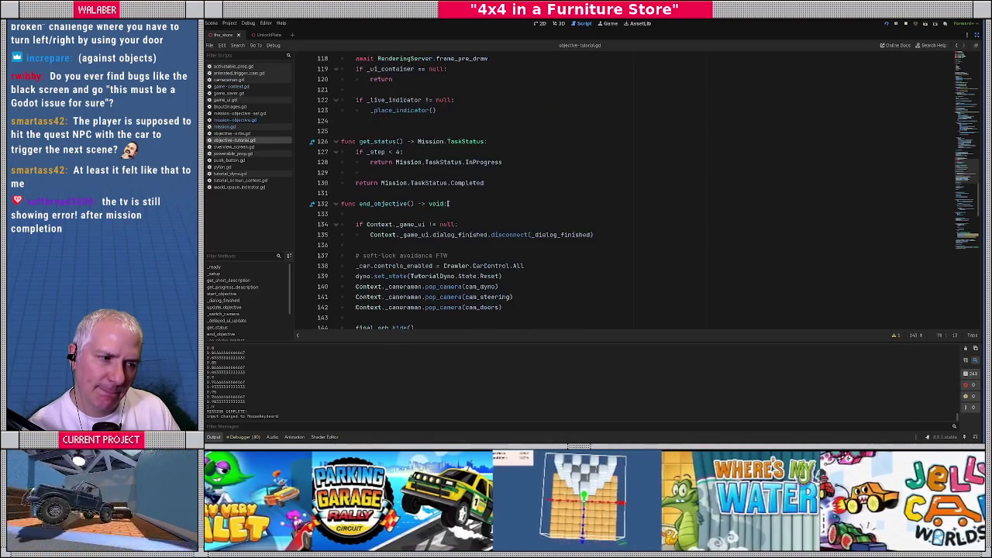
scroll(390, 240, down, 2)
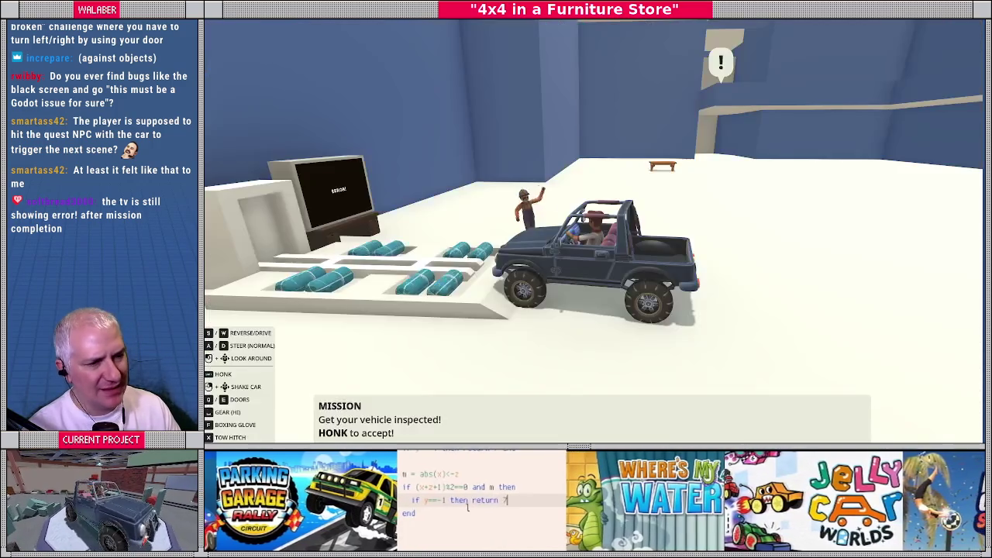
Step: In the running game, accept the vehicle inspection mission and advance past its dialogue
key(alt+Tab)
key(space)
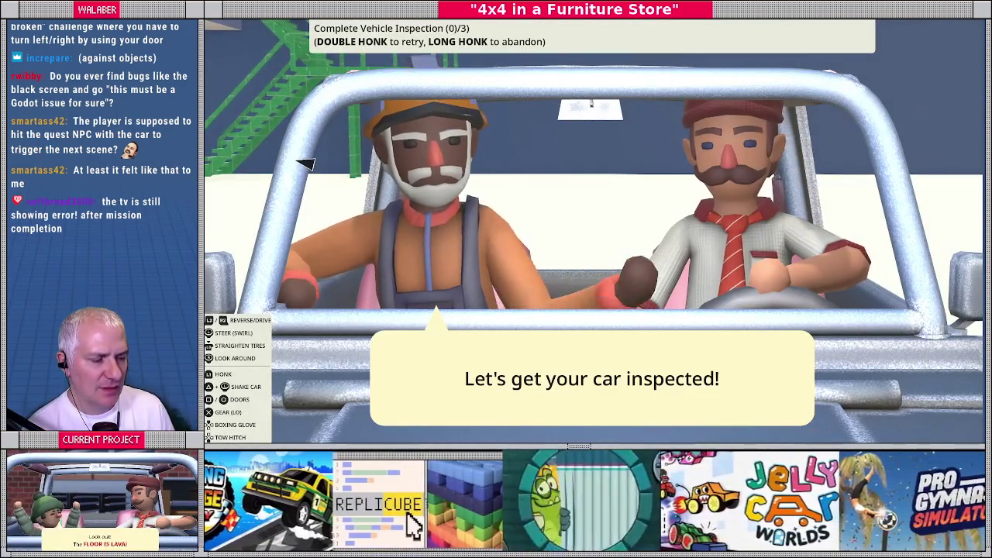
key(space)
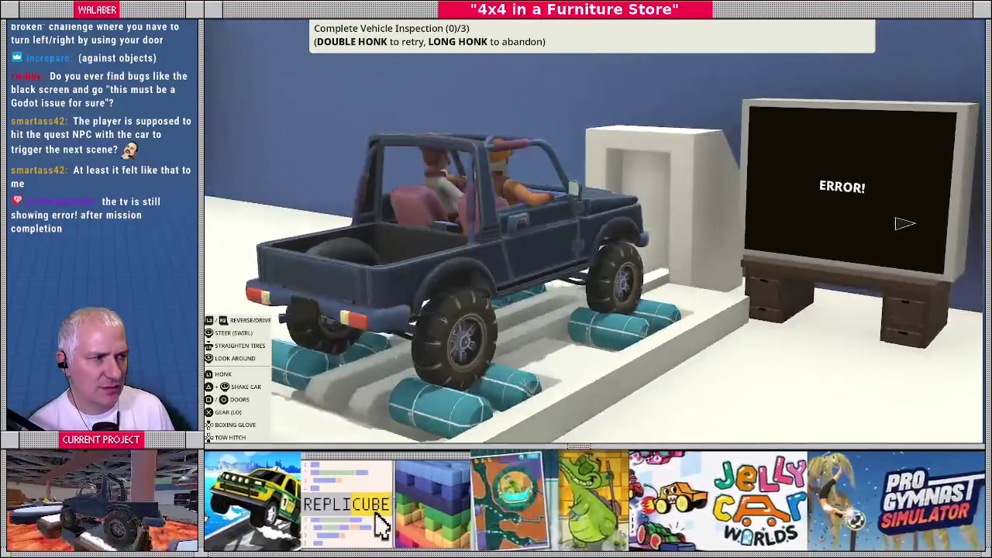
Step: Back in objective-tutorial.gd, review the dyno OnDyno state setup in start_objective
key(F8)
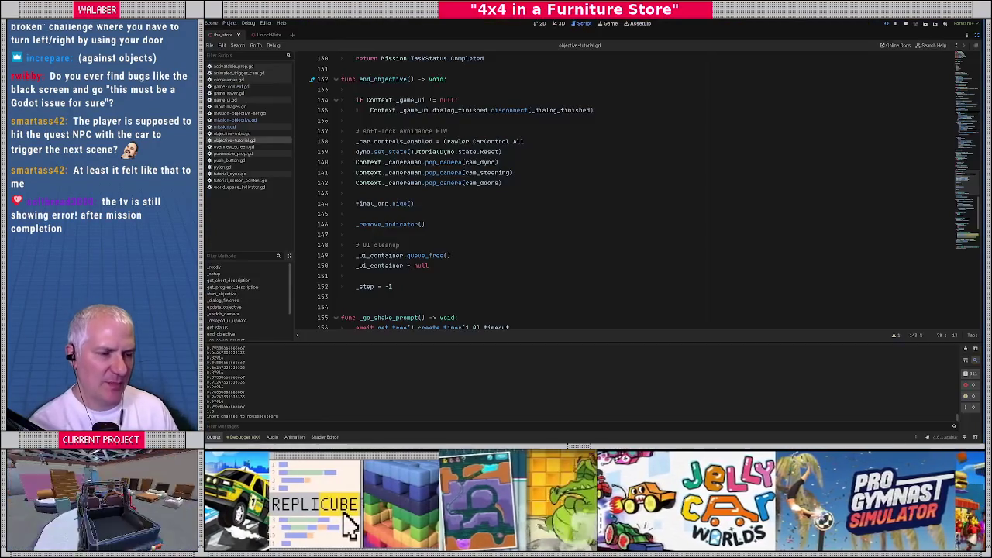
scroll(548, 140, up, 8)
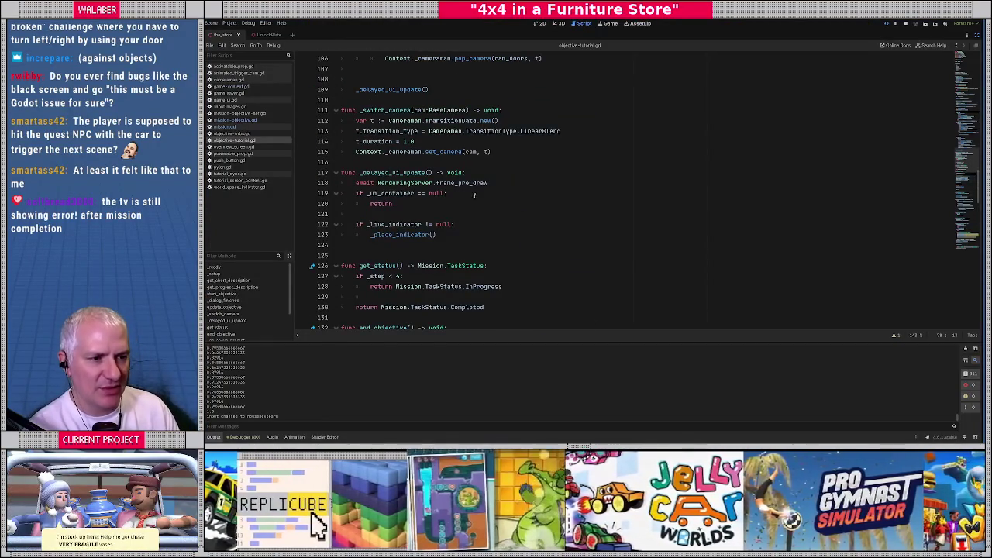
scroll(433, 184, up, 20)
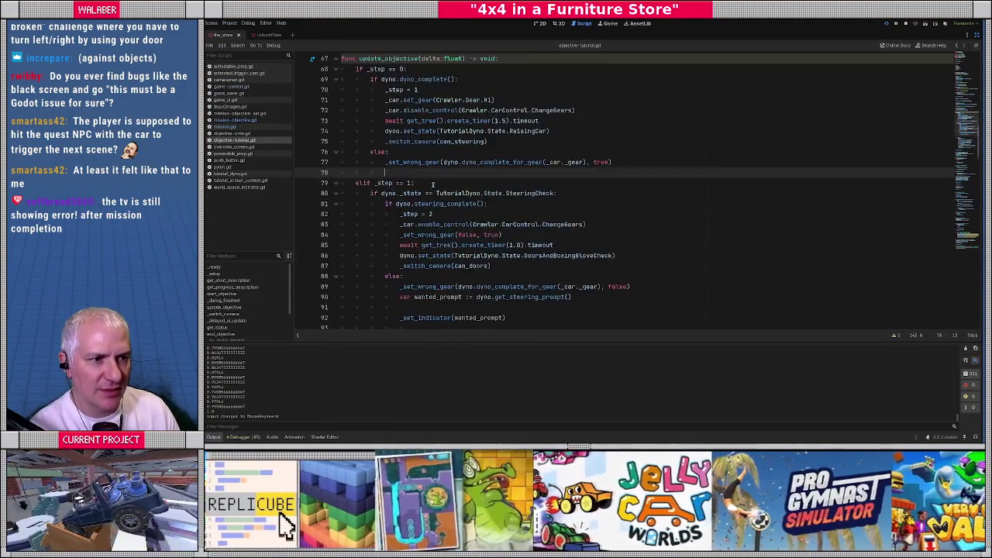
scroll(433, 184, up, 1)
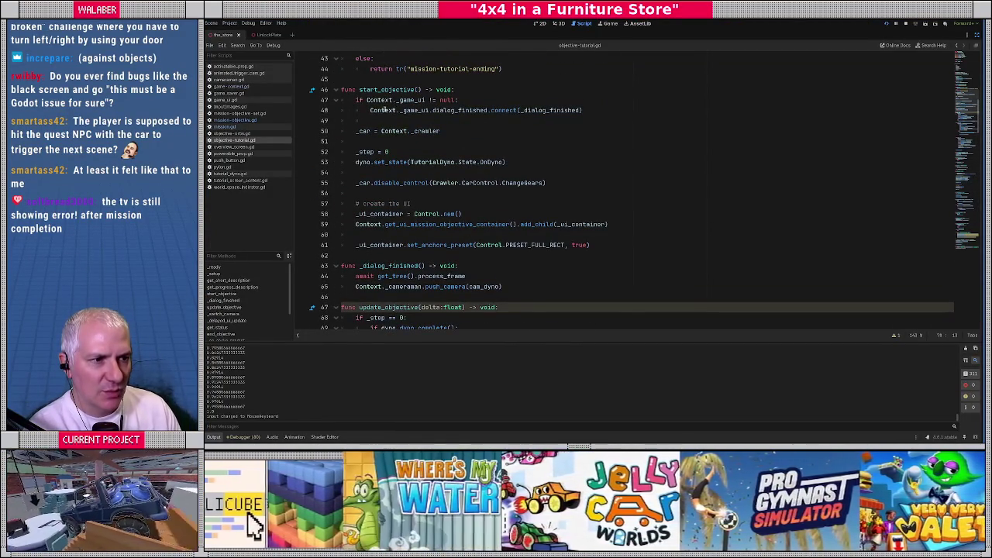
mouse_move(355, 152)
mouse_down()
mouse_move(410, 152)
mouse_move(358, 162)
mouse_move(532, 162)
mouse_up()
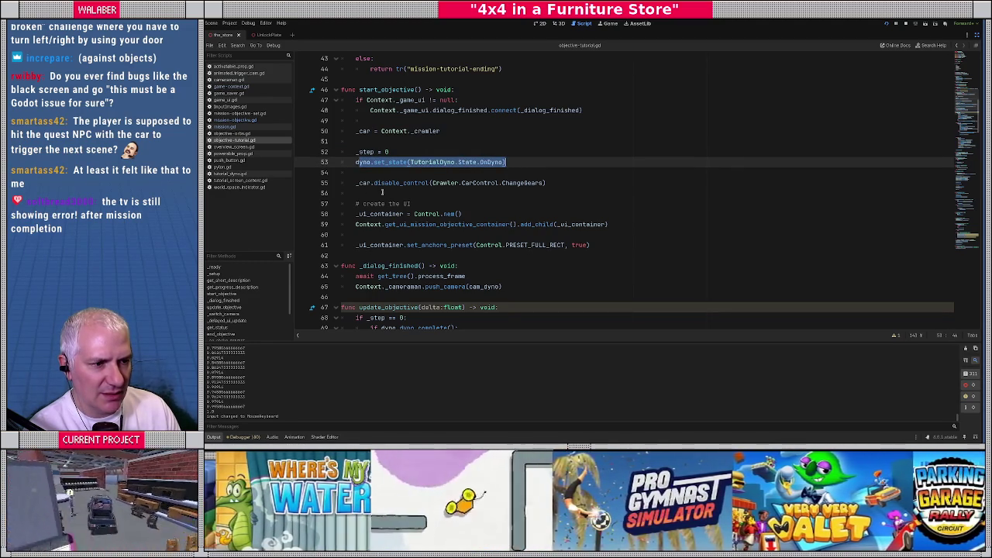
click(382, 192)
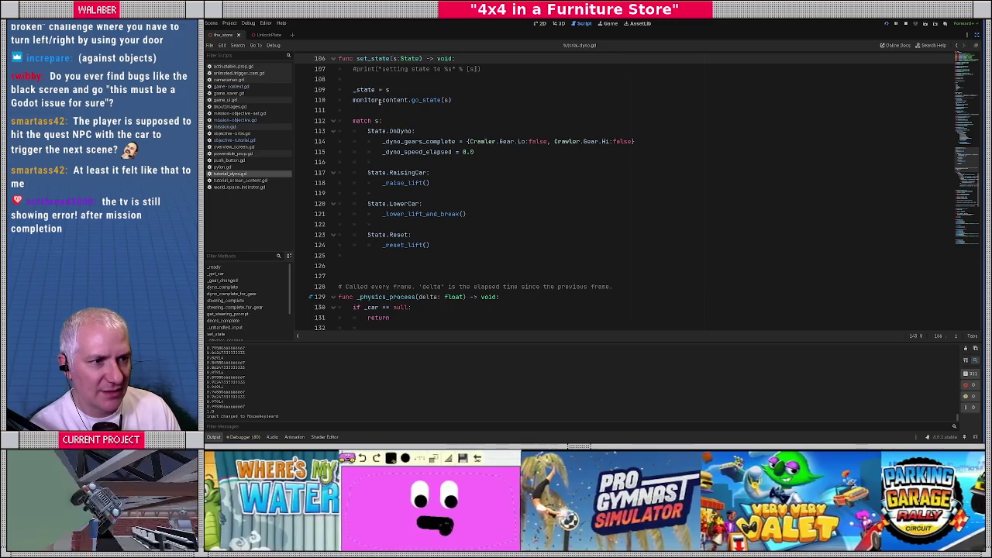
Step: Inspect the monitor_content.go_state line, return to the dyno.set_state call, and rerun the game
click(357, 101)
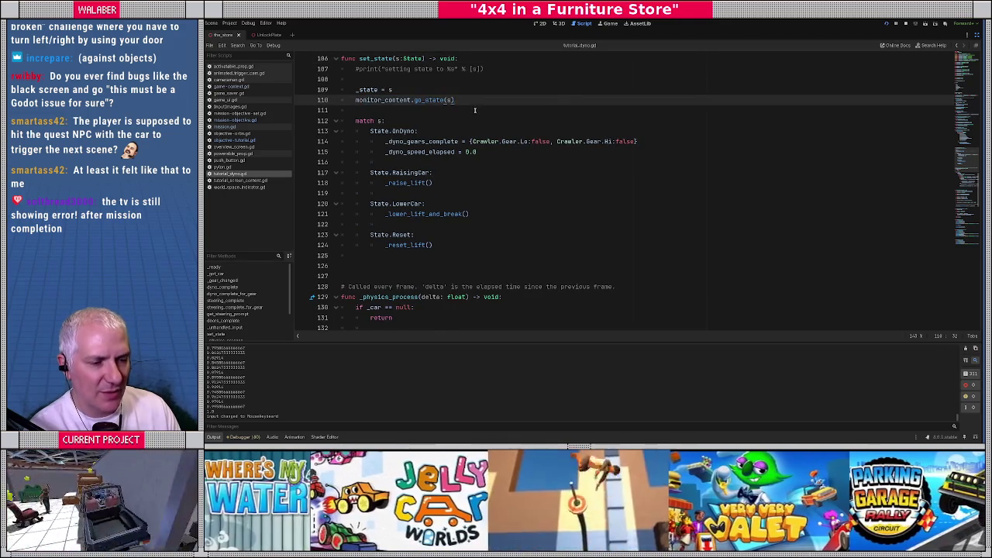
key(ctrl+Home)
key(alt+Left)
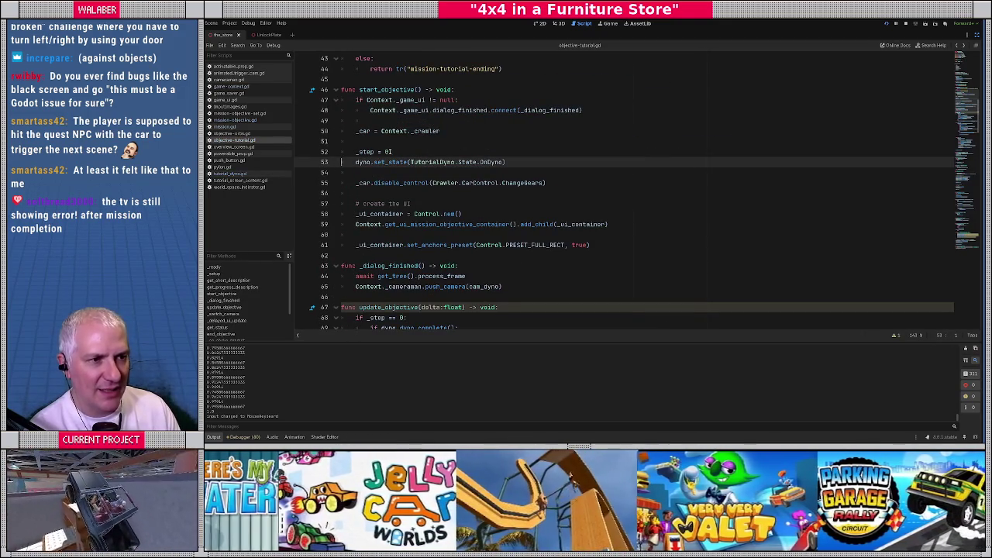
key(alt+Tab)
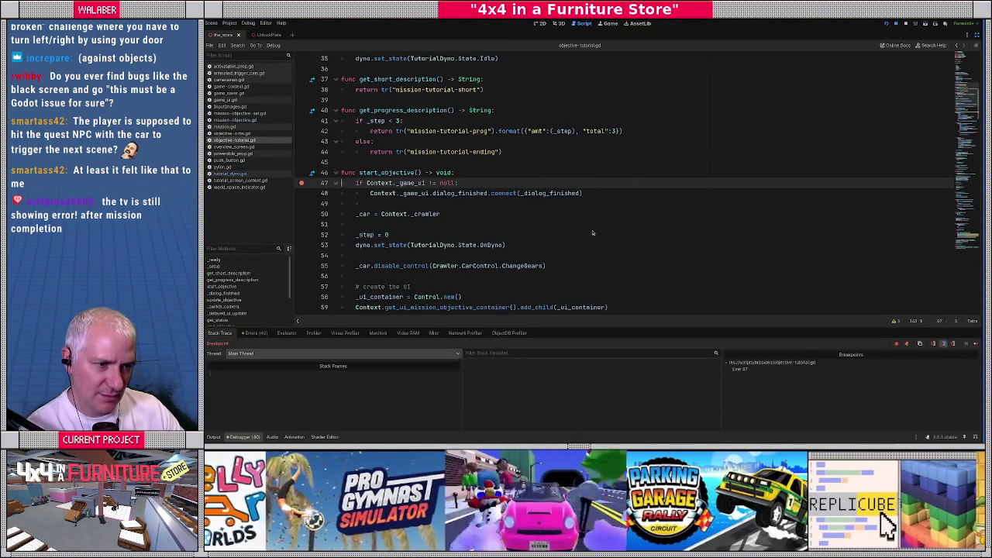
Step: Step past the dialog hookup to line 52, remove the line 47 breakpoint, and resume the game
key(F10)
key(F10)
key(F10)
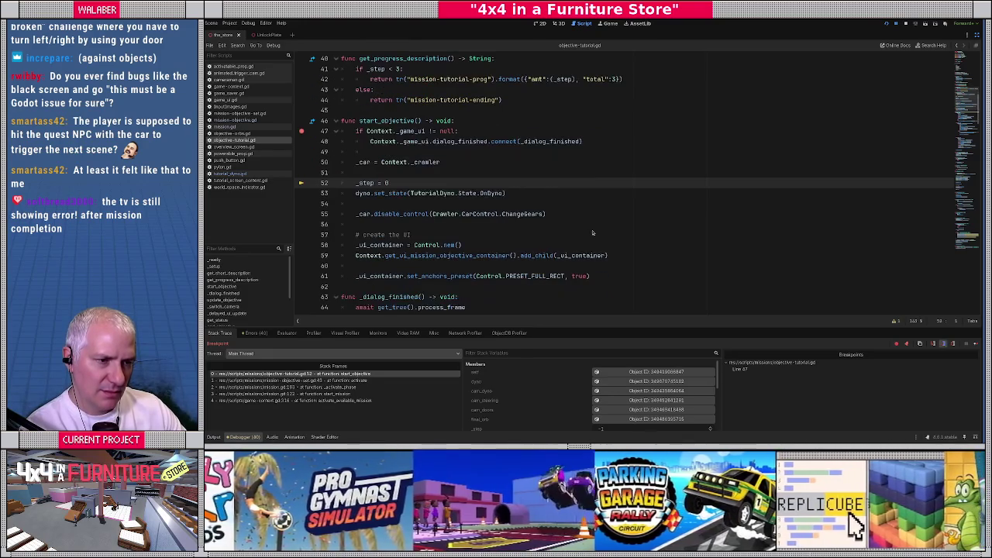
click(301, 131)
scroll(403, 204, down, 5)
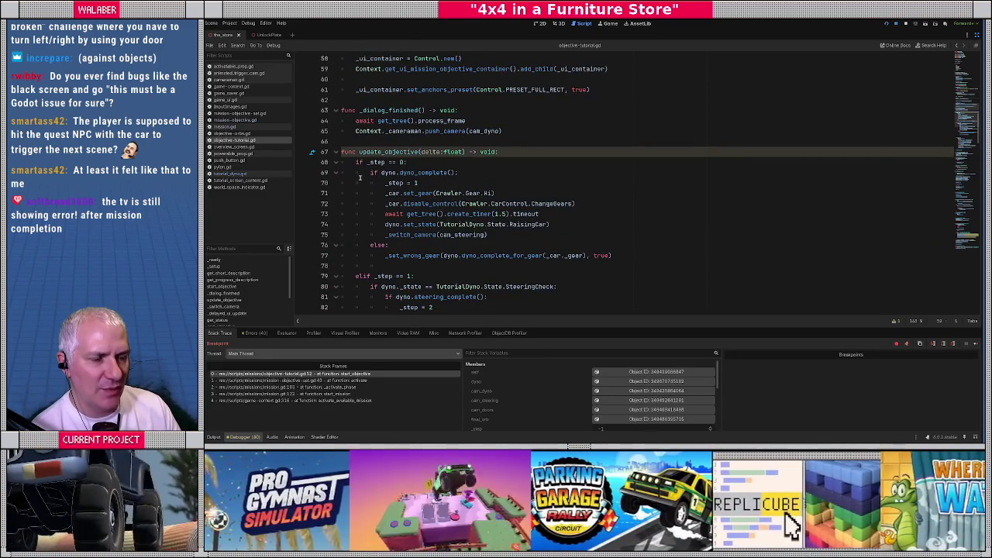
scroll(363, 170, down, 1)
scroll(365, 190, down, 10)
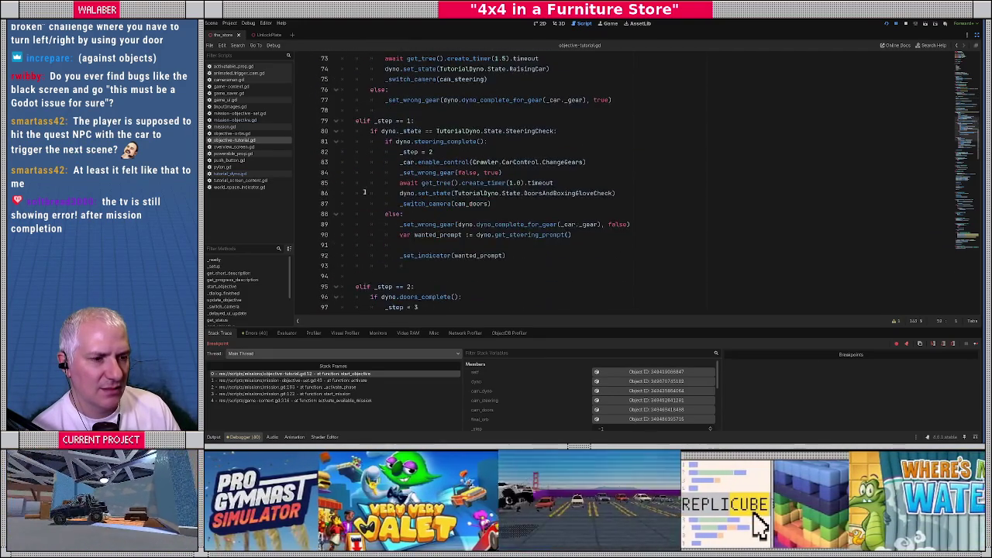
scroll(363, 194, up, 11)
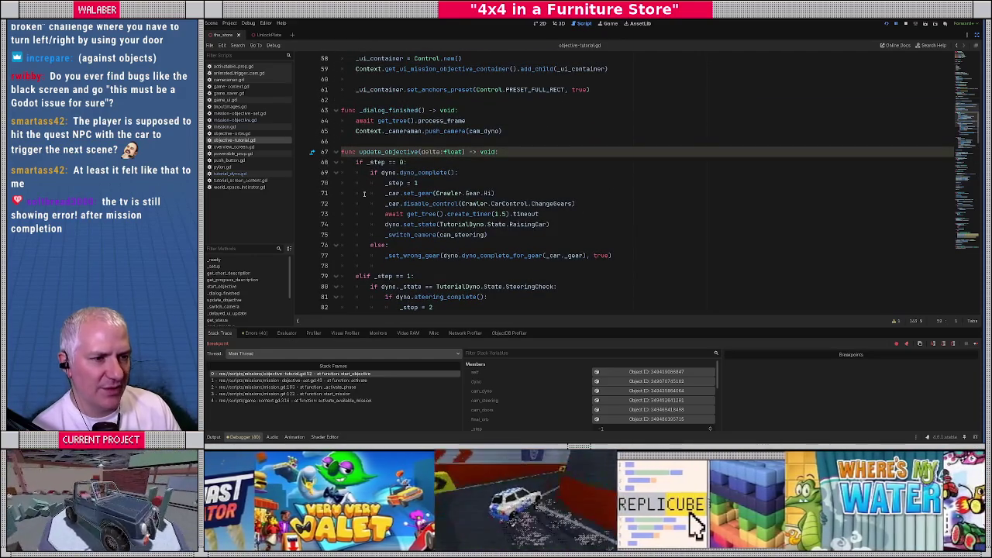
scroll(363, 194, up, 4)
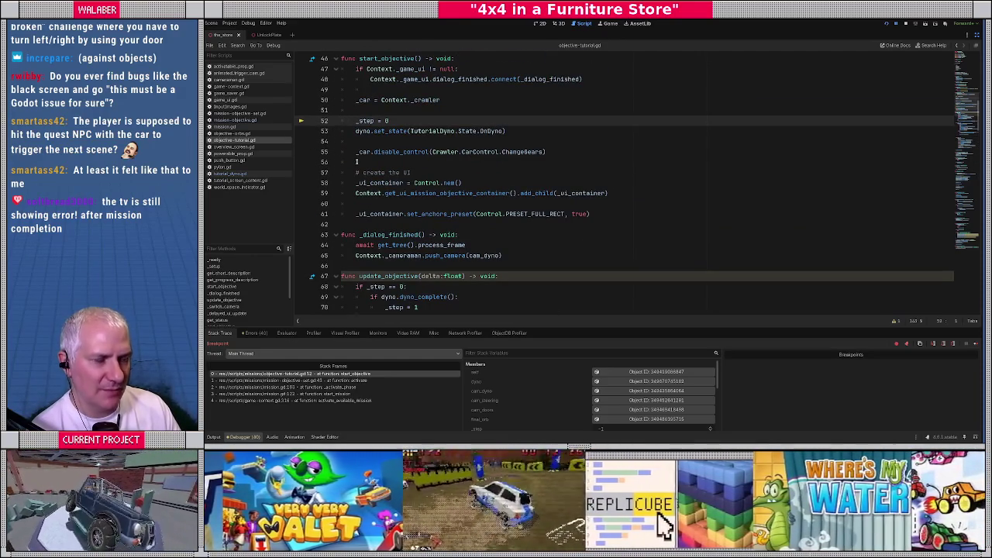
key(F12)
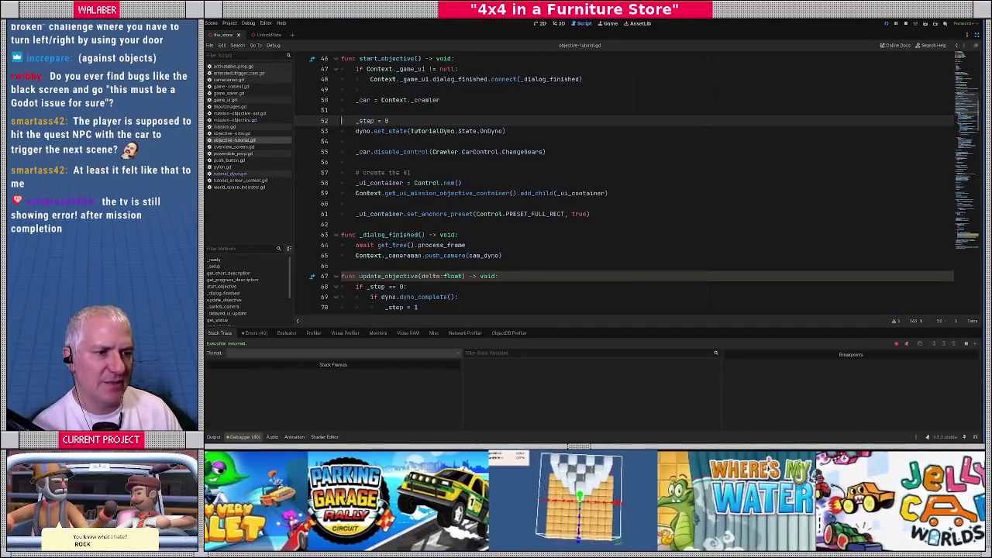
Step: Add breakpoints on lines 70, 82 and 97 of update_objective and bring the game back up
scroll(436, 153, down, 6)
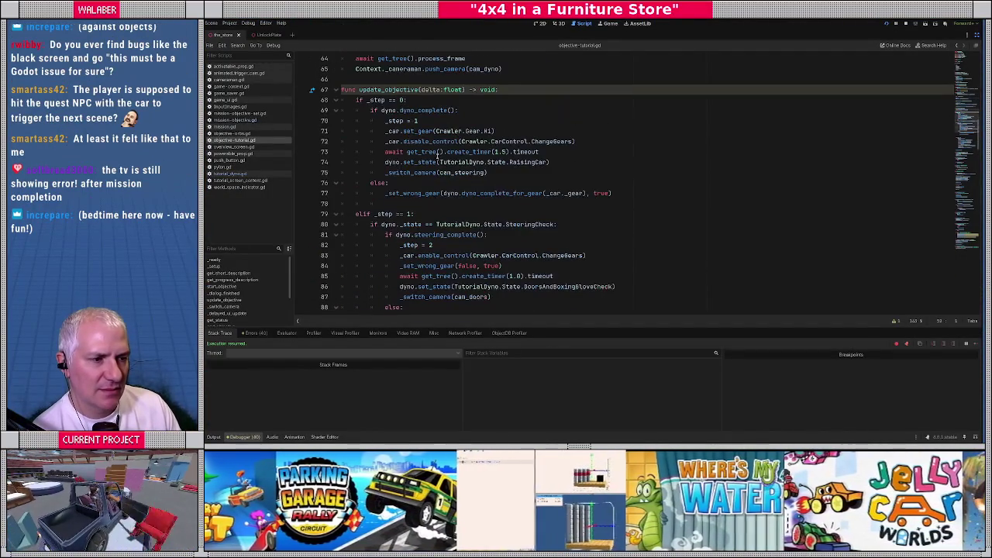
click(302, 121)
click(303, 245)
scroll(310, 247, down, 6)
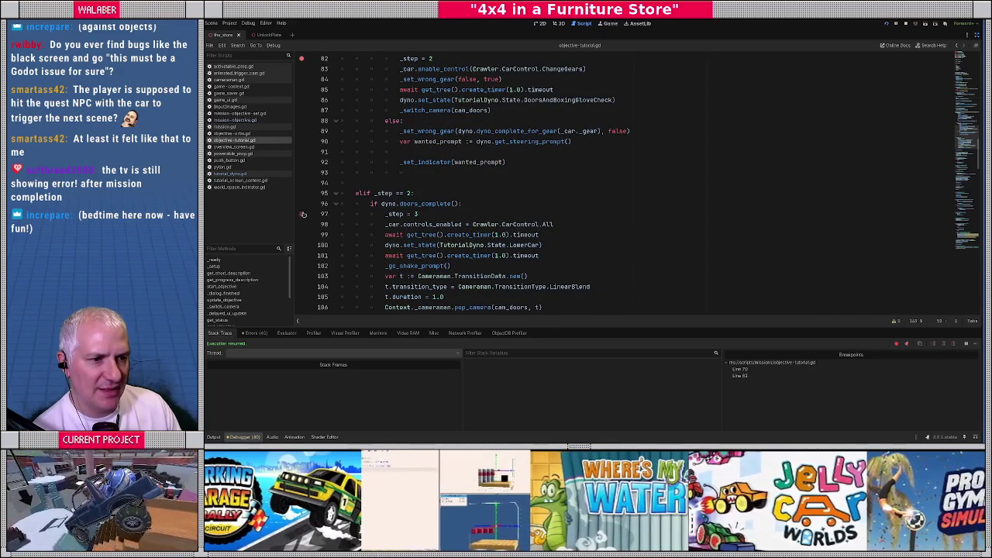
click(303, 214)
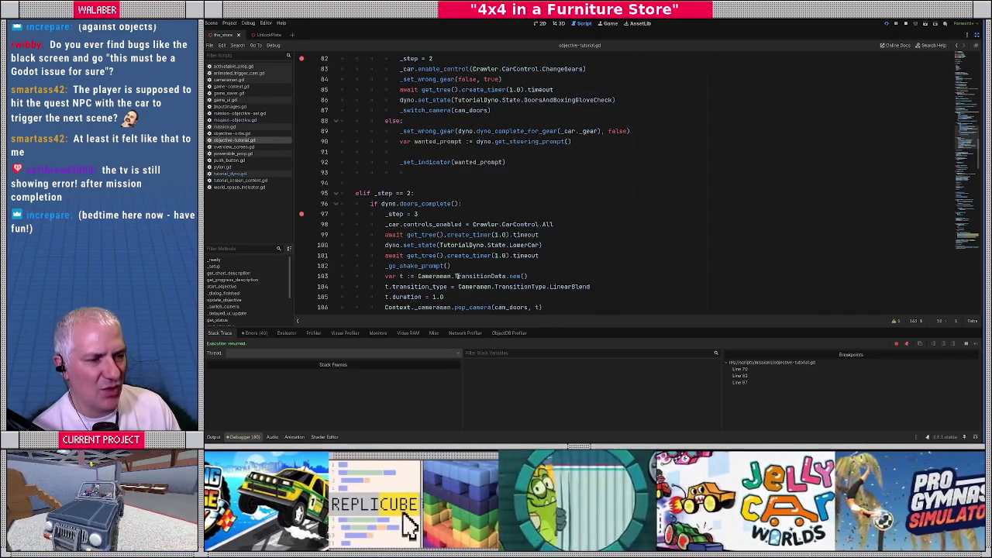
key(alt+Tab)
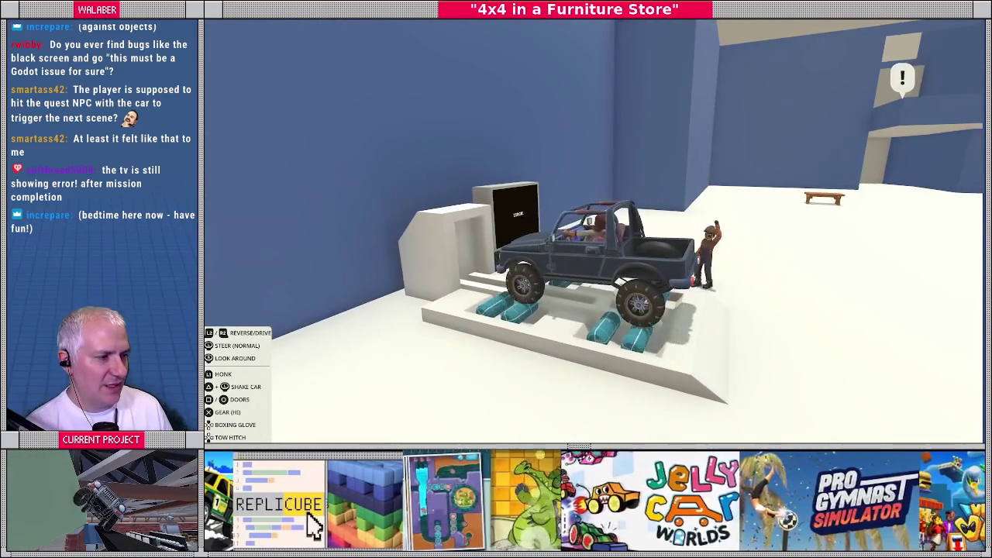
Step: Advance the inspection cutscene, which again shows ERROR! at 0/3, then return to update_objective in the editor
key(h)
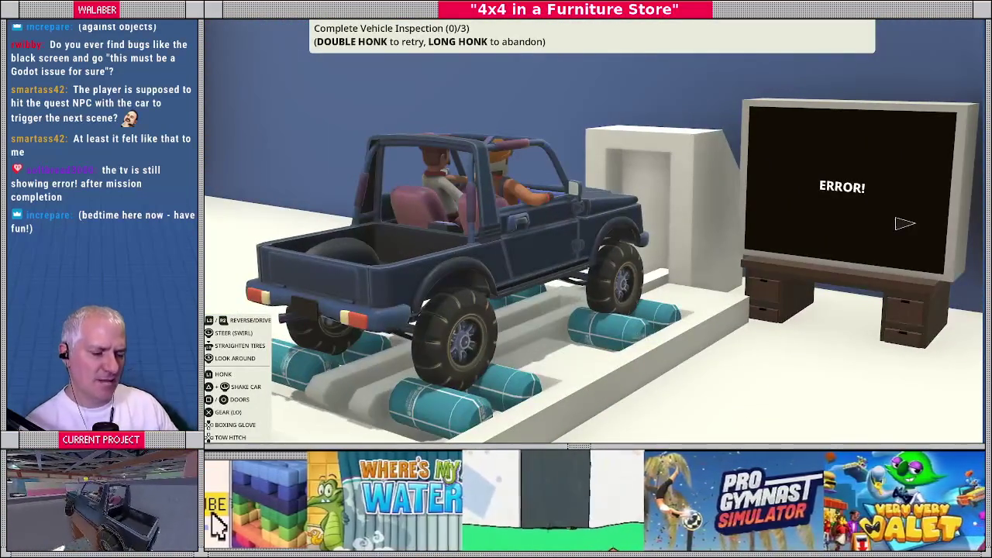
key(alt+Tab)
scroll(304, 136, up, 7)
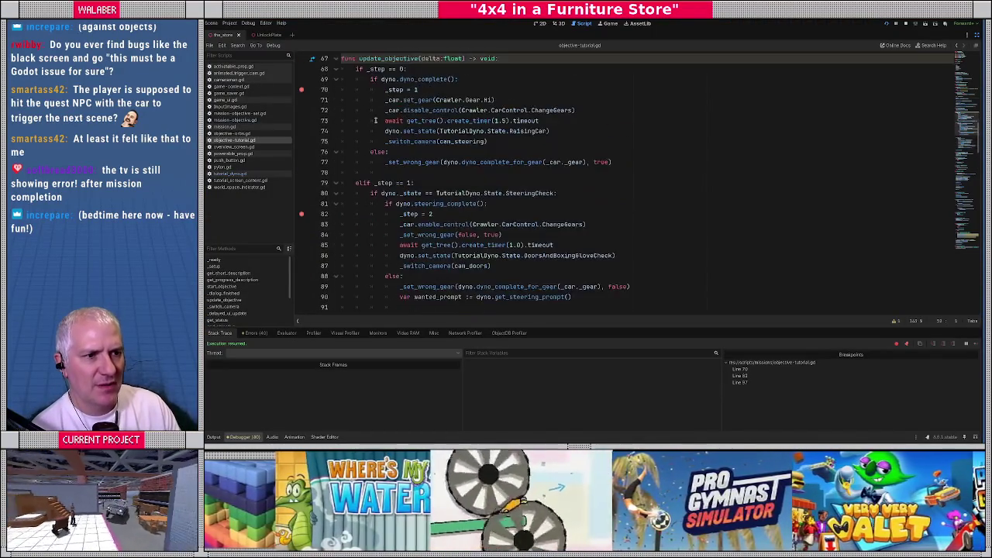
Step: Clear the update_objective breakpoints on lines 68, 70, 82 and 97
click(303, 132)
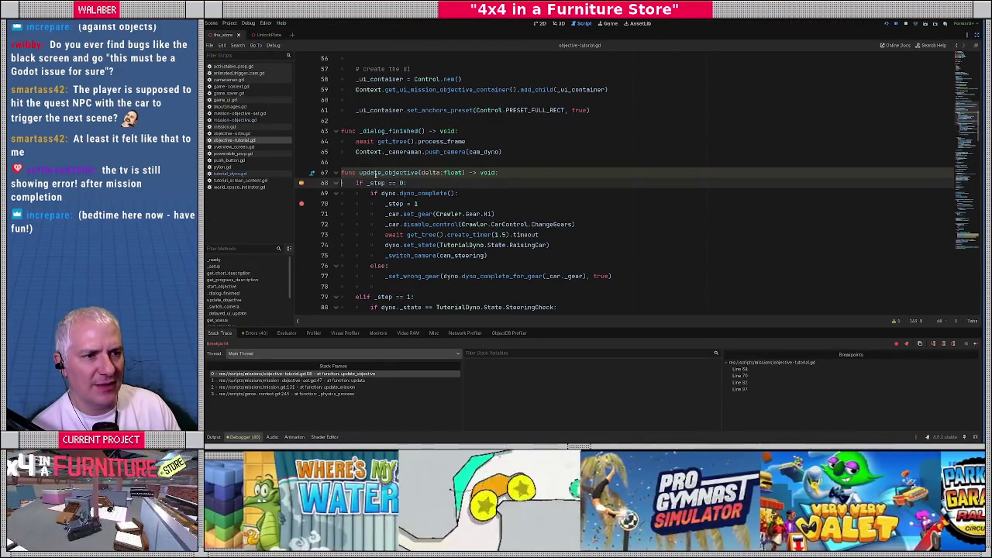
mouse_move(380, 183)
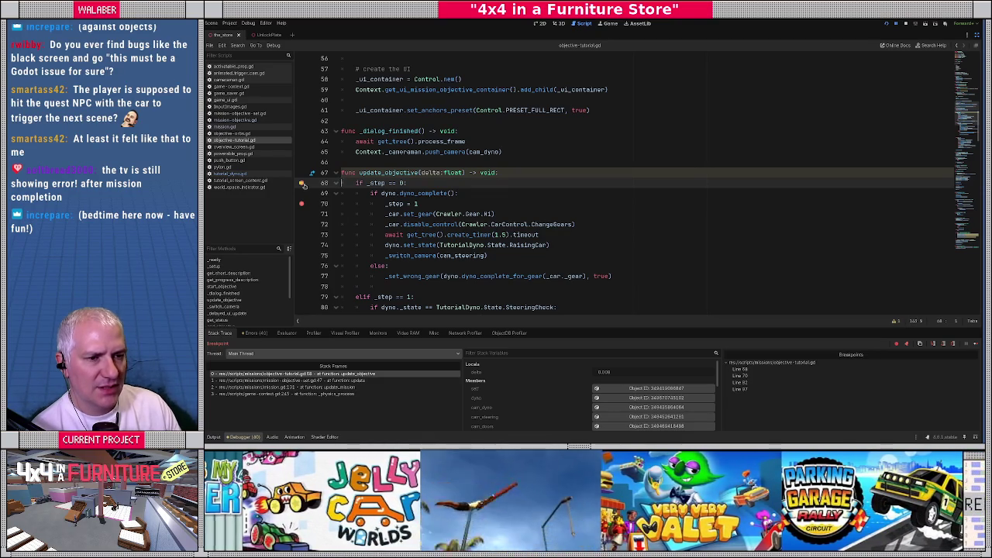
click(301, 183)
click(302, 203)
scroll(318, 230, down, 3)
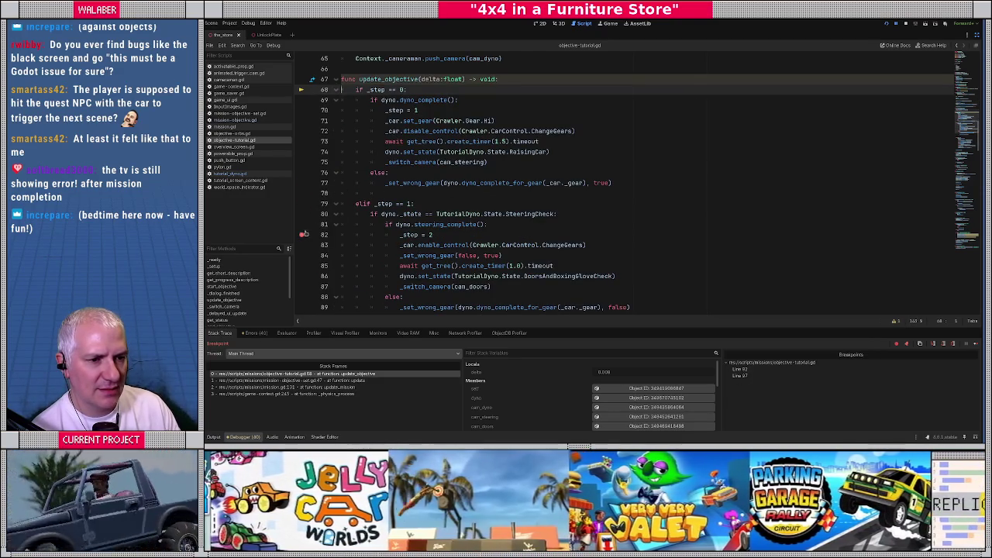
click(302, 234)
scroll(302, 236, down, 4)
click(302, 268)
scroll(376, 187, up, 8)
scroll(376, 188, up, 4)
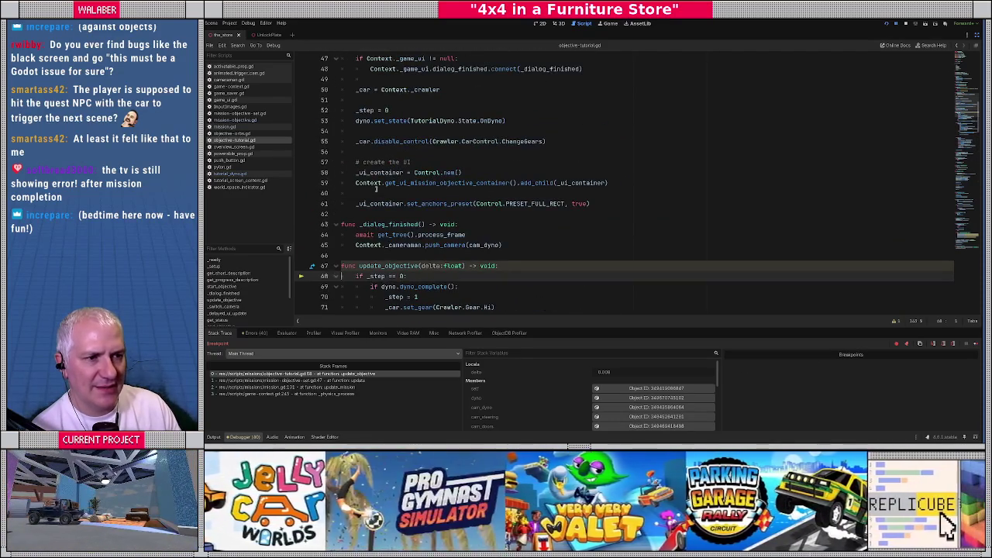
Step: Break on line 53's dyno.set_state call and resume so the inspection mission restarts
click(302, 183)
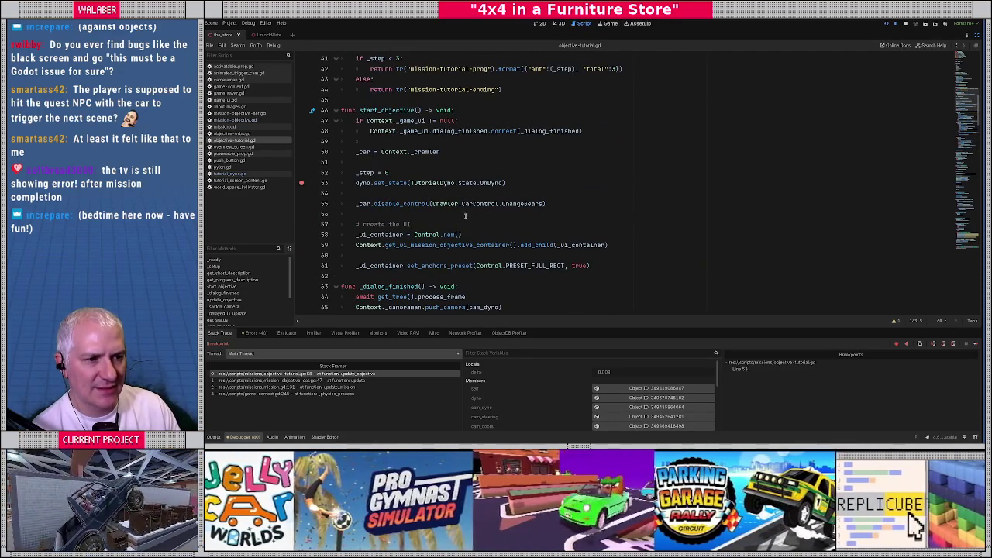
key(F12)
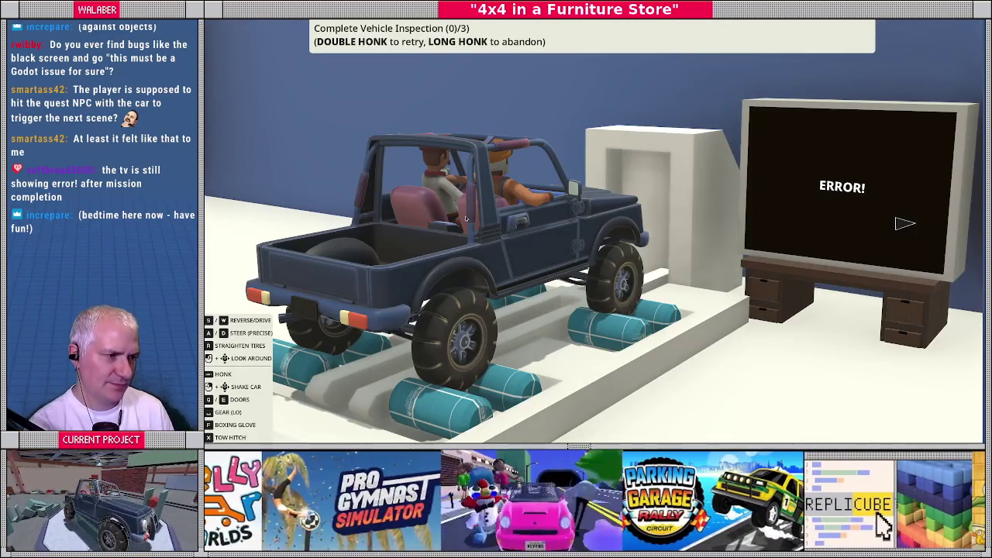
key(F12)
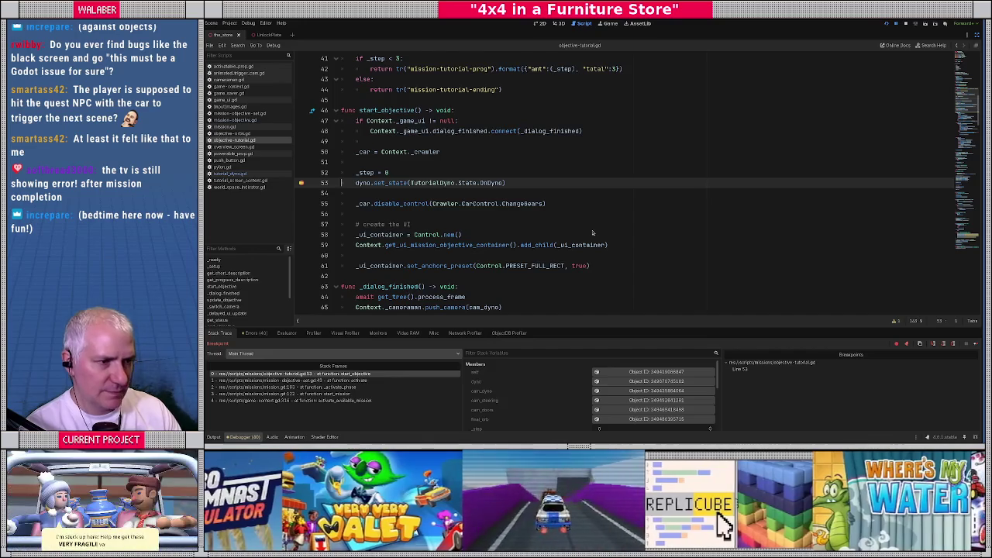
Step: Step from set_state into go_state in tutorial_screen_content.gd and through the state_roots loop to line 201
key(F11)
key(F10)
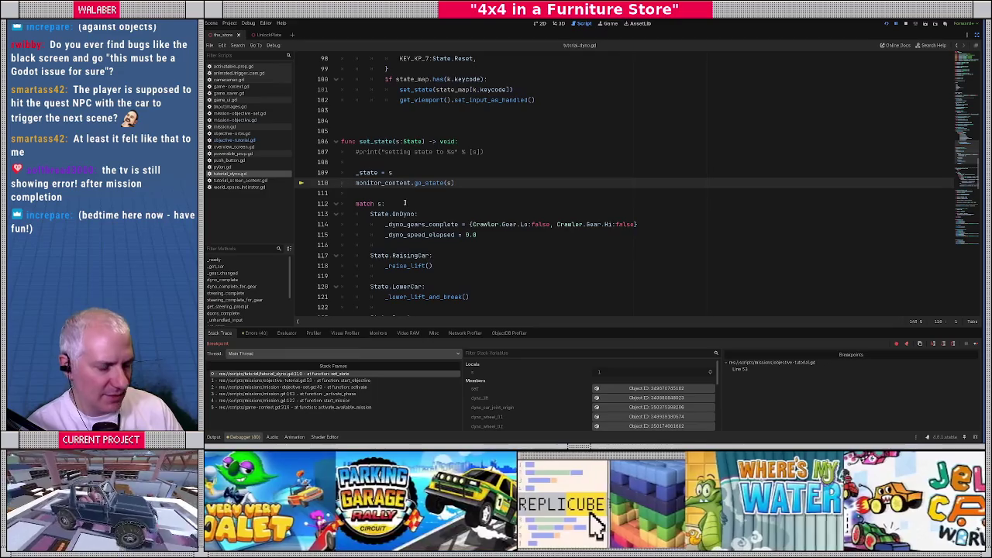
key(F11)
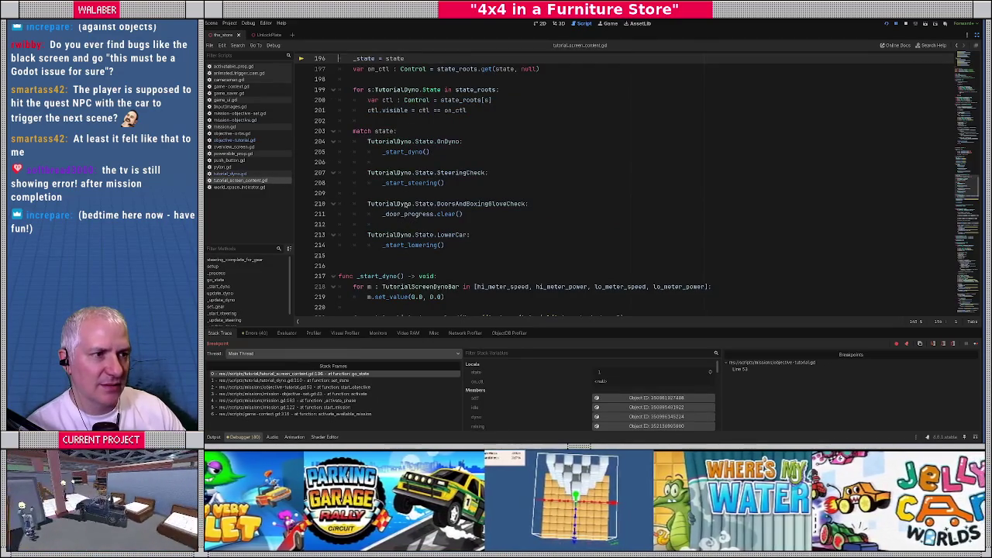
key(F11)
key(F11)
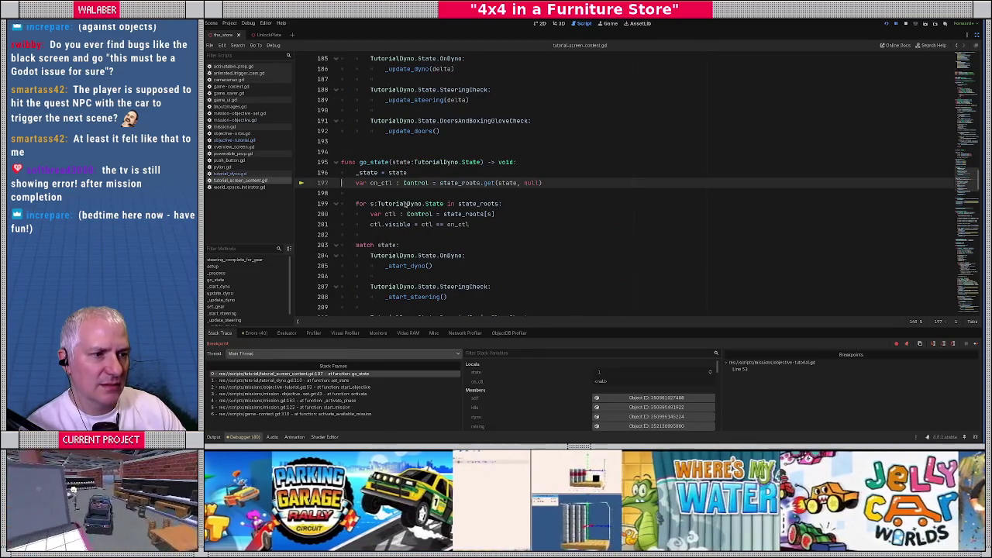
key(F11)
key(F11)
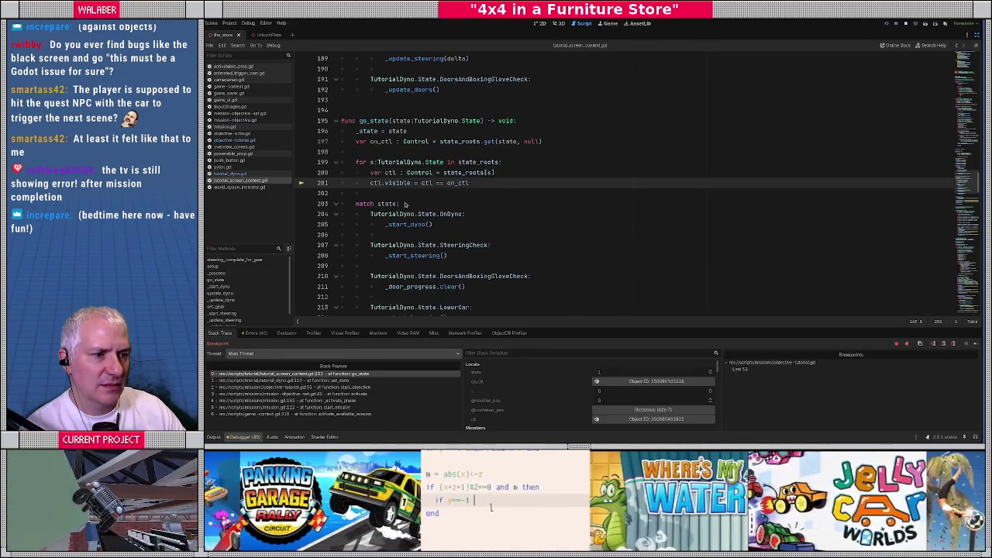
key(F11)
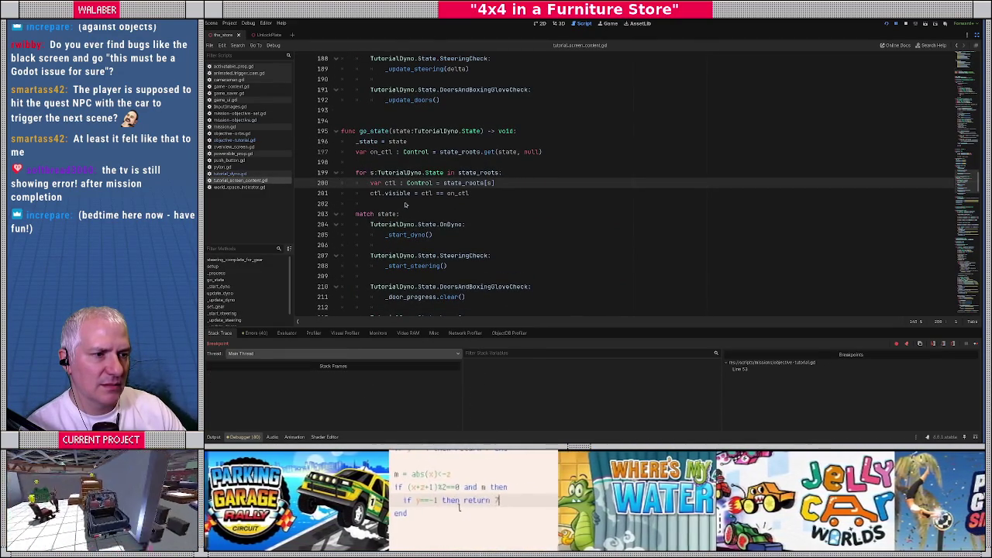
key(F11)
key(F11)
key(F11)
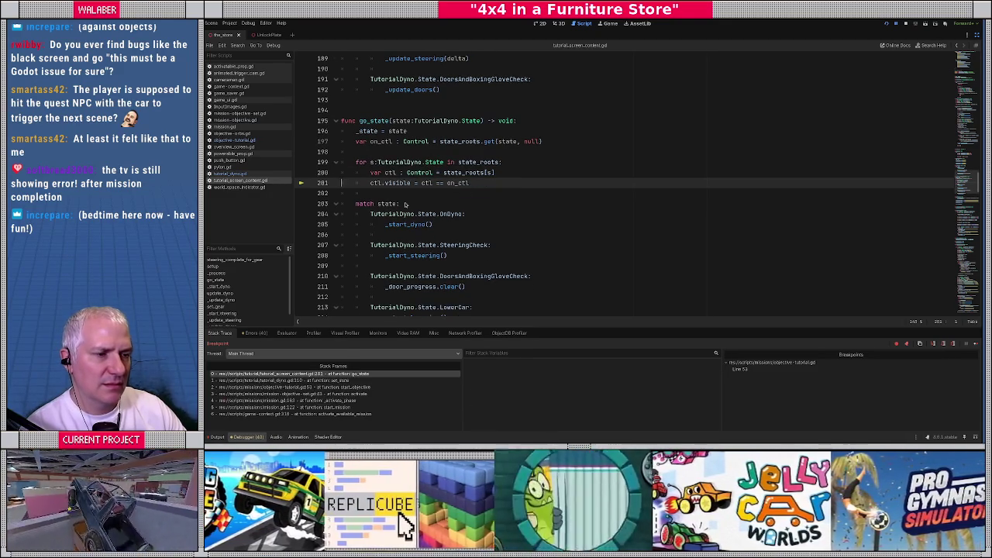
key(F11)
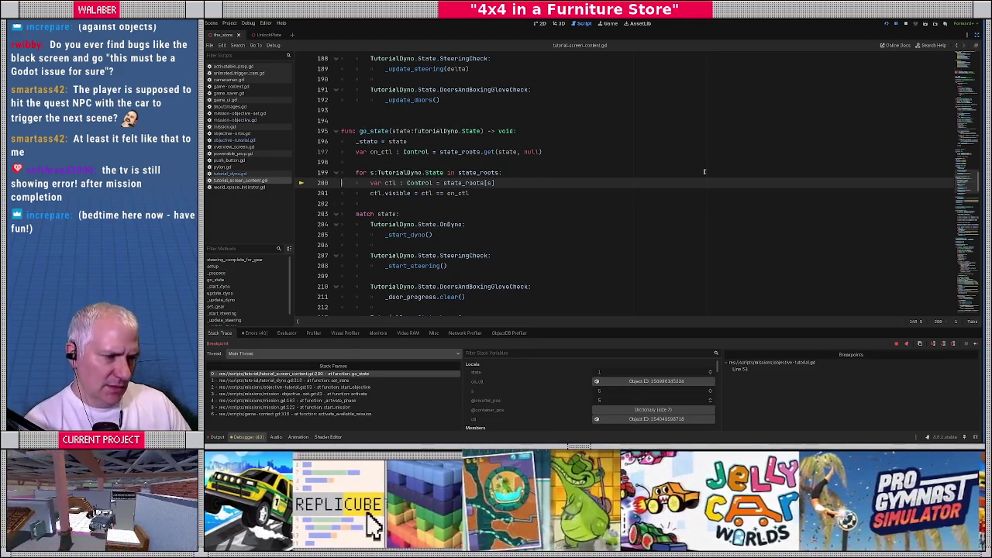
Step: Step over line 200 of the go_state loop, resume the game, then stop the debug session
scroll(944, 98, up, 20)
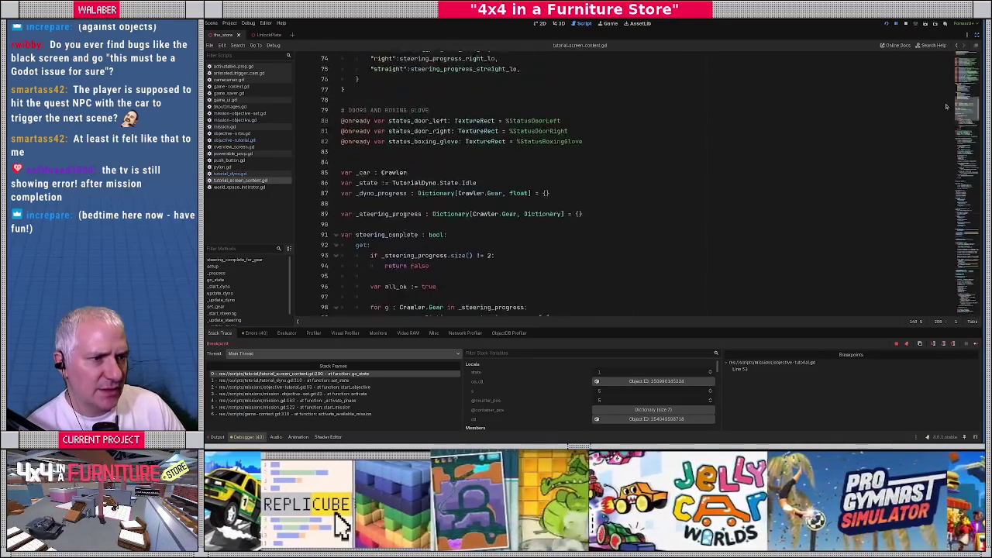
scroll(943, 97, up, 4)
scroll(944, 106, down, 11)
scroll(946, 116, down, 8)
scroll(947, 109, up, 20)
scroll(948, 85, down, 3)
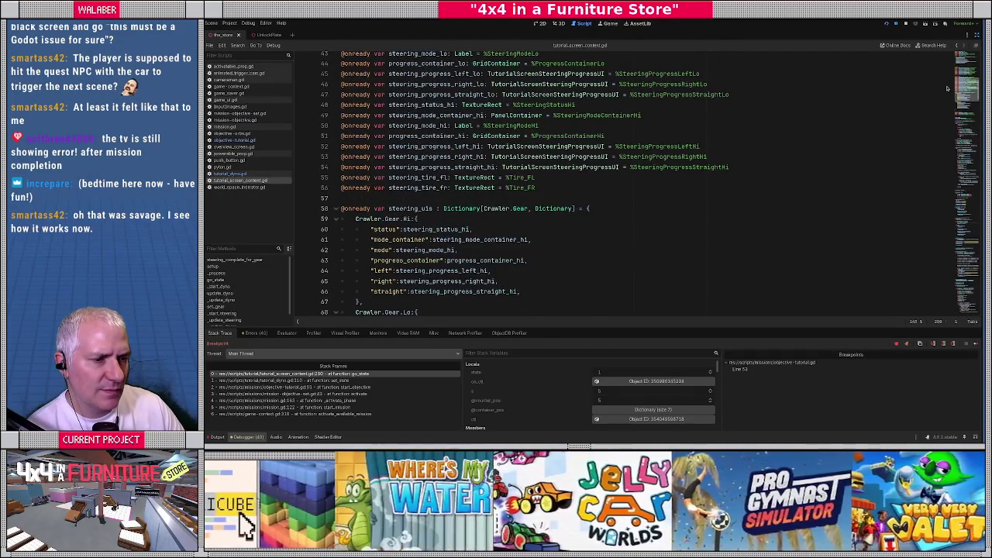
scroll(946, 77, up, 11)
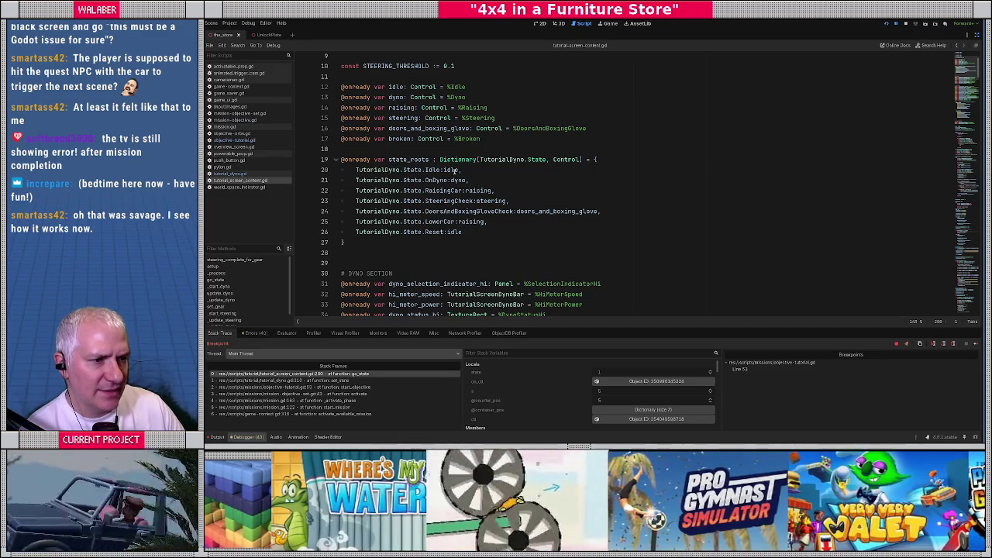
mouse_move(460, 233)
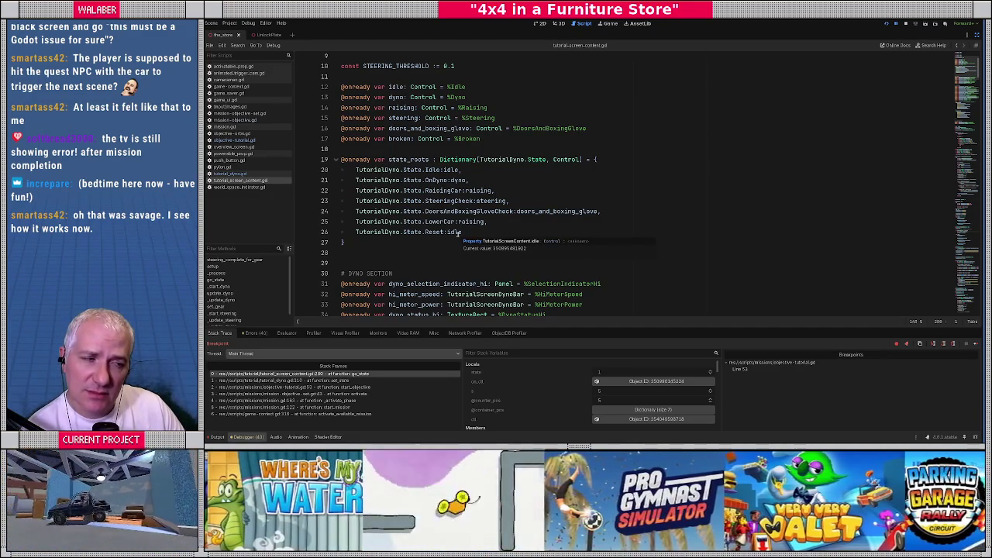
scroll(592, 226, down, 6)
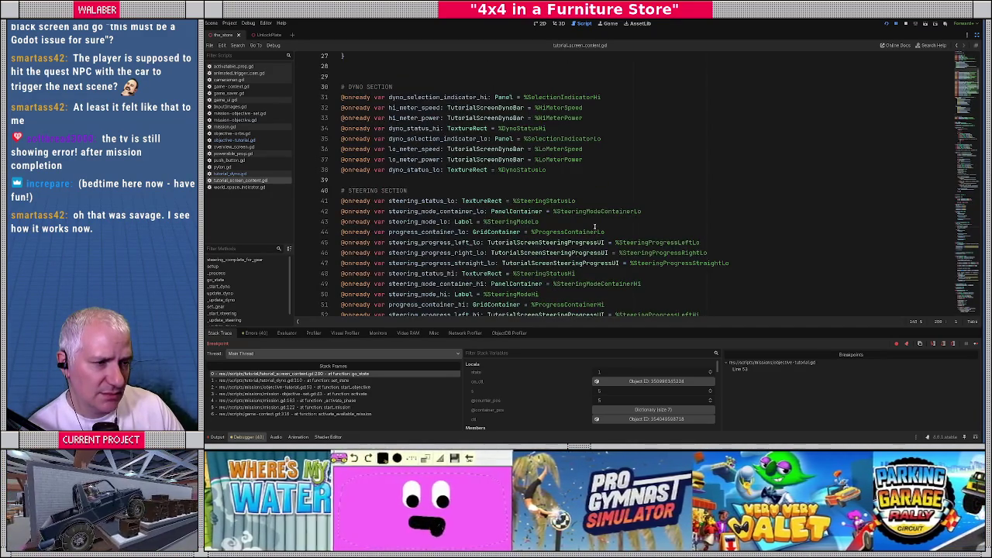
scroll(595, 227, up, 6)
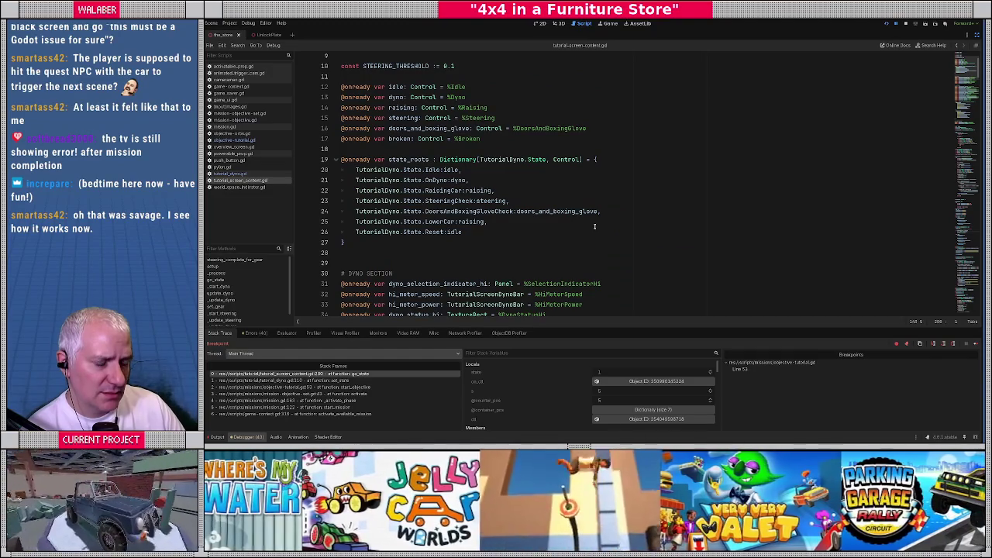
key(F10)
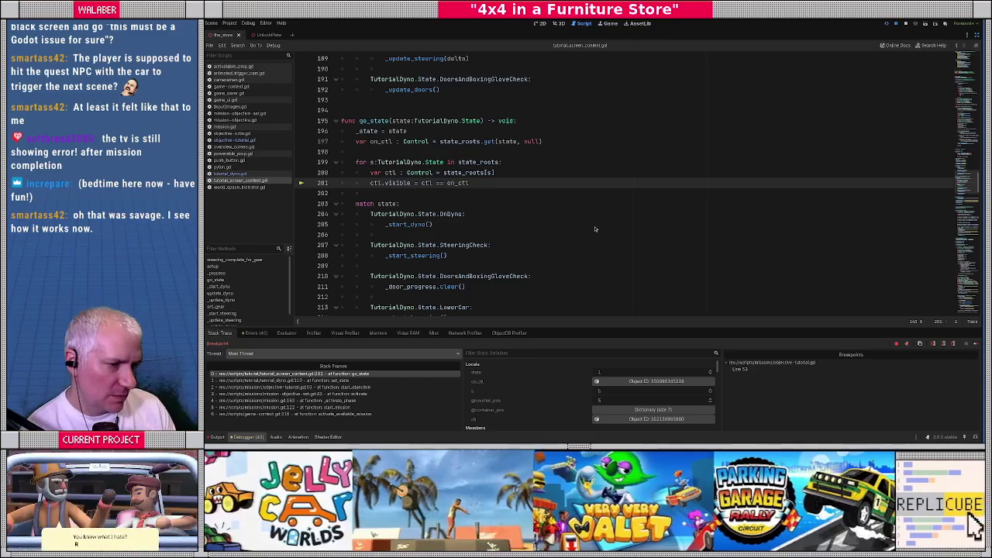
key(F12)
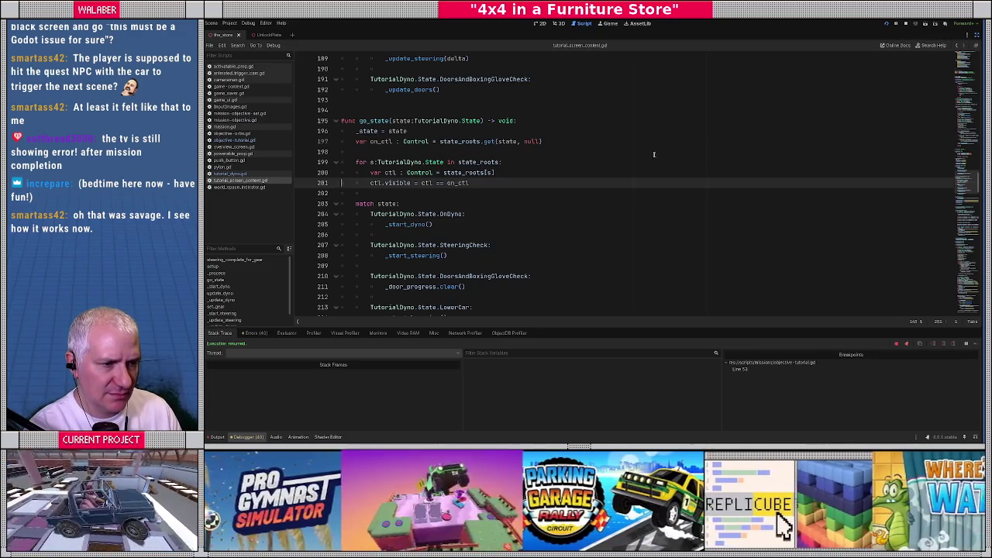
click(906, 23)
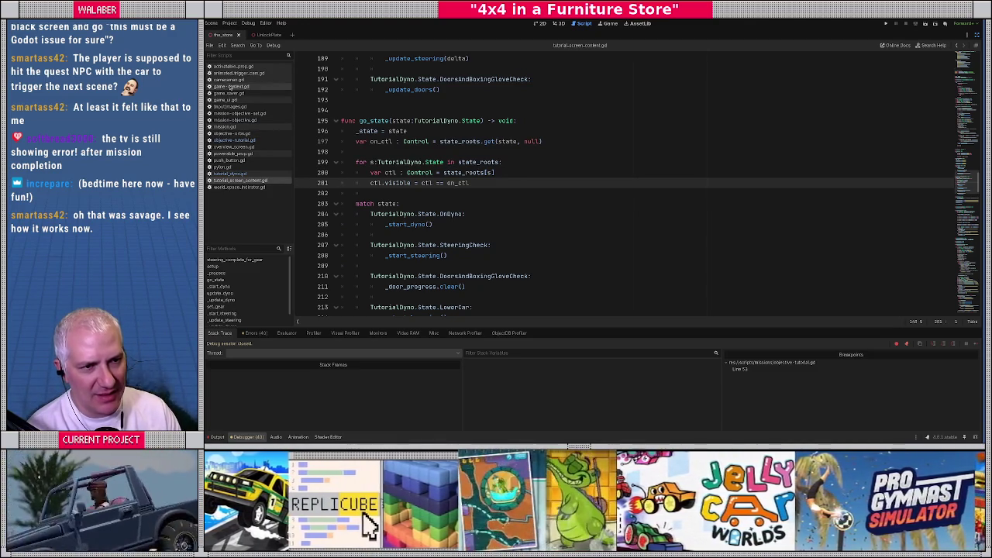
Step: Open game-context.gd from the script list
click(231, 86)
Step: Highlight the outro code, from the start_cut_cam call on line 370 to the dialog_finished wait
click(388, 180)
scroll(466, 214, up, 2)
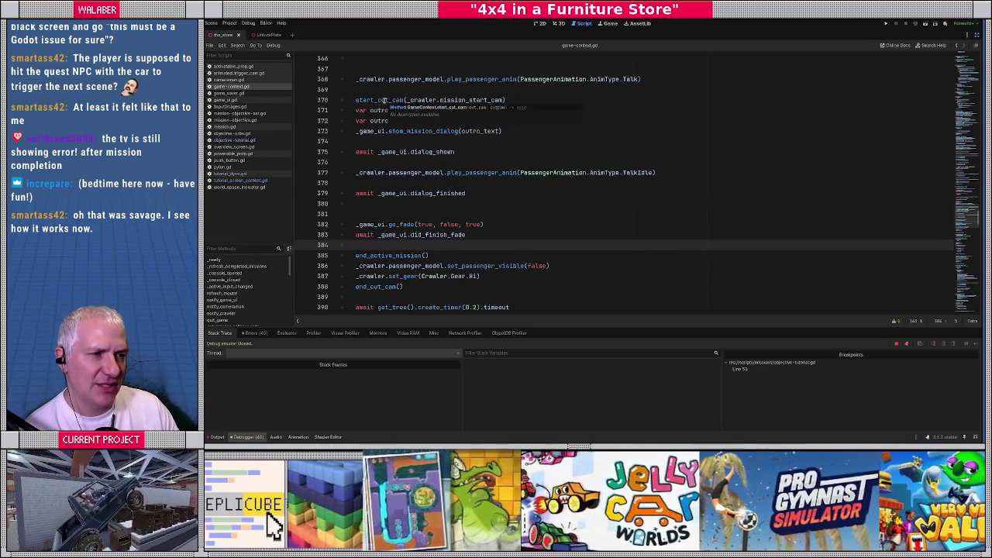
drag(356, 100, 523, 100)
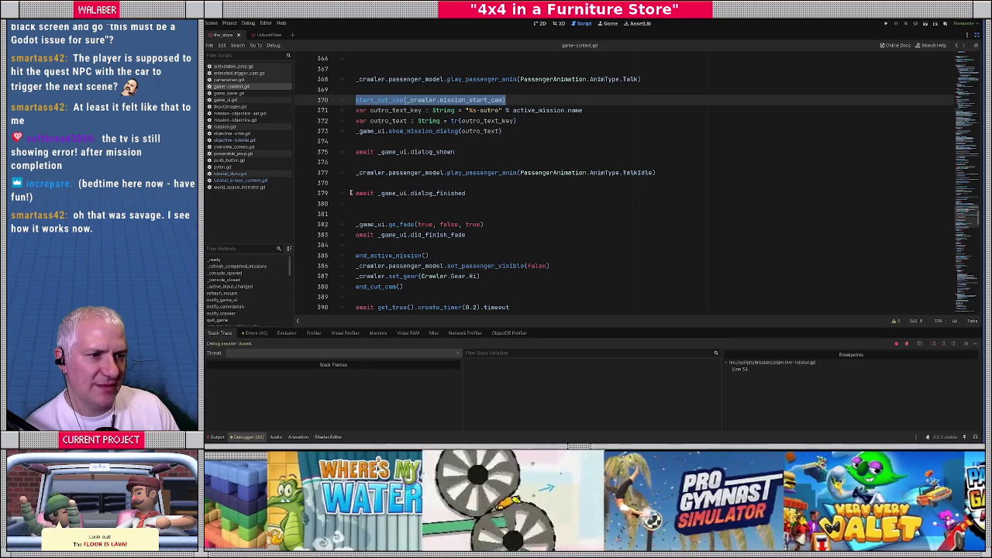
drag(351, 193, 493, 193)
scroll(488, 201, down, 1)
scroll(382, 121, up, 5)
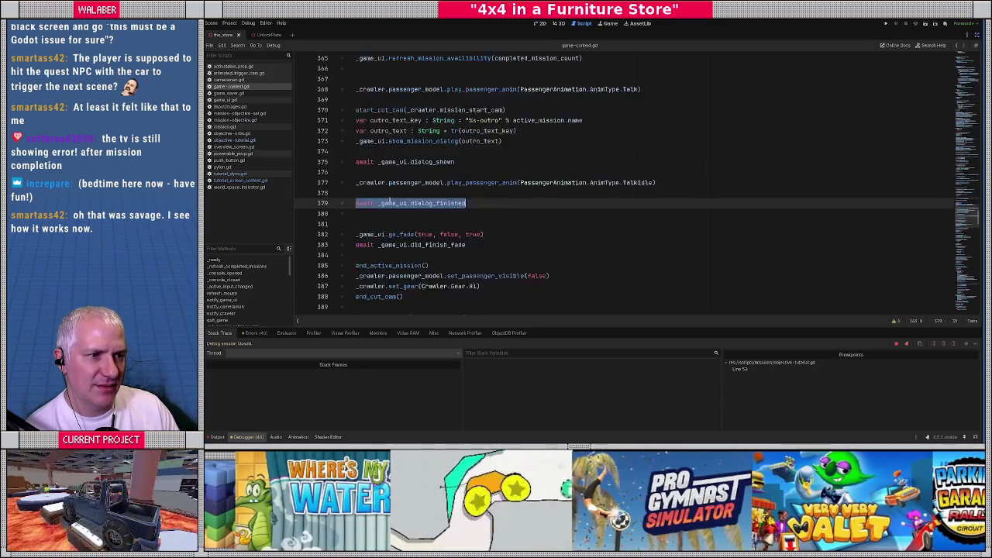
scroll(381, 121, up, 5)
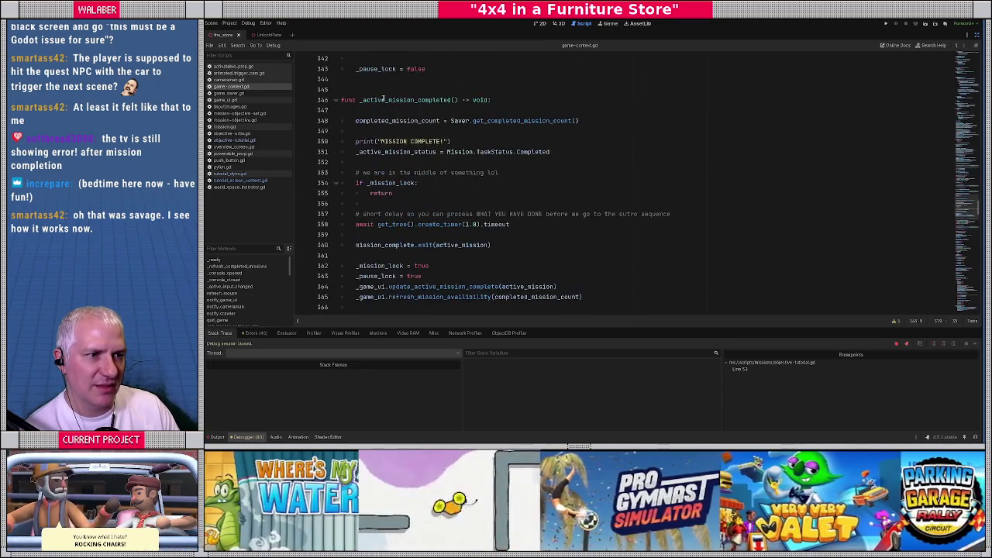
scroll(393, 184, down, 6)
scroll(392, 186, down, 4)
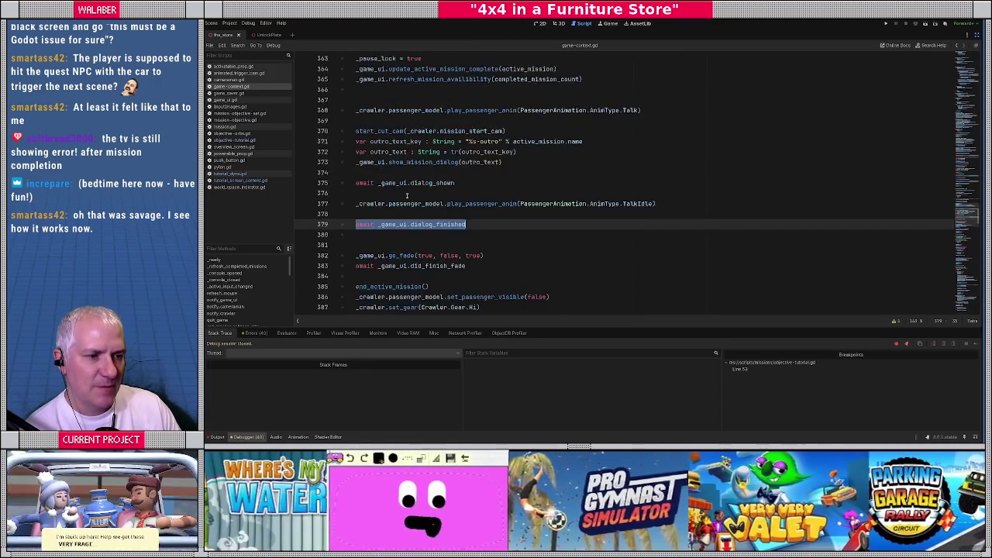
drag(356, 203, 466, 203)
scroll(482, 220, down, 2)
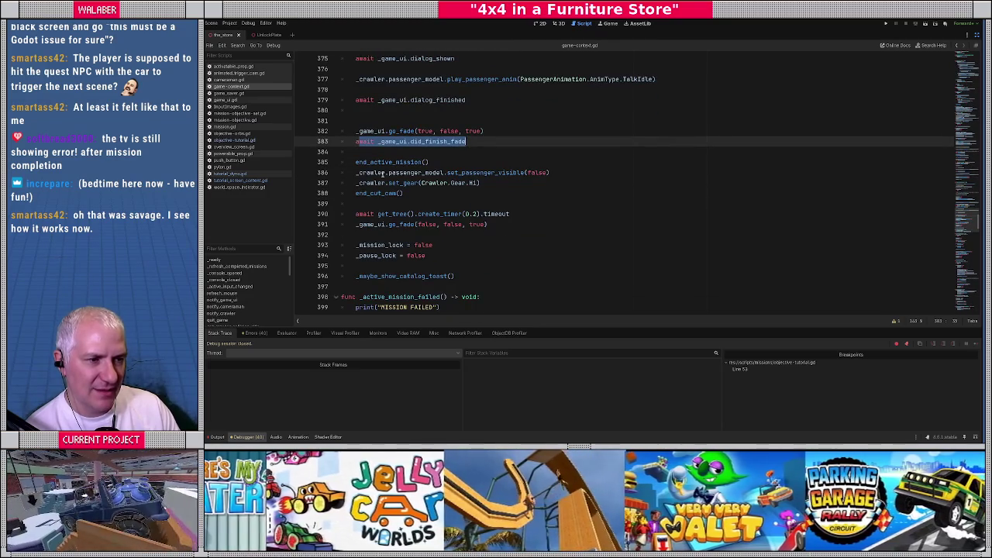
Step: Jump to the end_active_mission definition at line 463 of game-context.gd
ctrl+click(372, 163)
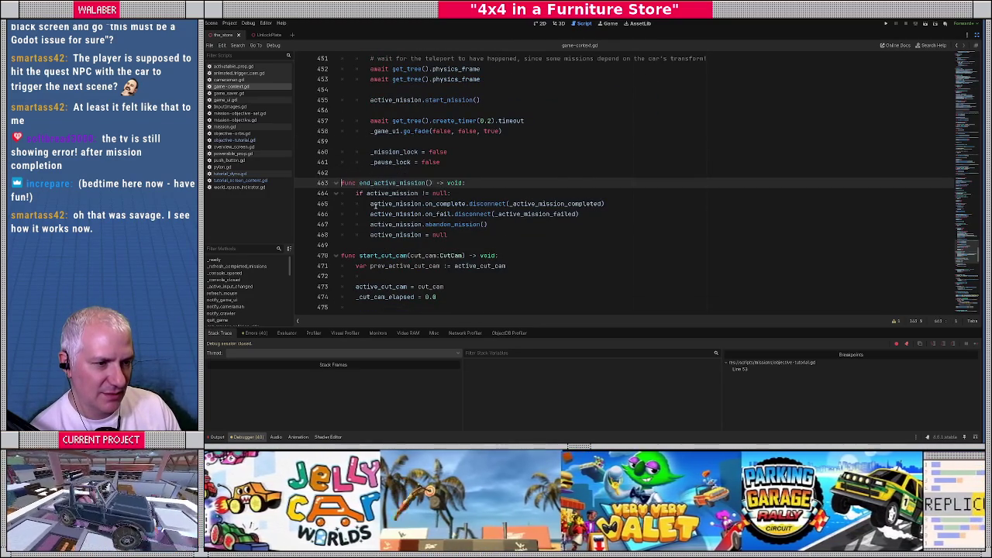
key(alt+Left)
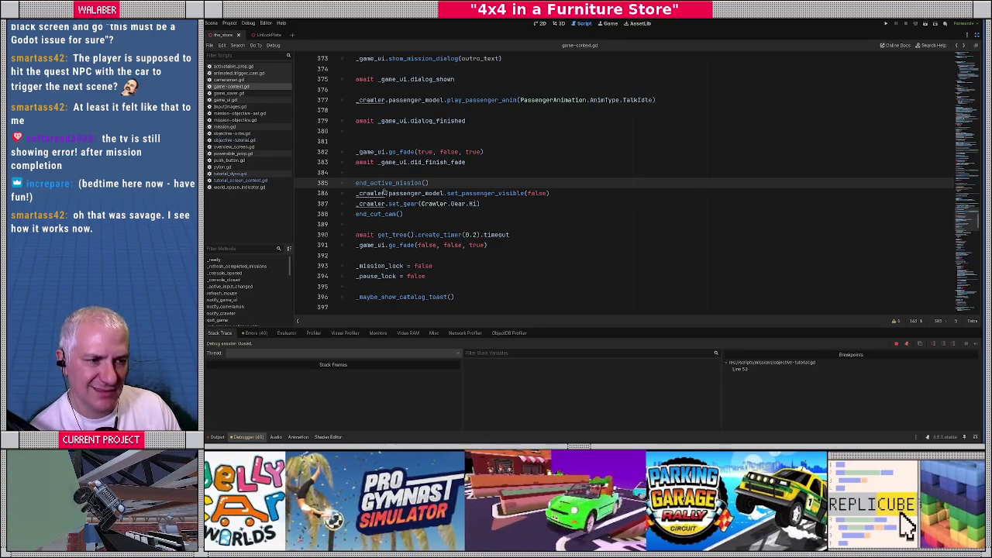
key(alt+Left)
key(alt+Right)
ctrl+click(378, 173)
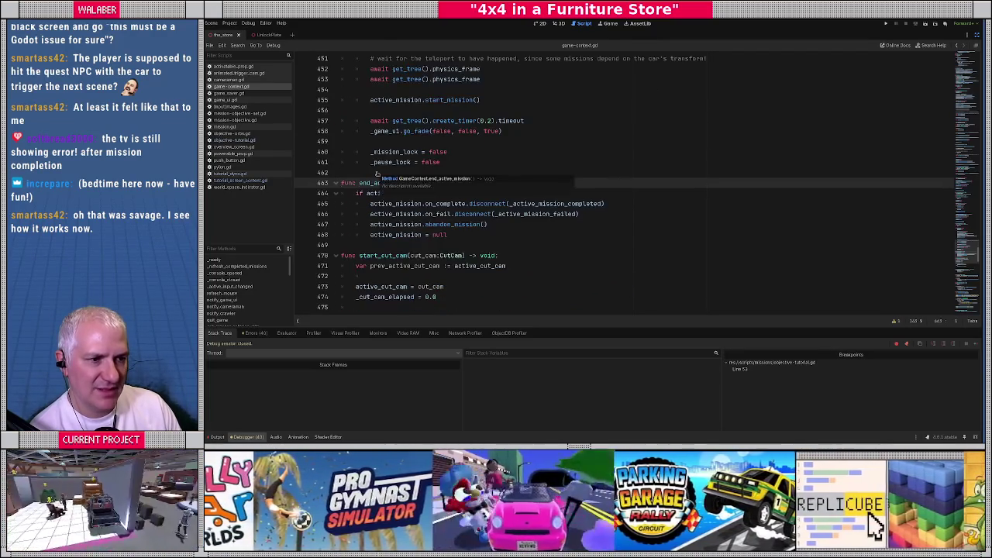
Step: Inspect abandon_mission in mission.gd and on_mission_end in the mission giver script
ctrl+click(444, 225)
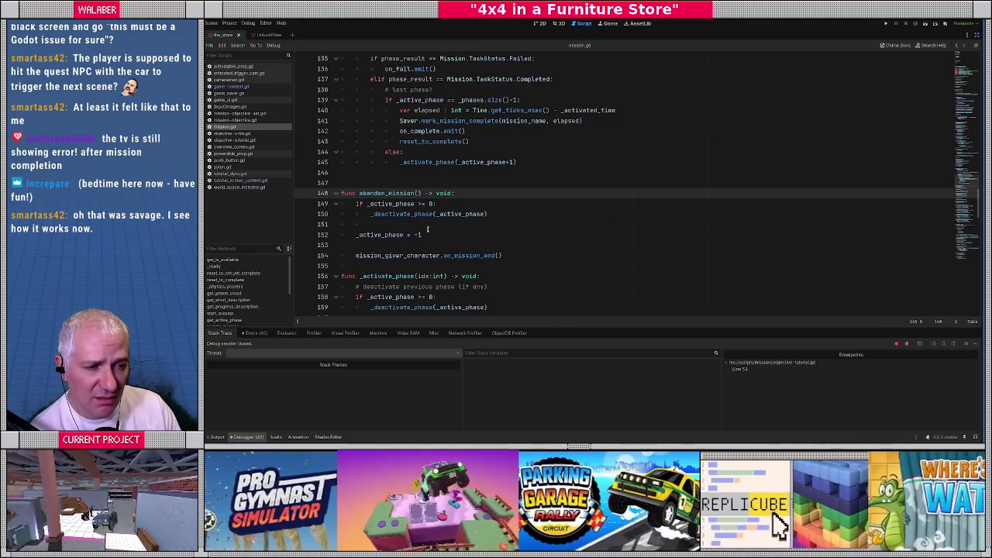
ctrl+click(454, 255)
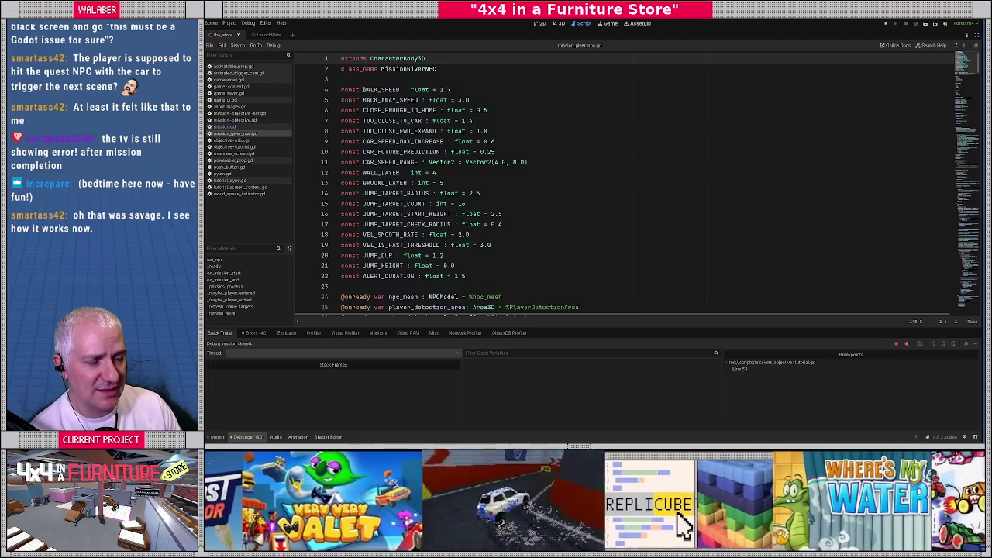
key(alt+Left)
key(alt+Left)
key(alt+Left)
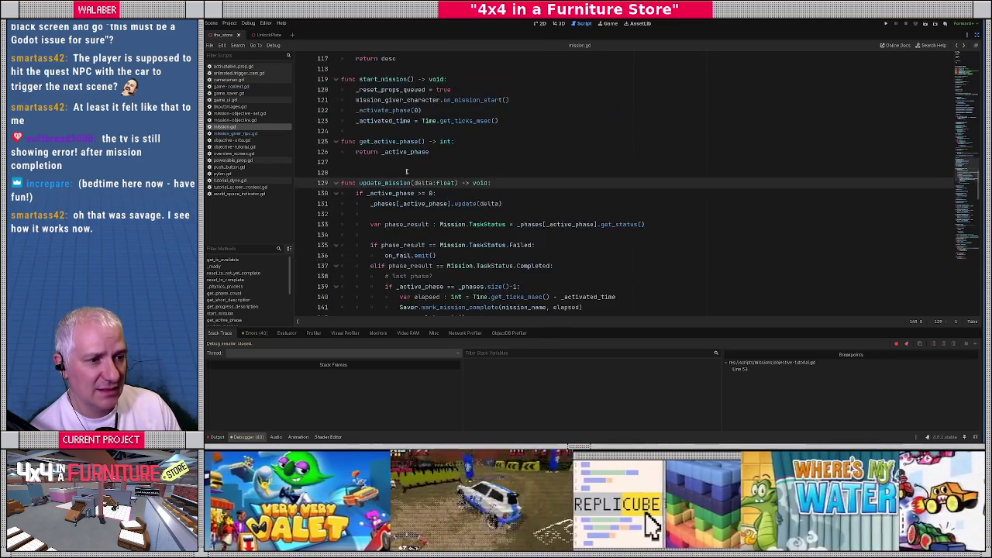
key(alt+Left)
key(alt+Left)
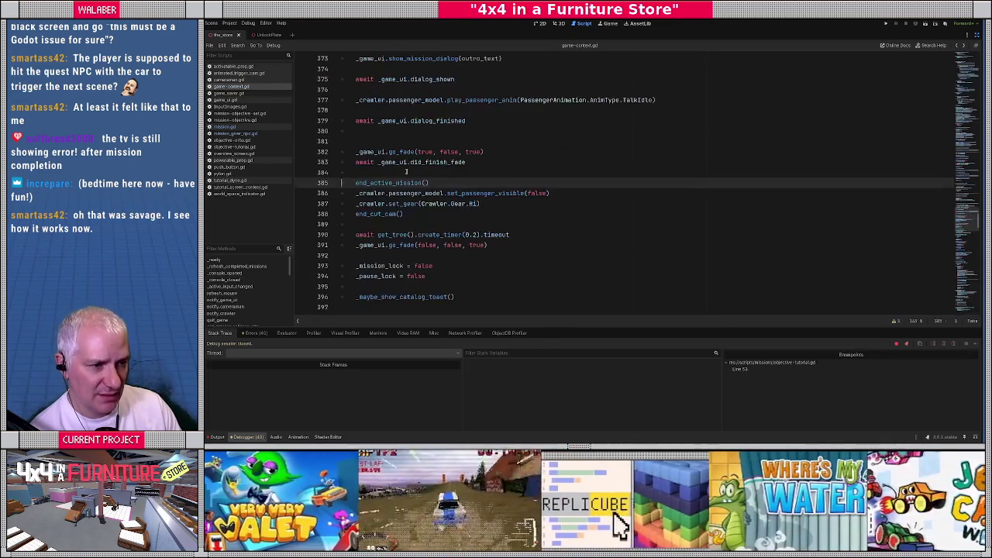
drag(356, 162, 501, 162)
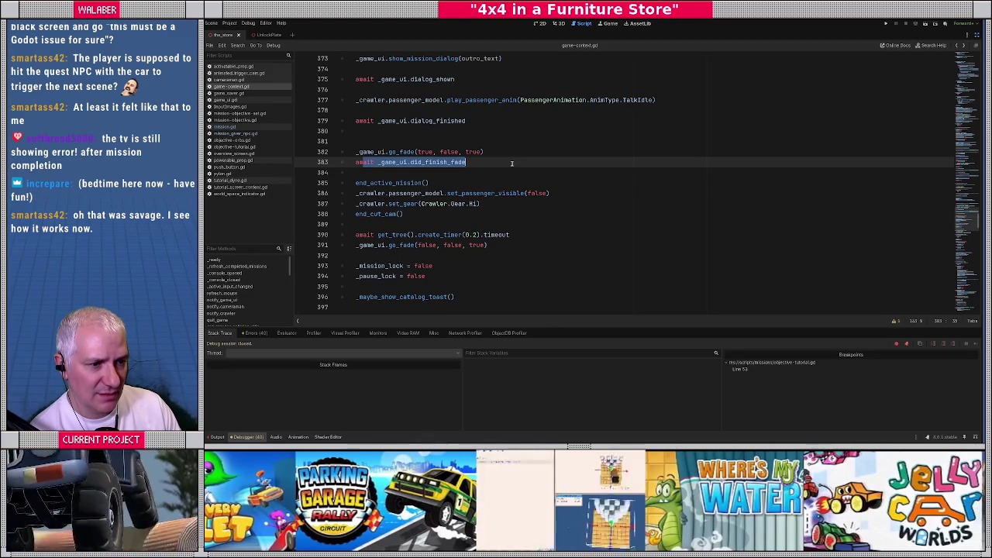
click(512, 164)
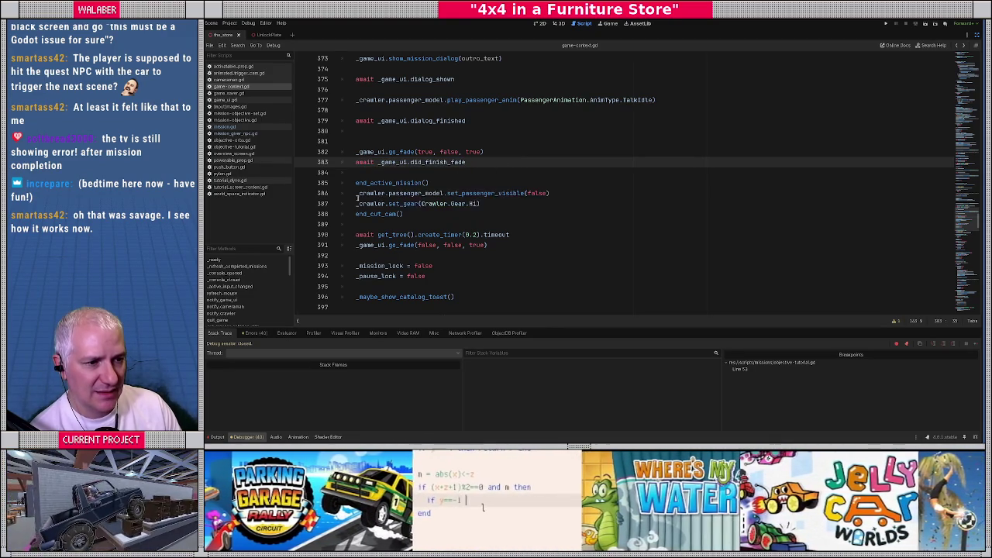
Step: Inspect the end_cut_cam definition called on line 388, then relaunch the game with F5
drag(356, 214, 429, 213)
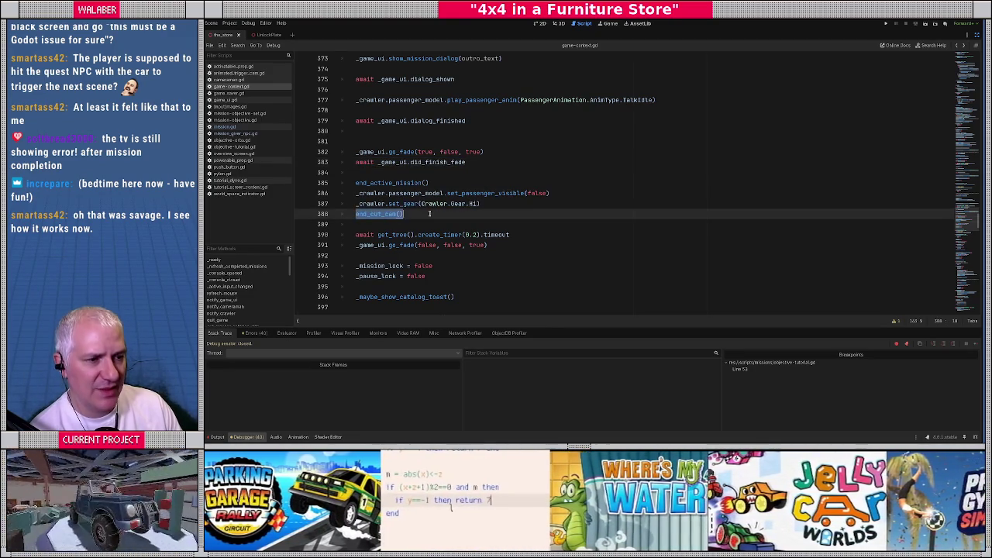
ctrl+click(384, 214)
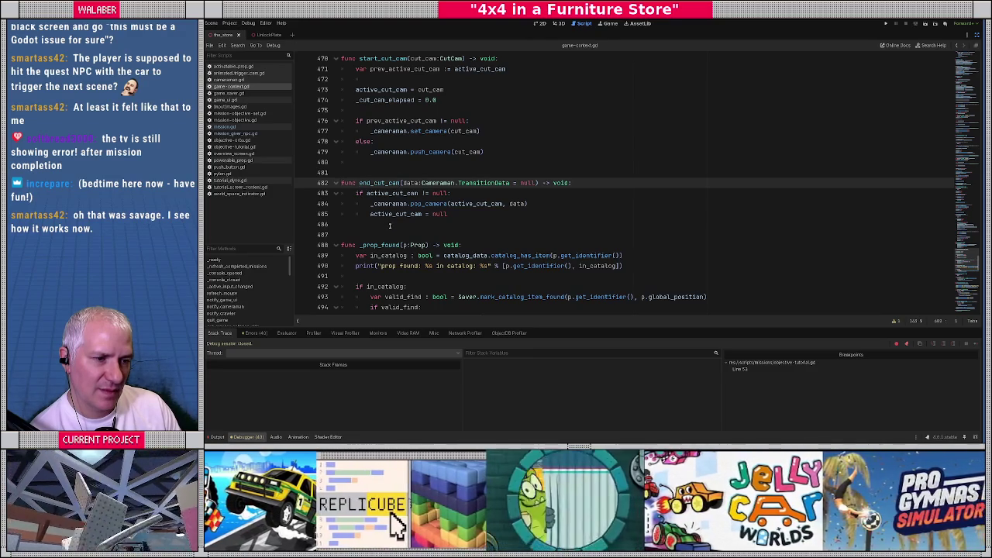
key(alt+Left)
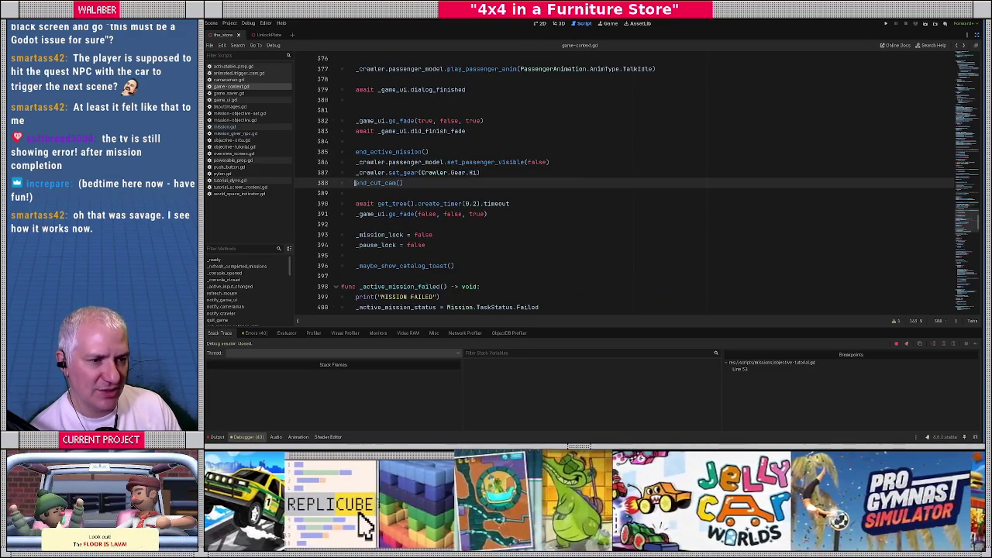
drag(357, 183, 418, 183)
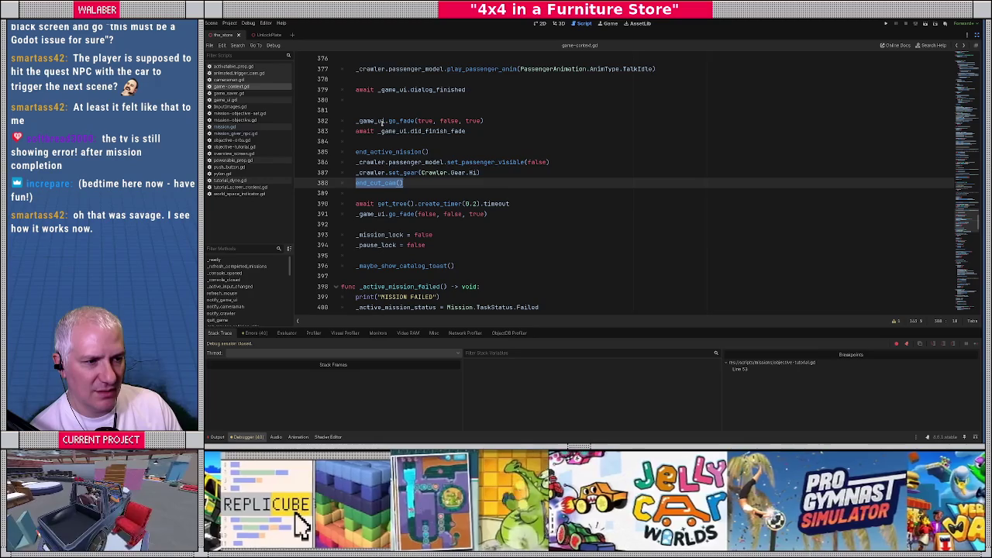
click(414, 197)
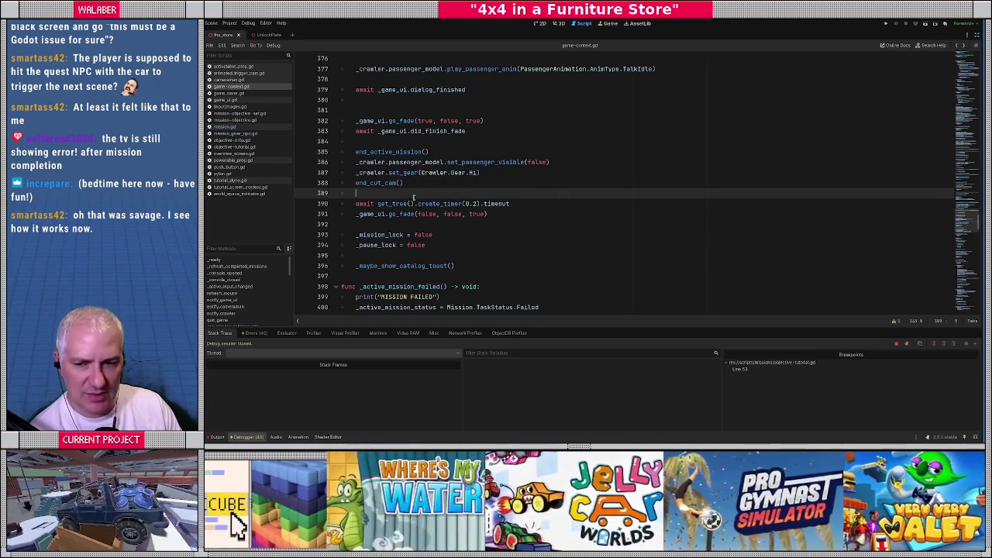
key(F5)
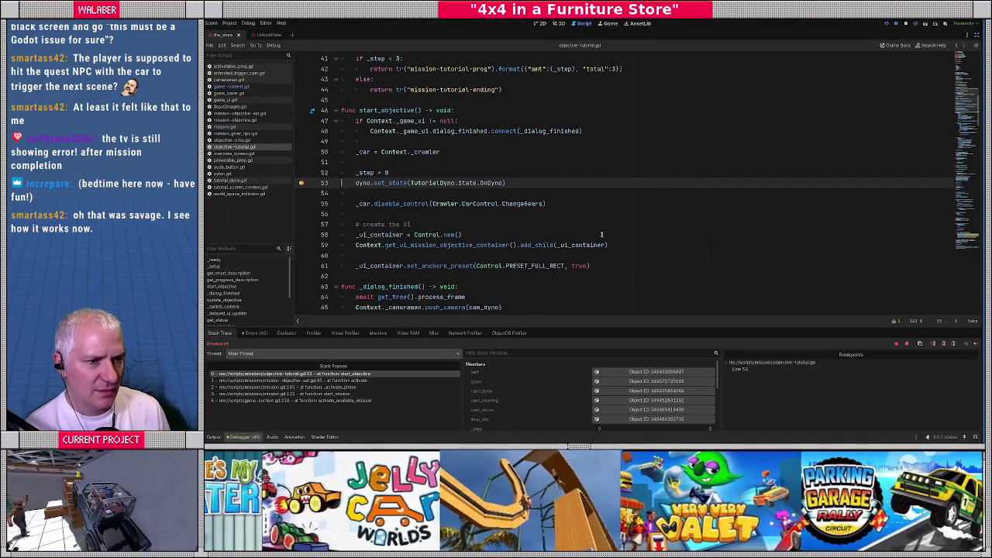
Step: Continue past the line-53 breakpoint so the game shows Complete Vehicle Inspection (0/3)
click(301, 183)
key(F12)
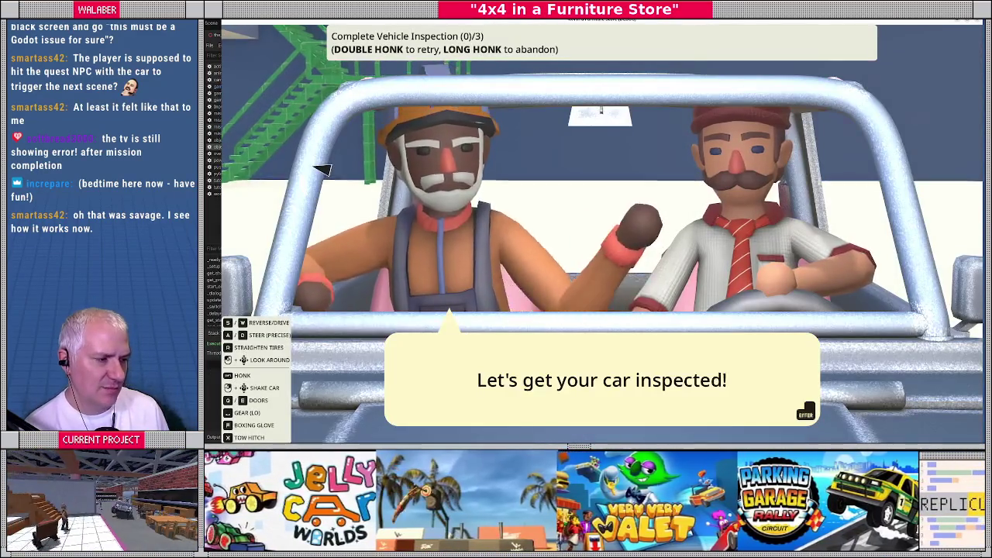